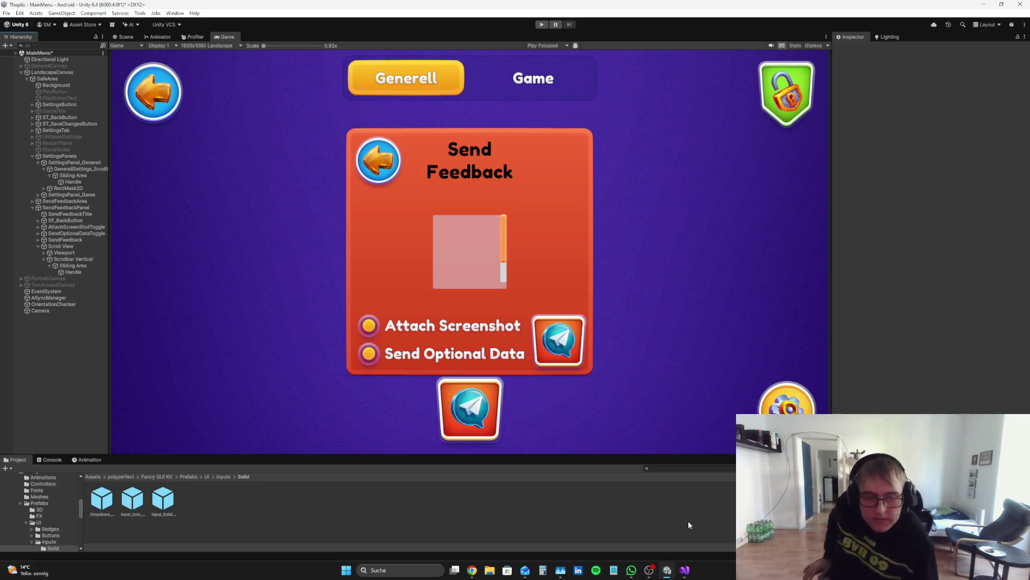
# - Unmute the Mikrofon/Aux input in OBS, return to Unity and select the feedback Scroll View
pyautogui.click(649, 570)
pyautogui.click(445, 527)
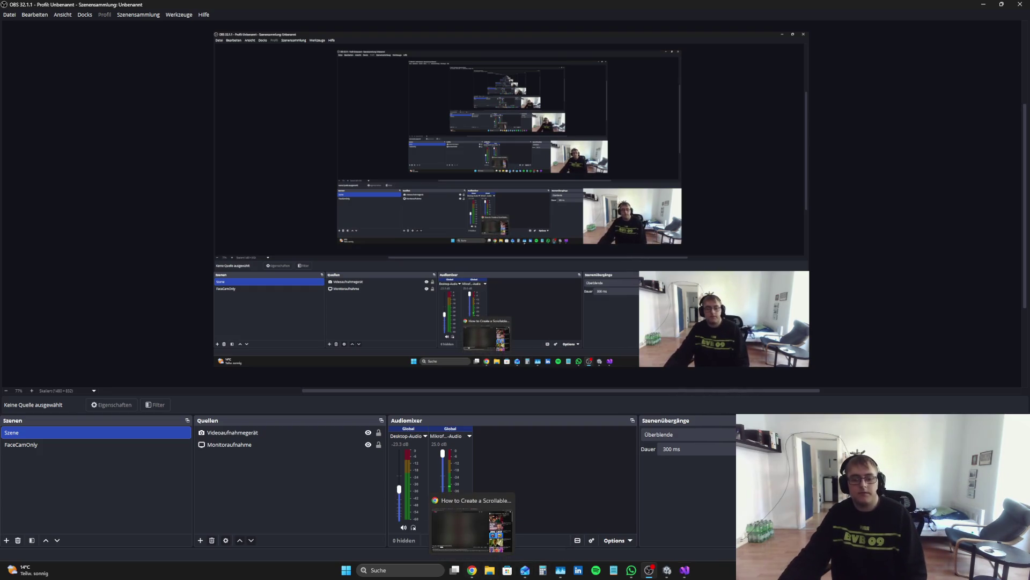
pyautogui.hotkey('alt', 'Tab')
pyautogui.click(73, 259)
pyautogui.click(71, 246)
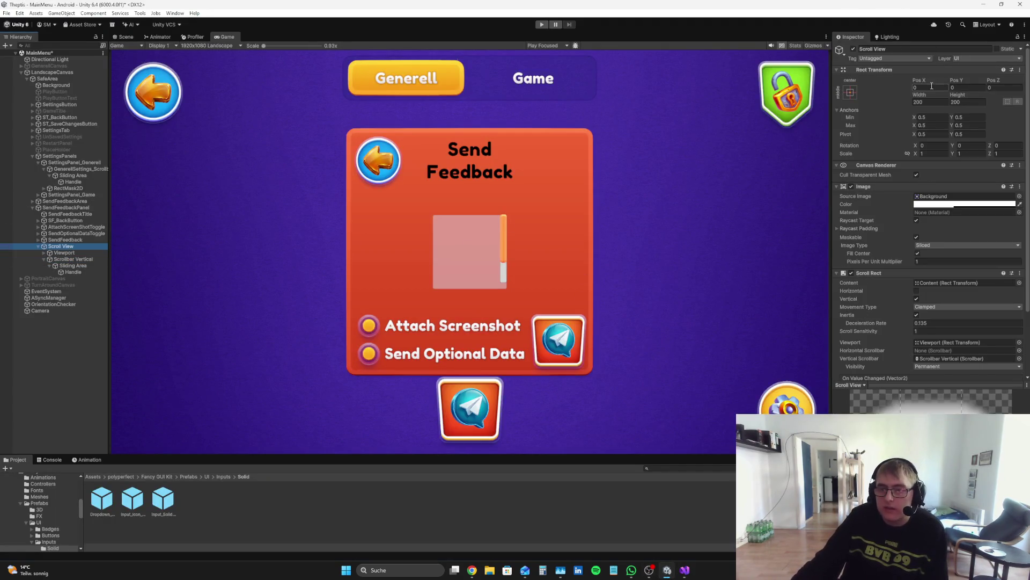
# - Set the Scroll View's width to 200
pyautogui.moveTo(62, 114)
pyautogui.mouseDown()
pyautogui.moveTo(967, 250)
pyautogui.moveTo(710, 356)
pyautogui.moveTo(239, 353)
pyautogui.moveTo(218, 324)
pyautogui.moveTo(161, 311)
pyautogui.moveTo(998, 292)
pyautogui.moveTo(268, 346)
pyautogui.mouseUp()
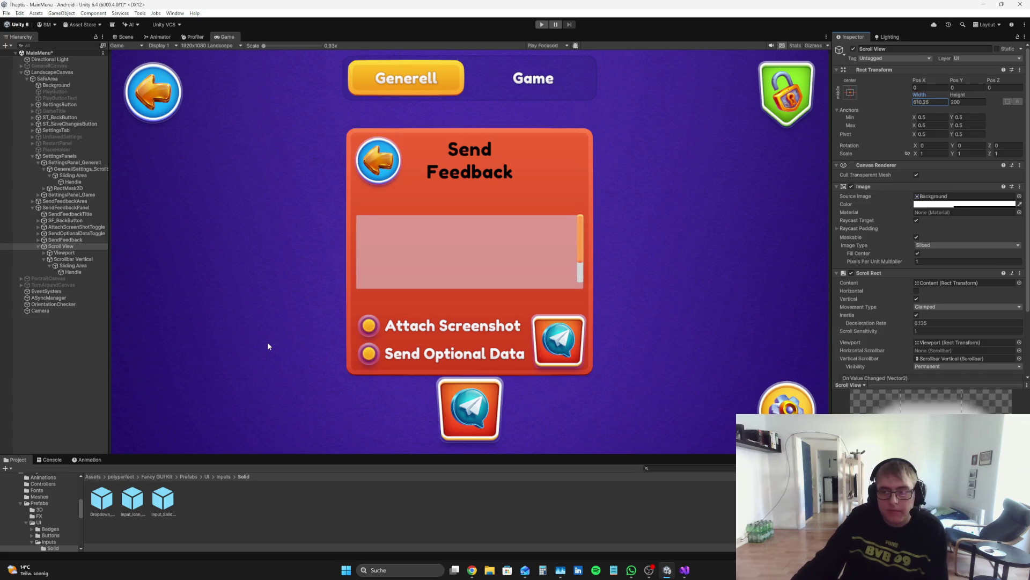
pyautogui.write('200')
pyautogui.press('Return')
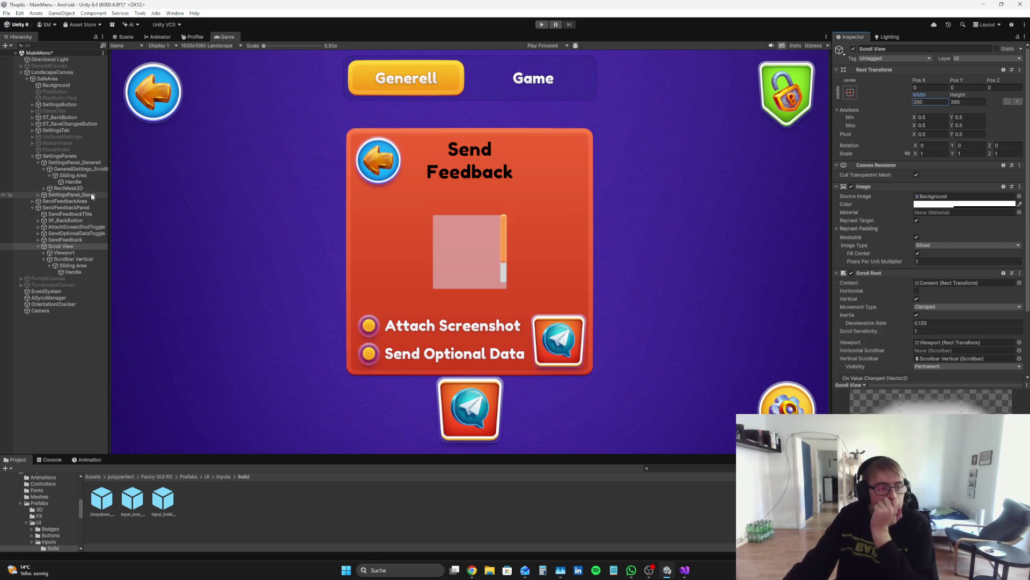
# - Switch to the Scene view and inspect GenerellSettings_Scrollbar and its parent SettingsPanel_Generell
pyautogui.click(125, 37)
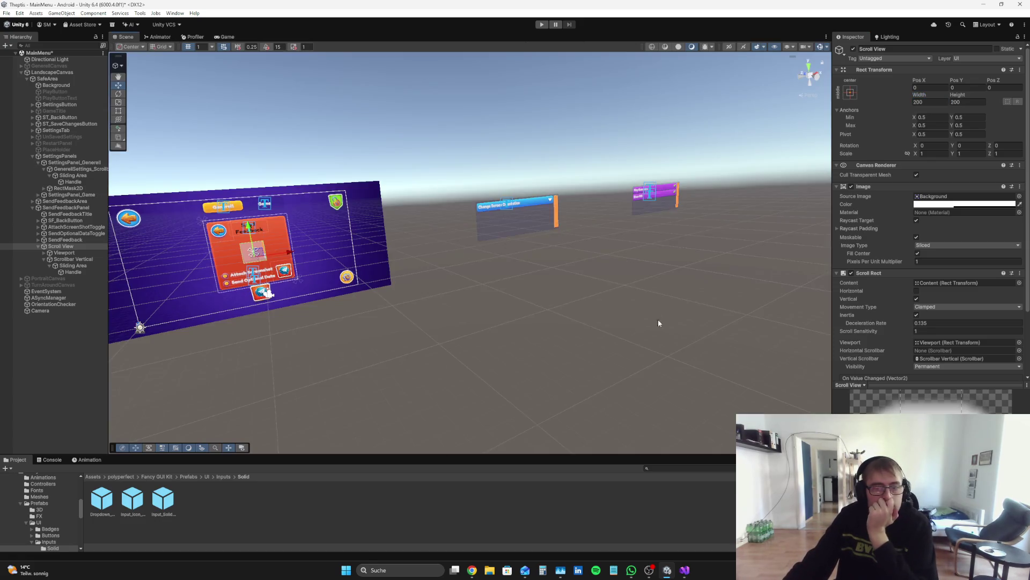
pyautogui.click(94, 170)
pyautogui.press('Up')
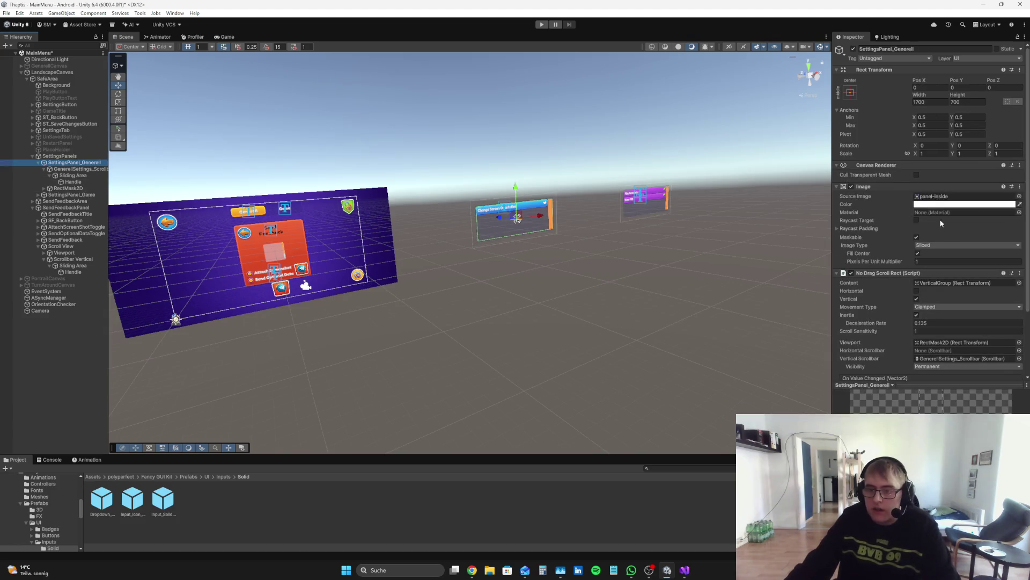
pyautogui.scroll(-3, 954, 241)
pyautogui.scroll(3, 887, 256)
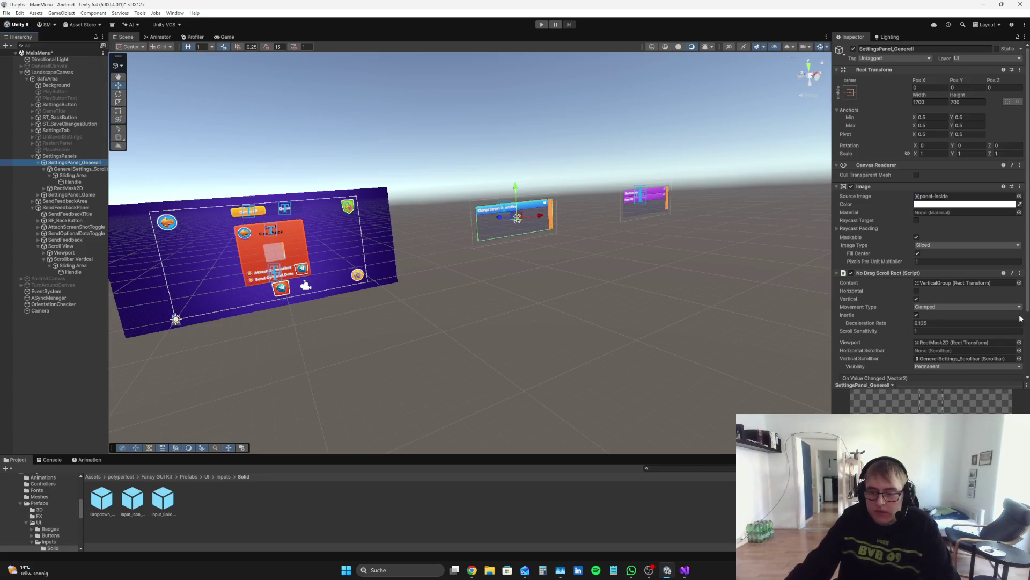
pyautogui.scroll(-3, 1021, 319)
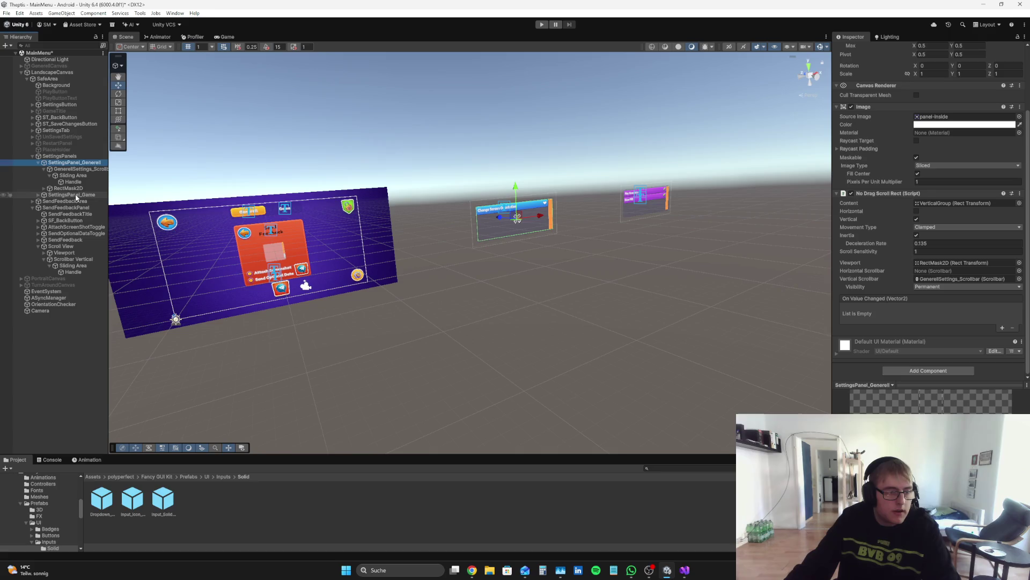
# - Reselect the Scroll View and focus its Inspector name field
pyautogui.click(60, 247)
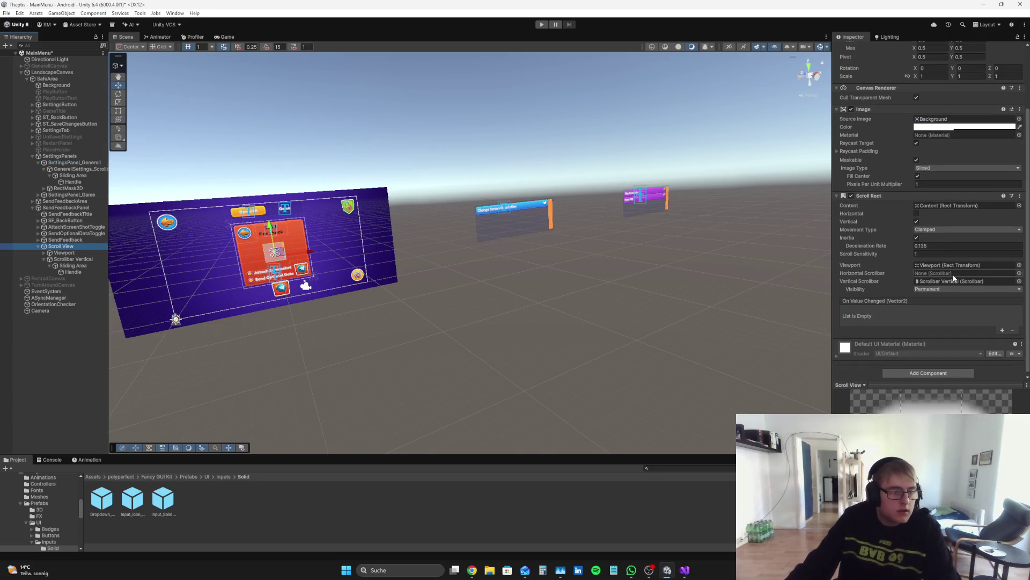
pyautogui.scroll(3, 969, 71)
pyautogui.click(962, 48)
# - Name the object SendFeedback_ScrollBar, then compare it with GenerellSettings_Scrollbar
pyautogui.write('S')
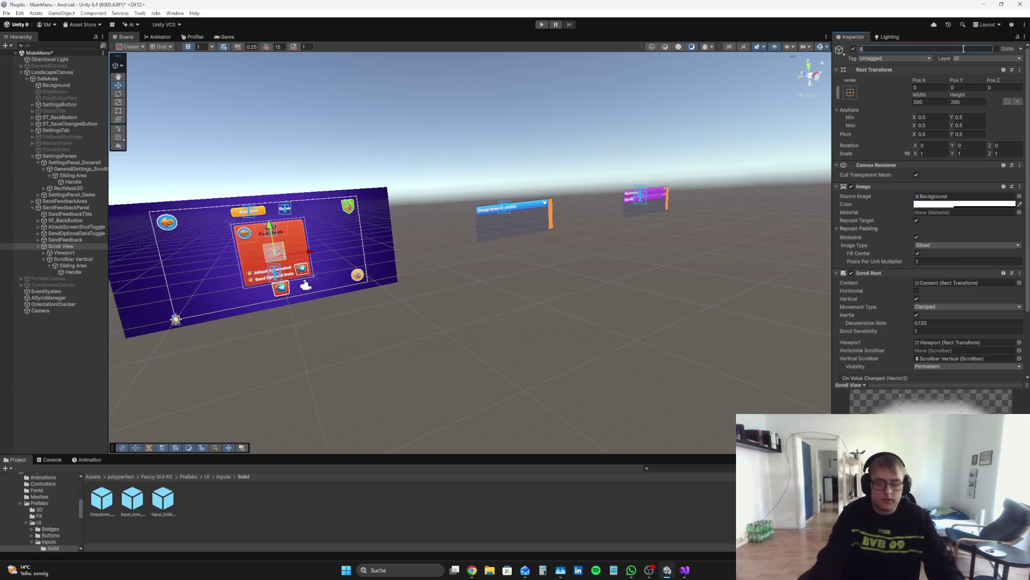
pyautogui.write('endFeedbac')
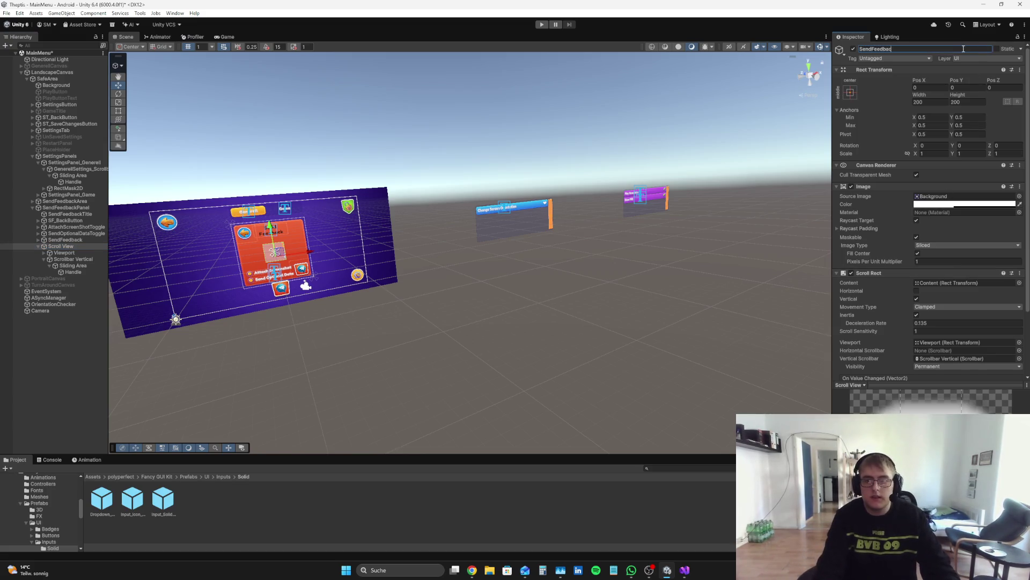
pyautogui.write('kScroll')
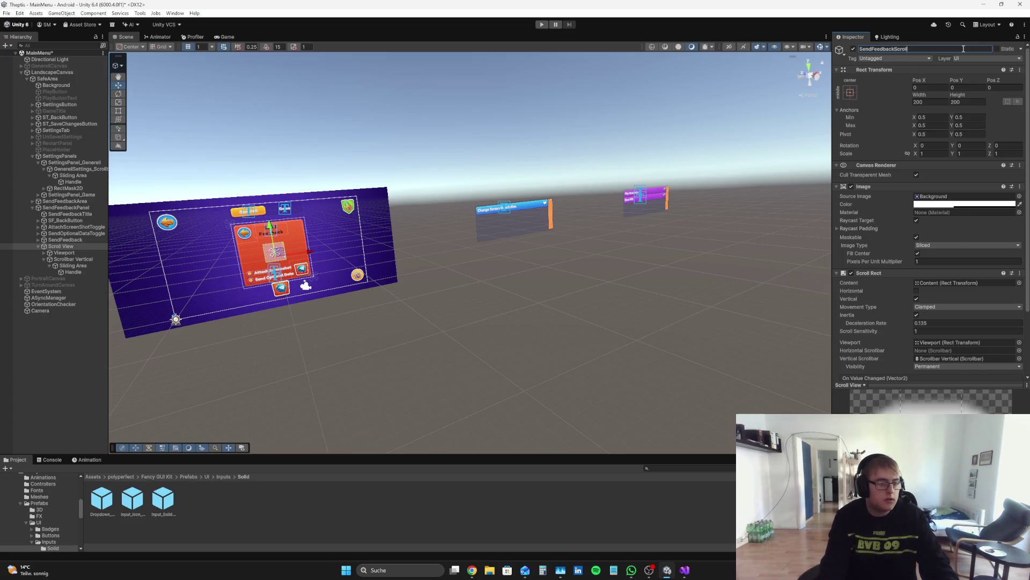
pyautogui.press('BackSpace')
pyautogui.press('BackSpace')
pyautogui.press('BackSpace')
pyautogui.write('_ScrollBar')
pyautogui.press('Return')
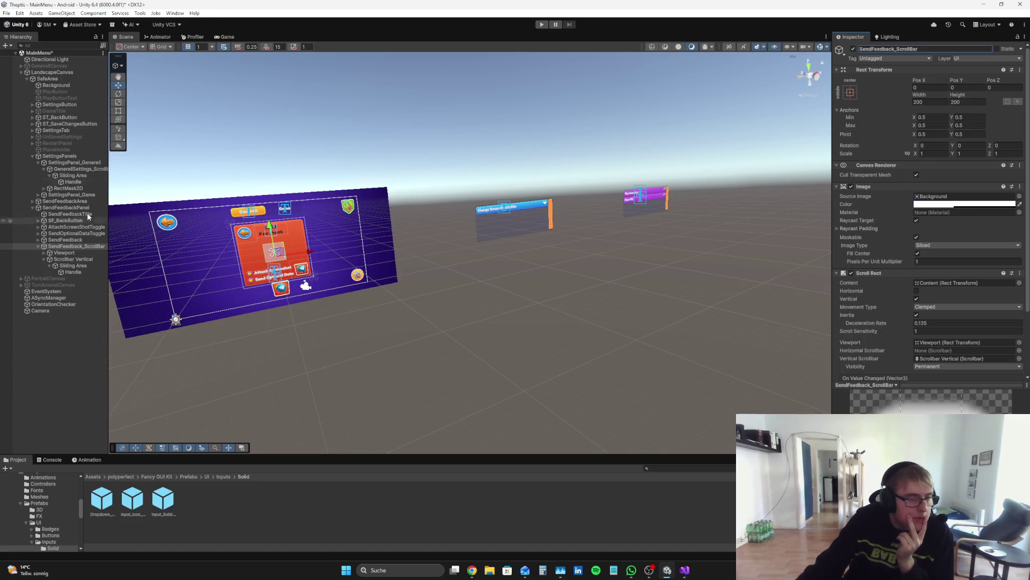
pyautogui.click(94, 169)
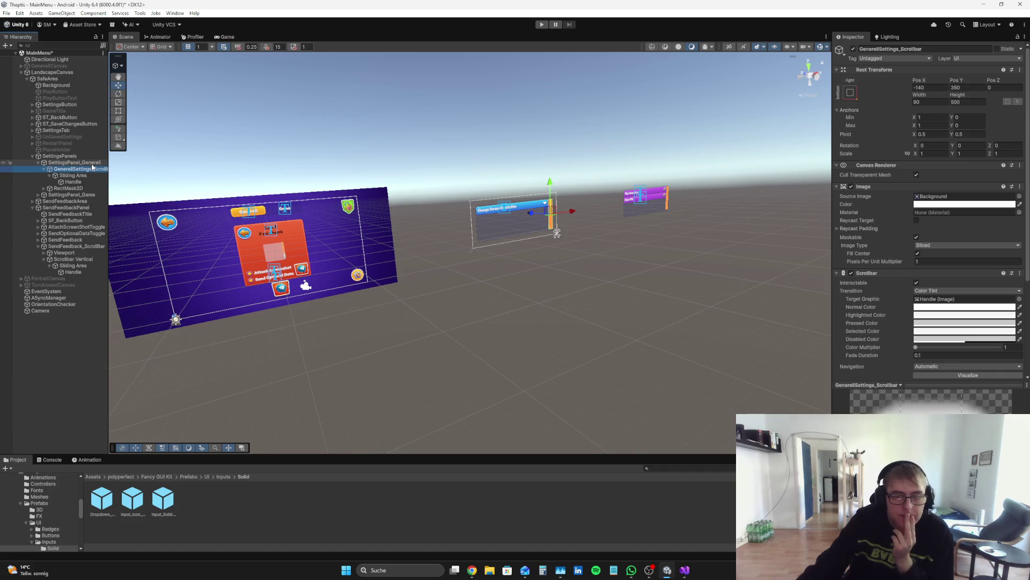
# - Review SettingsPanel_Generell and Scrollbar Vertical, then preview the Send Feedback panel in the Game view
pyautogui.click(93, 163)
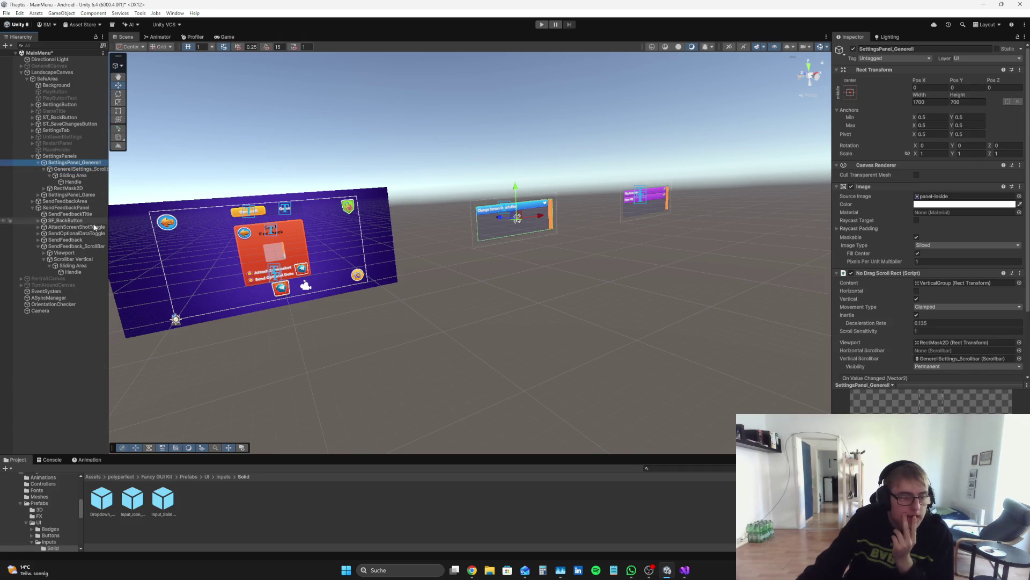
pyautogui.click(88, 259)
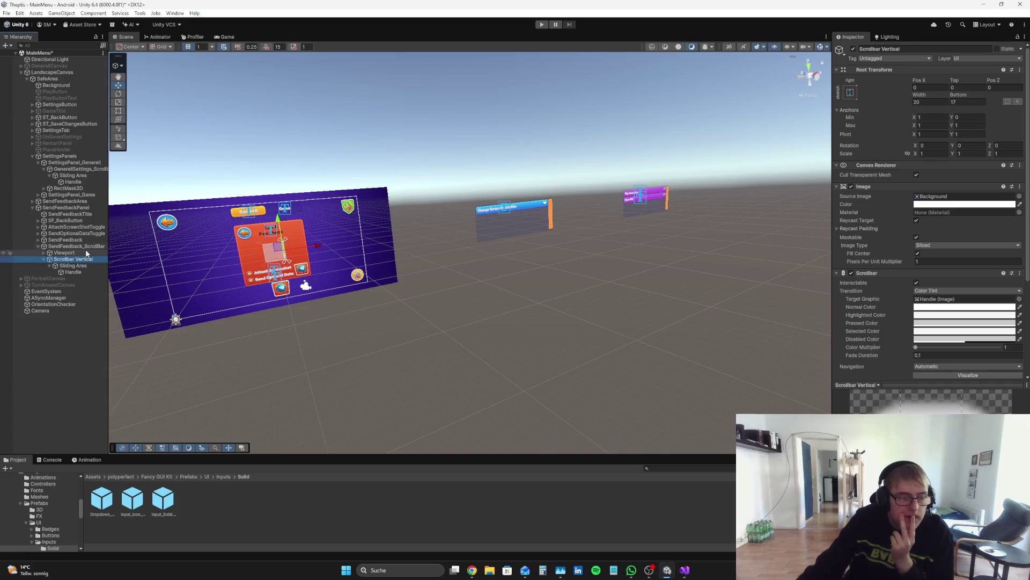
pyautogui.click(86, 246)
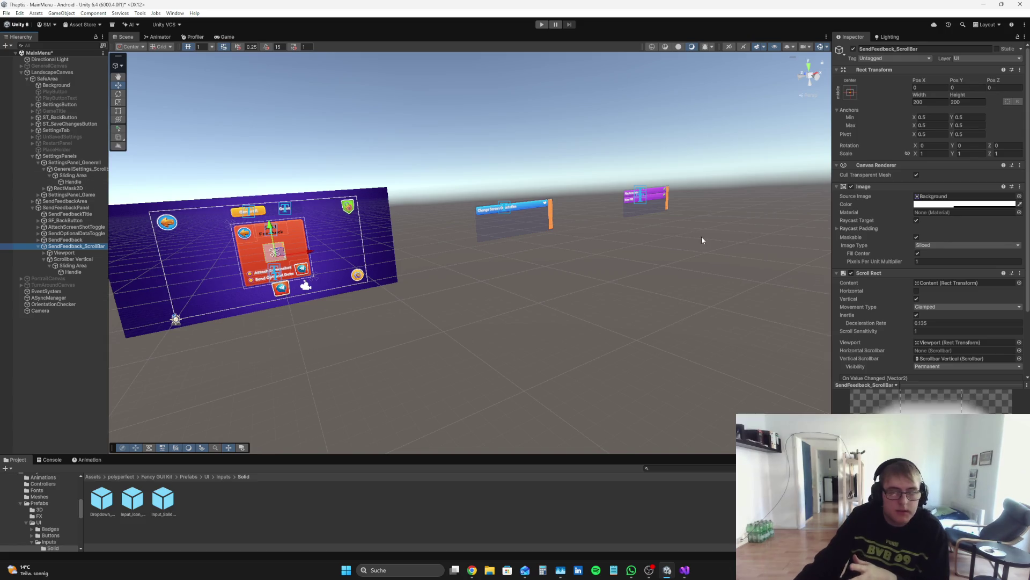
pyautogui.click(224, 37)
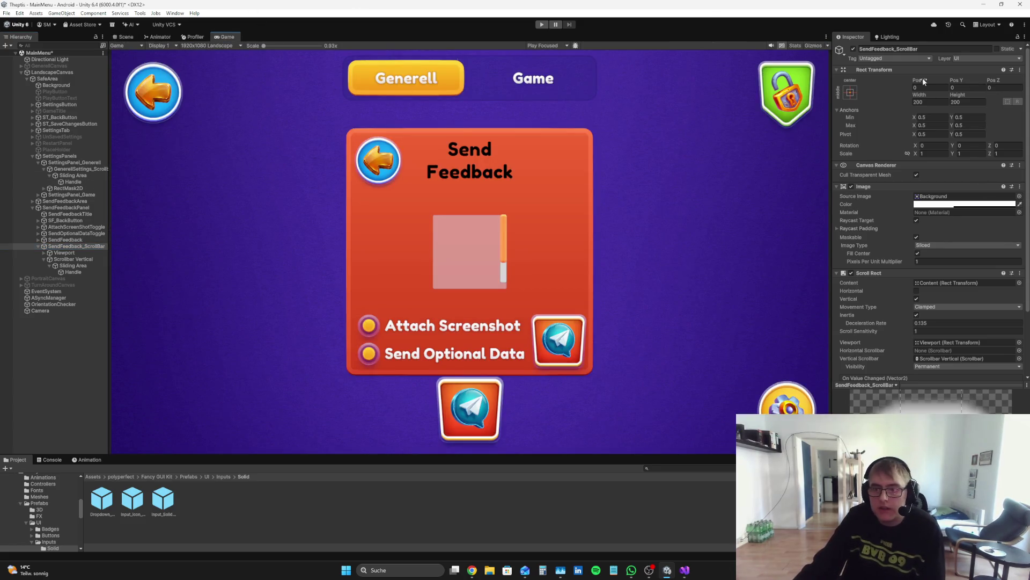
# - Give SendFeedback_ScrollBar width 600, height 325 and Pos Y 10
pyautogui.moveTo(920, 94)
pyautogui.mouseDown()
pyautogui.moveTo(263, 133)
pyautogui.moveTo(283, 139)
pyautogui.mouseUp()
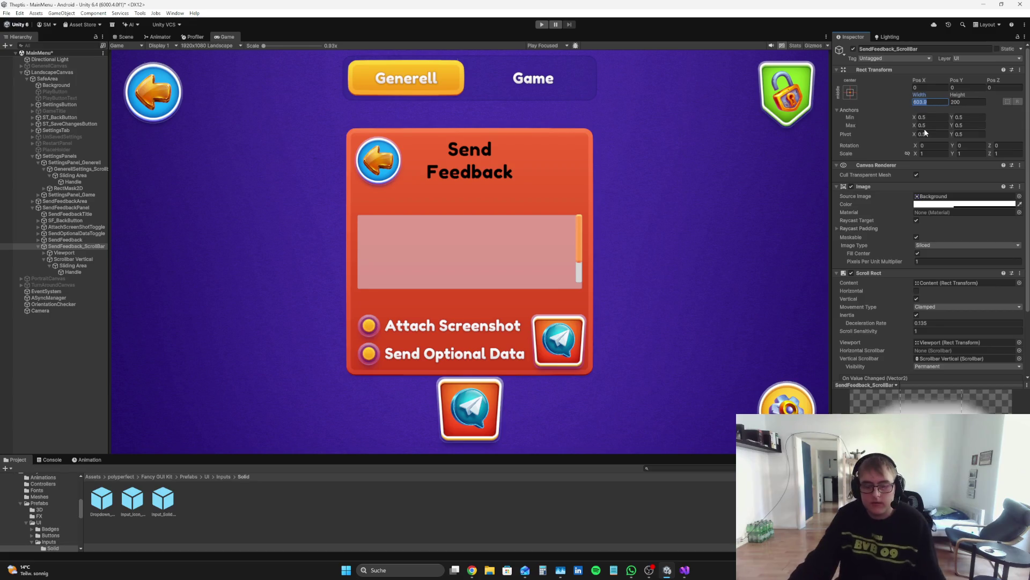
pyautogui.write('600')
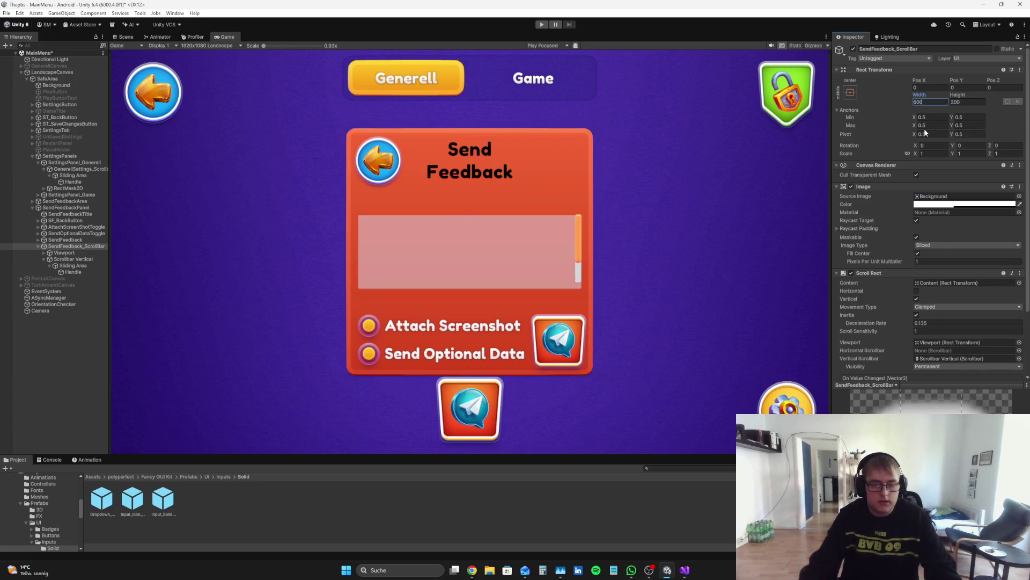
pyautogui.moveTo(959, 95)
pyautogui.mouseDown()
pyautogui.moveTo(1027, 88)
pyautogui.moveTo(10, 85)
pyautogui.moveTo(62, 71)
pyautogui.mouseUp()
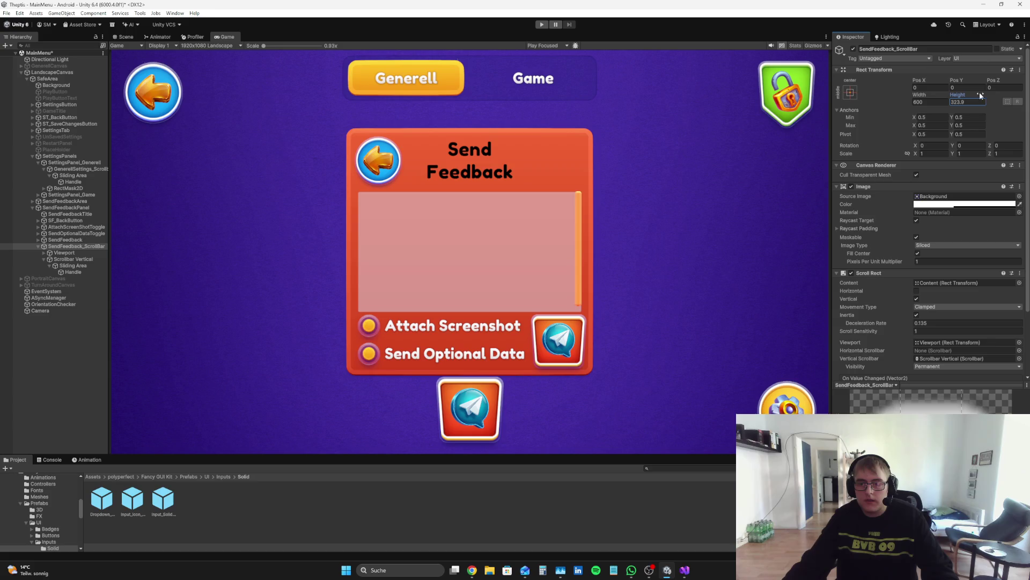
pyautogui.write('350')
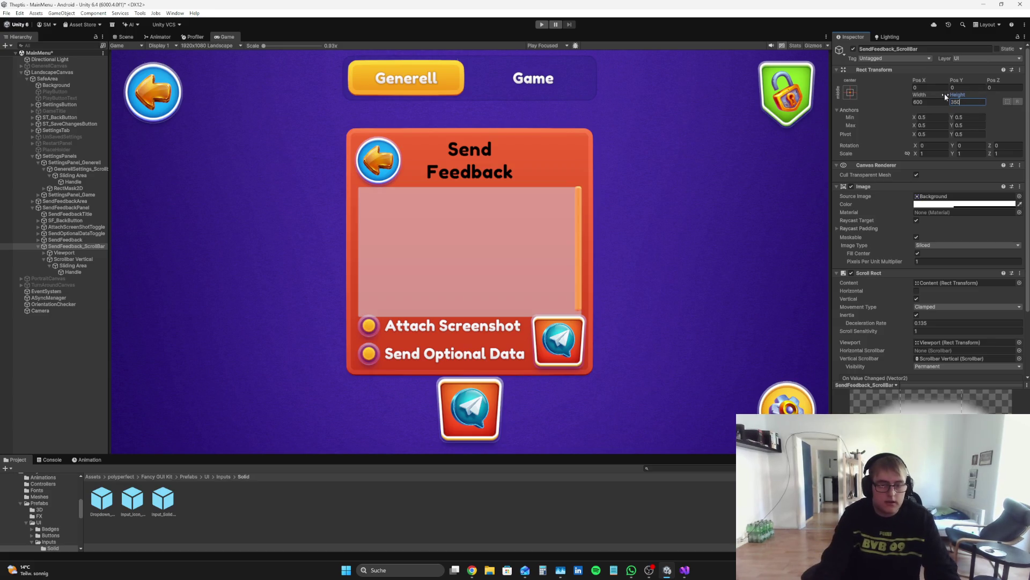
pyautogui.press('BackSpace')
pyautogui.press('BackSpace')
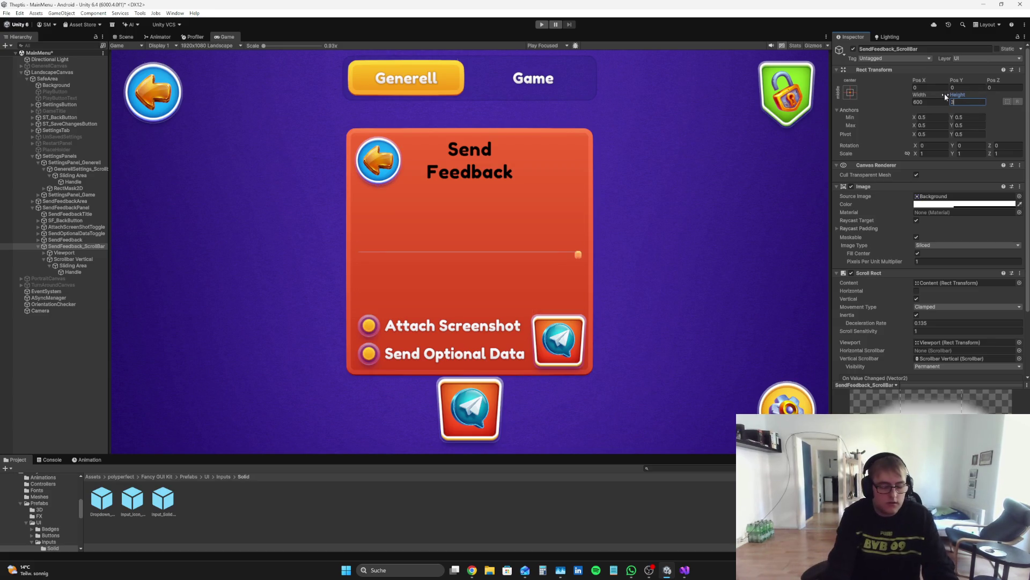
pyautogui.write('25')
pyautogui.moveTo(951, 79); pyautogui.dragTo(970, 77)
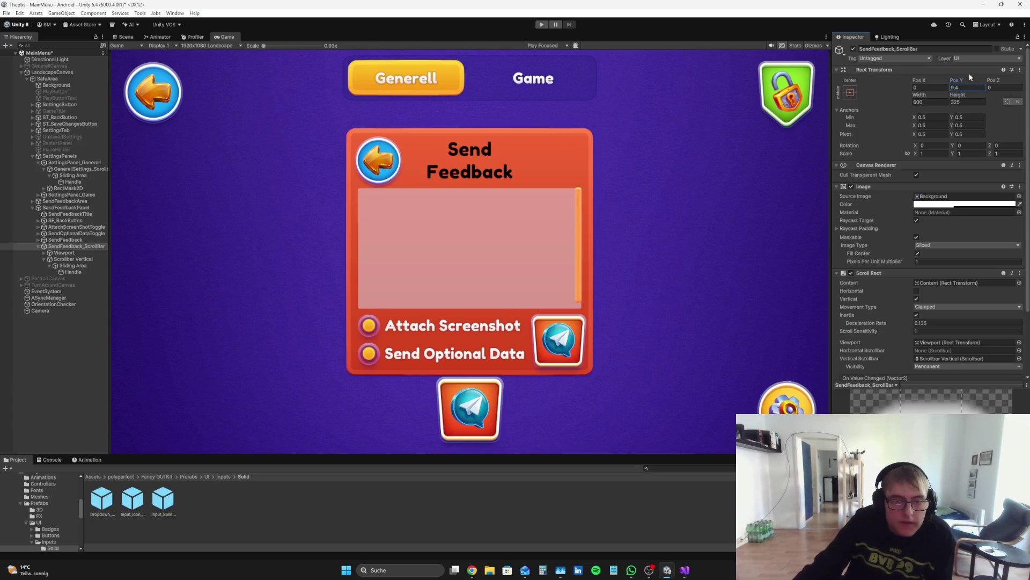
pyautogui.press('BackSpace')
pyautogui.write('10')
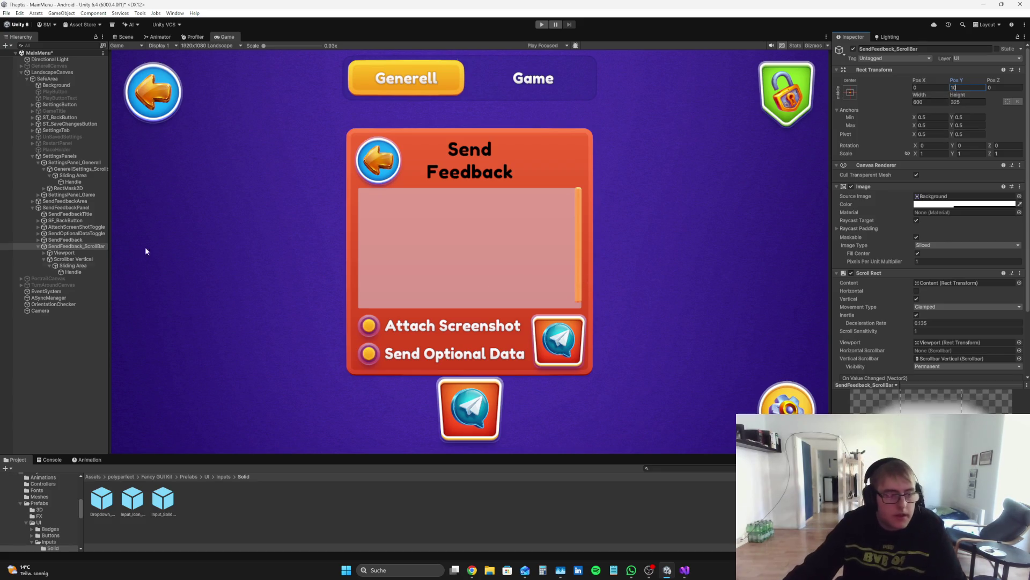
pyautogui.click(123, 37)
# - Review GenerellSettings_Scrollbar, its Sliding Area and SettingsPanel_Generell's scroll settings
pyautogui.moveTo(789, 232); pyautogui.dragTo(724, 233)
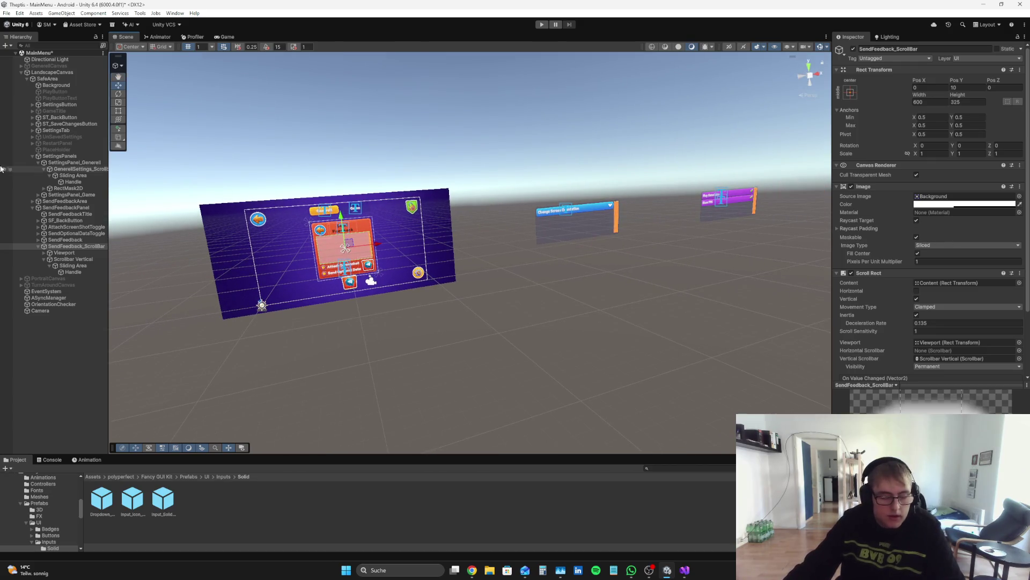
pyautogui.click(79, 170)
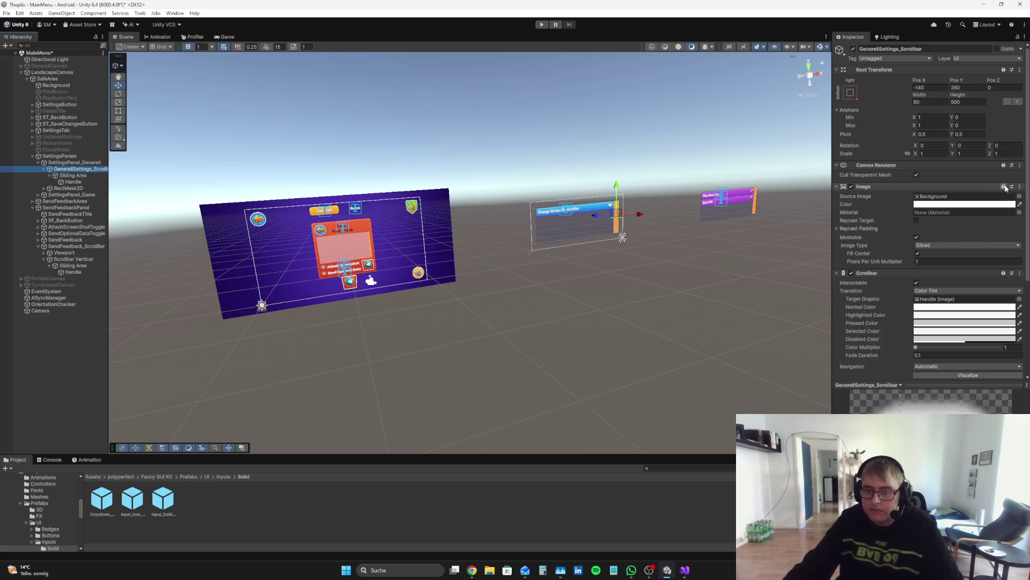
pyautogui.scroll(-5, 983, 247)
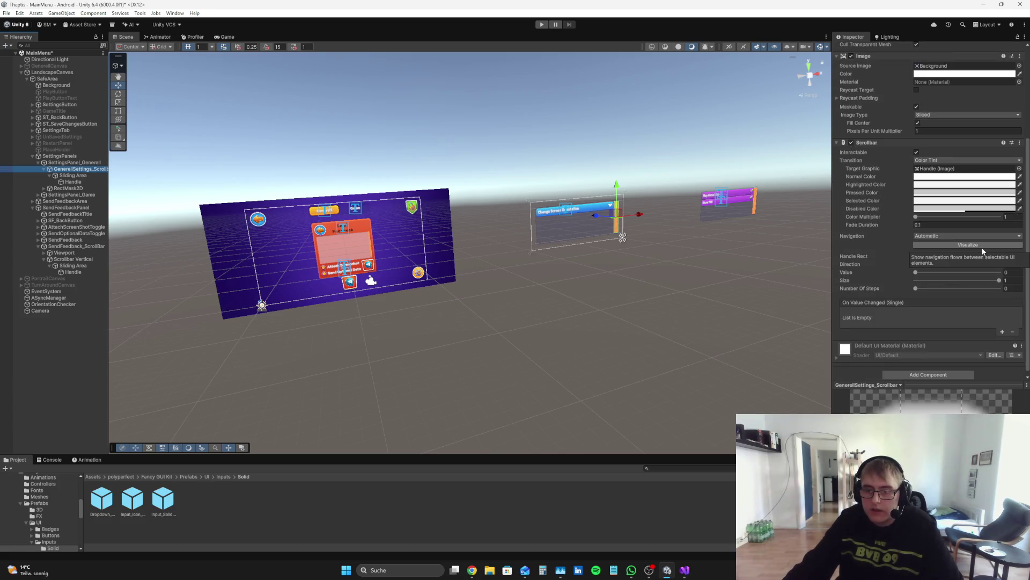
pyautogui.click(84, 178)
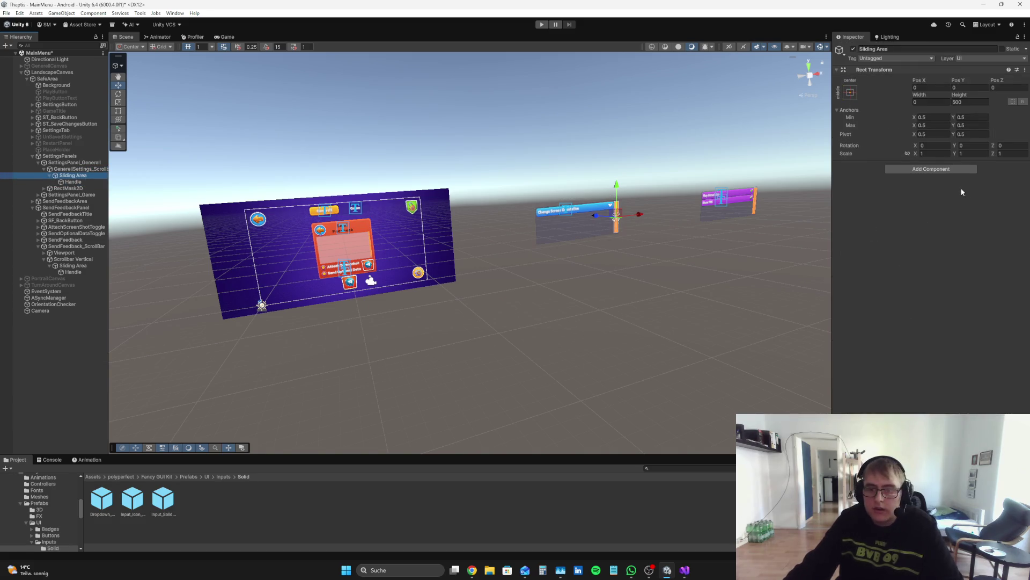
pyautogui.click(67, 163)
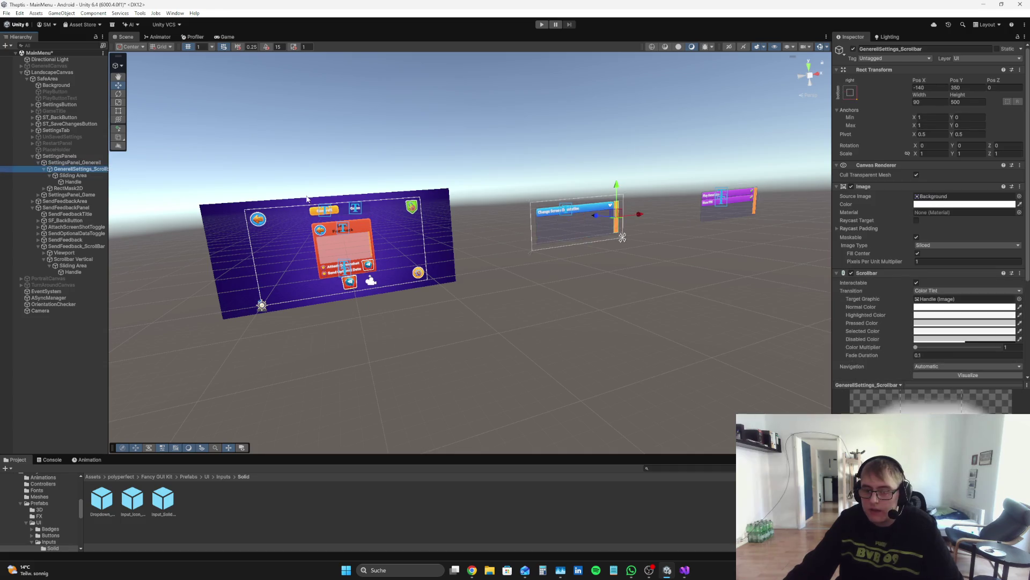
pyautogui.scroll(-3, 1016, 223)
pyautogui.click(59, 155)
pyautogui.click(74, 162)
pyautogui.scroll(-1, 954, 230)
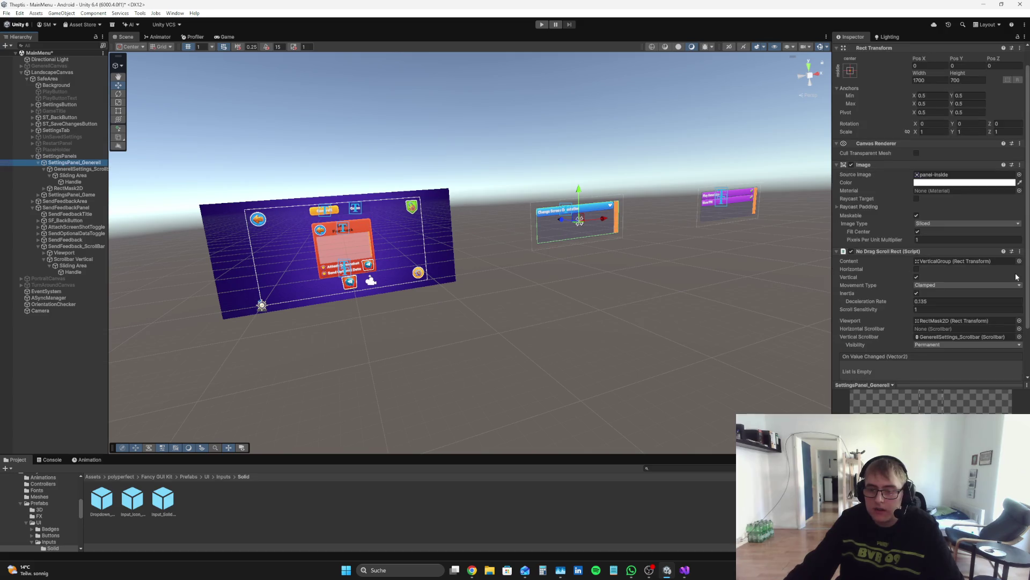
# - Inspect SendFeedback_ScrollBar's children, ending on the Viewport with its Image and Mask
pyautogui.click(74, 252)
pyautogui.click(75, 258)
pyautogui.click(74, 253)
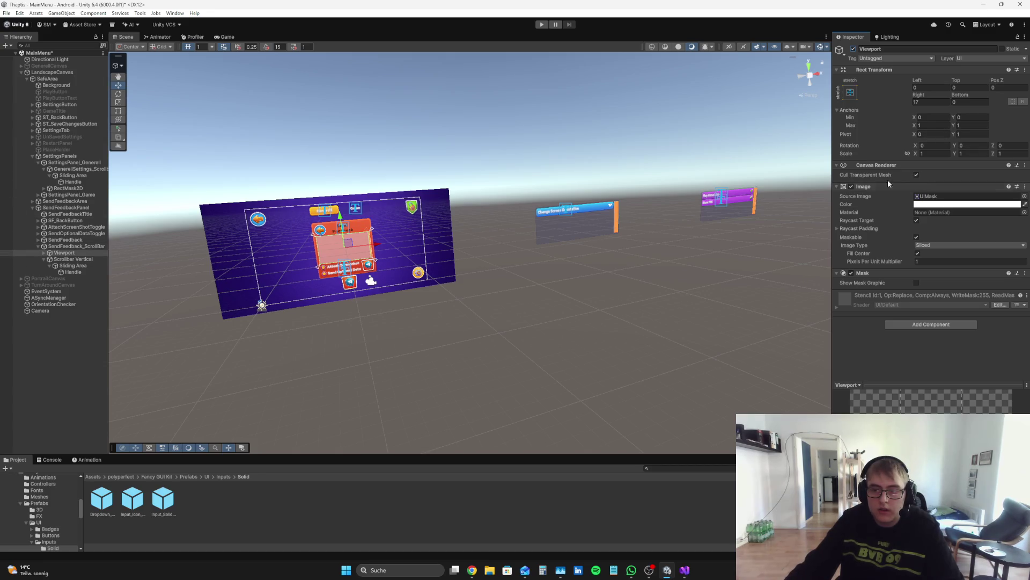
# - Test the Viewport Image by toggling it and setting its alpha to 0, then back to 255
pyautogui.click(851, 186)
pyautogui.click(852, 186)
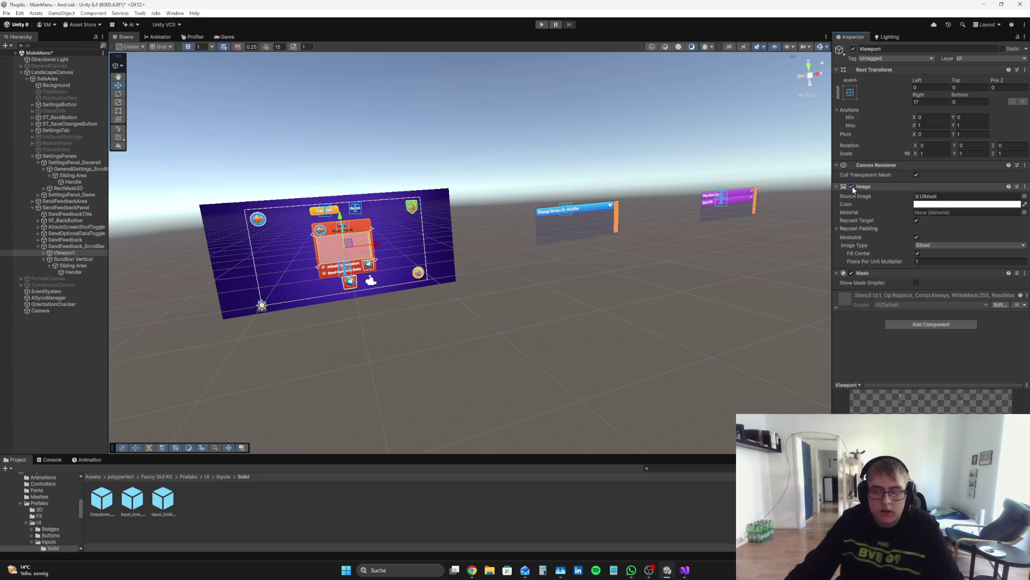
pyautogui.click(236, 37)
pyautogui.click(965, 204)
pyautogui.click(1016, 362)
pyautogui.write('0')
pyautogui.moveTo(976, 364); pyautogui.dragTo(1007, 363)
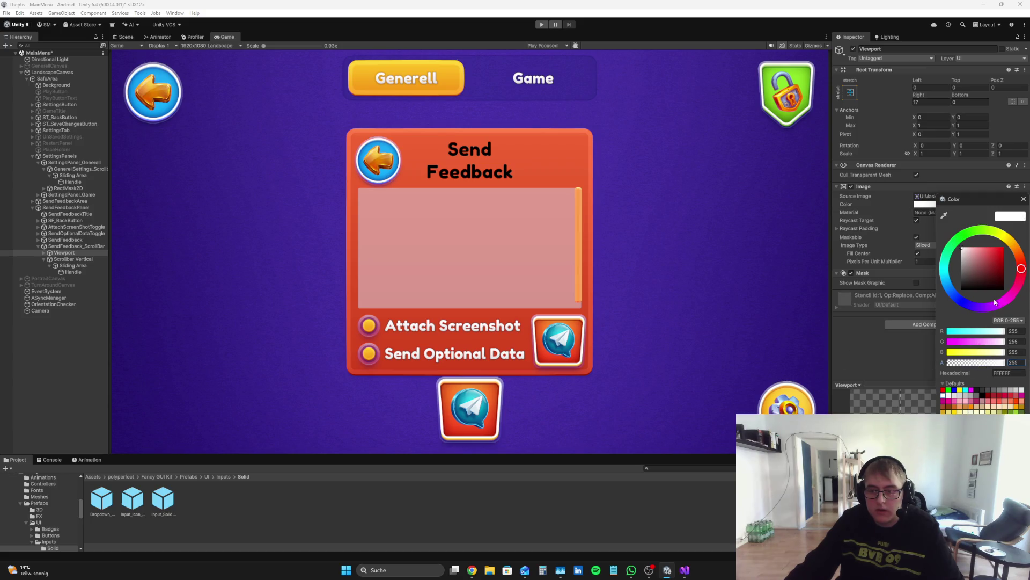
pyautogui.click(1023, 199)
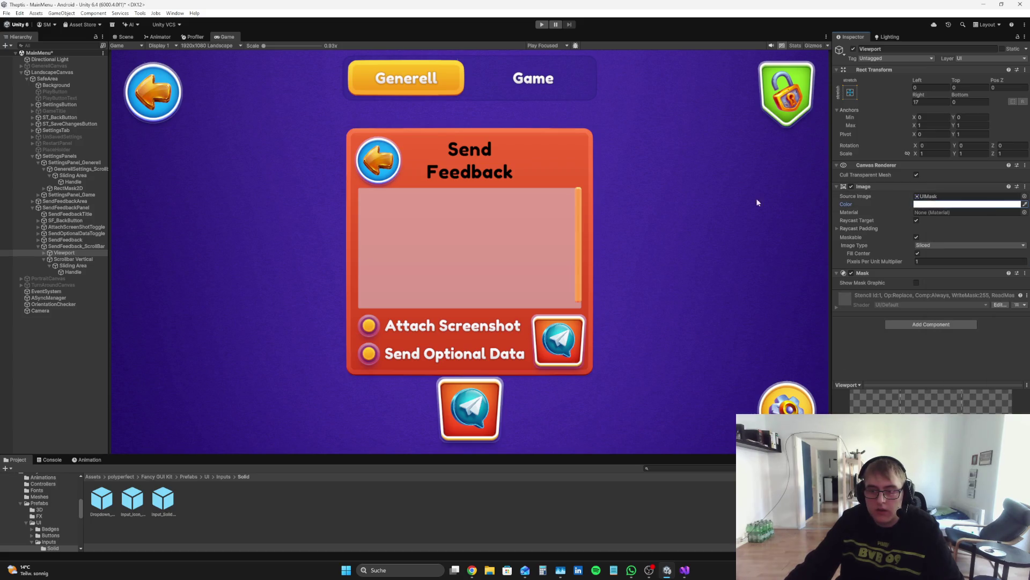
# - Check SettingsPanel_Generell's scroll component, collapse it and select SendFeedback_ScrollBar
pyautogui.click(75, 168)
pyautogui.click(75, 162)
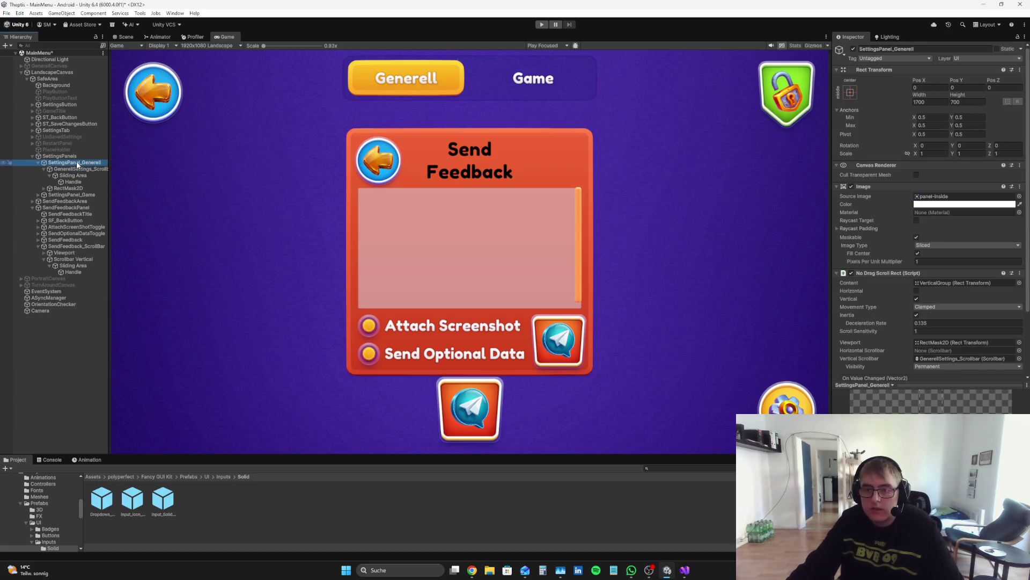
pyautogui.click(38, 162)
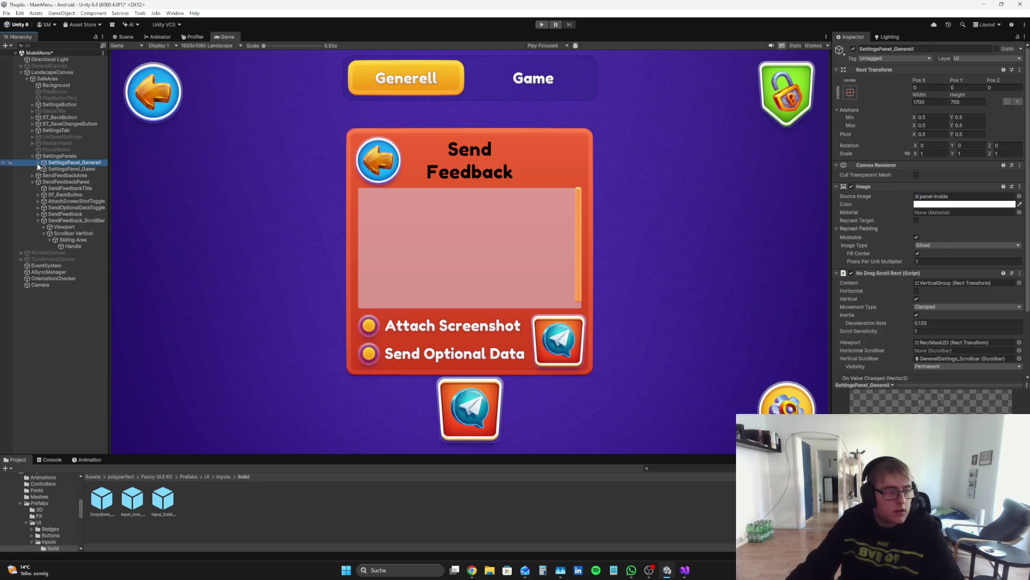
pyautogui.click(69, 221)
# - Replace SendFeedback_ScrollBar's Scroll Rect with a No Drag Scroll Rect component
pyautogui.scroll(-3, 902, 225)
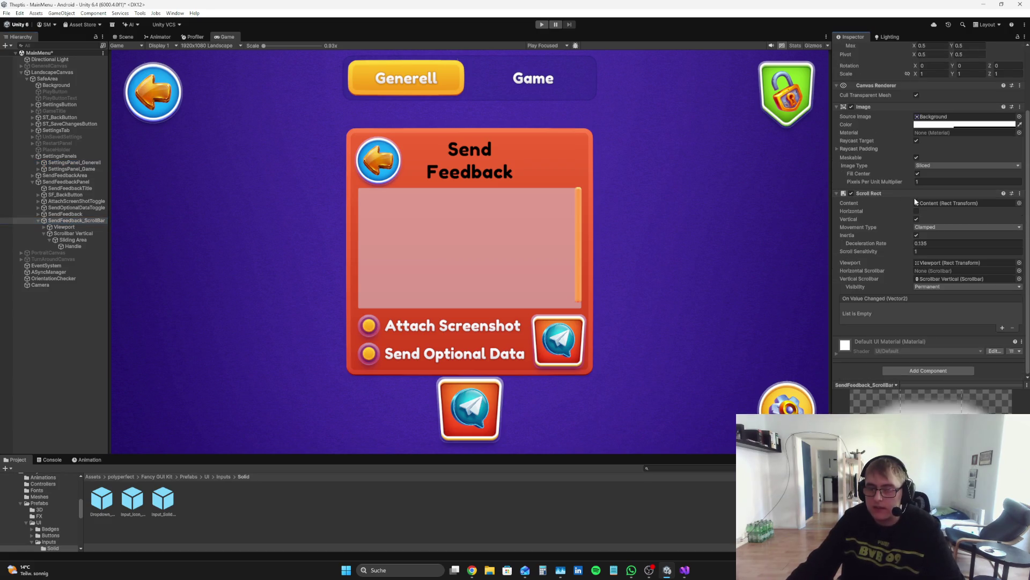
pyautogui.rightClick(916, 195)
pyautogui.click(961, 227)
pyautogui.click(958, 304)
pyautogui.write('No')
pyautogui.press('Return')
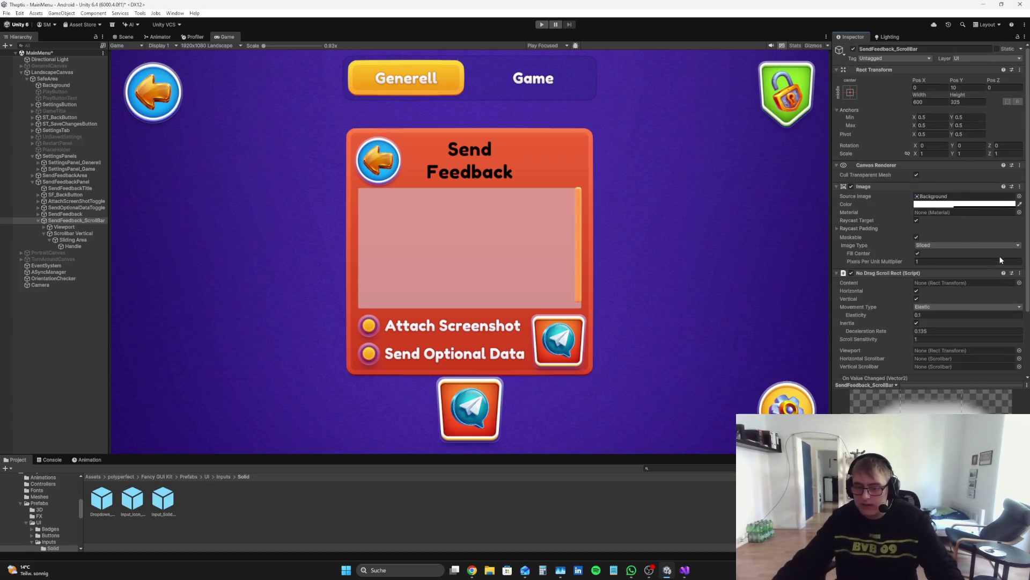
pyautogui.scroll(-3, 993, 268)
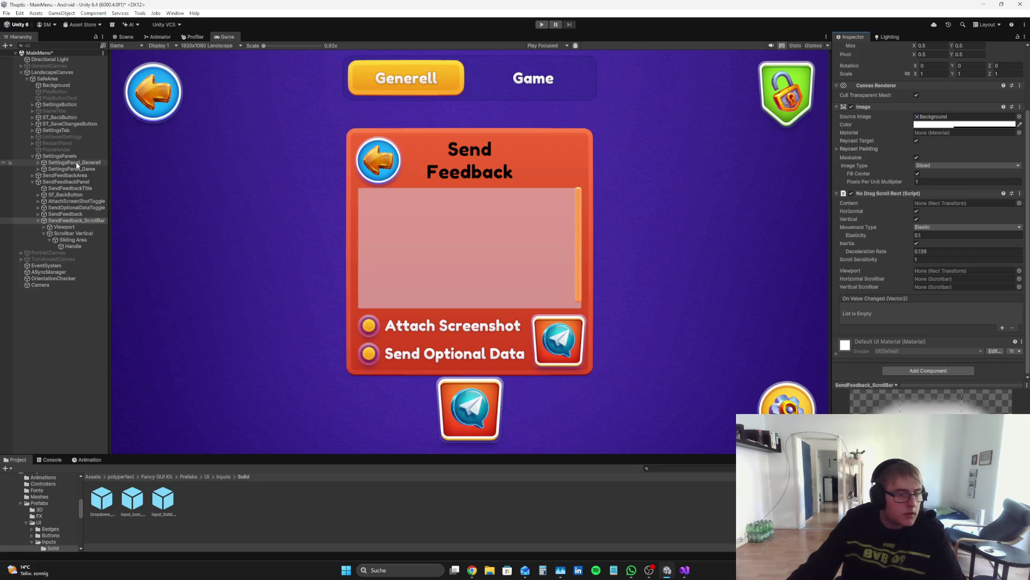
# - Compare with SettingsPanel_Generell's No Drag Scroll Rect setup
pyautogui.click(38, 163)
pyautogui.click(59, 162)
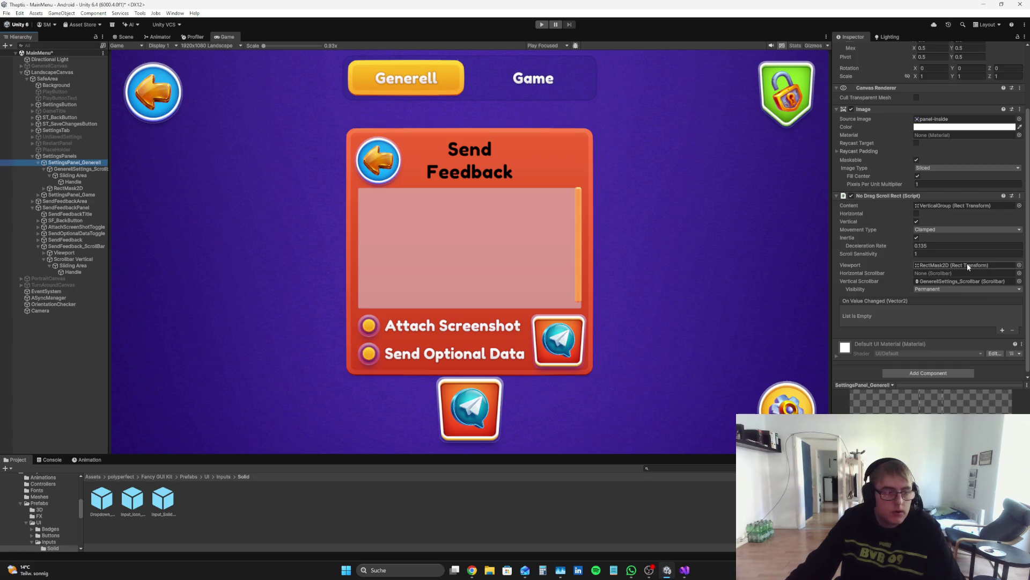
pyautogui.click(44, 169)
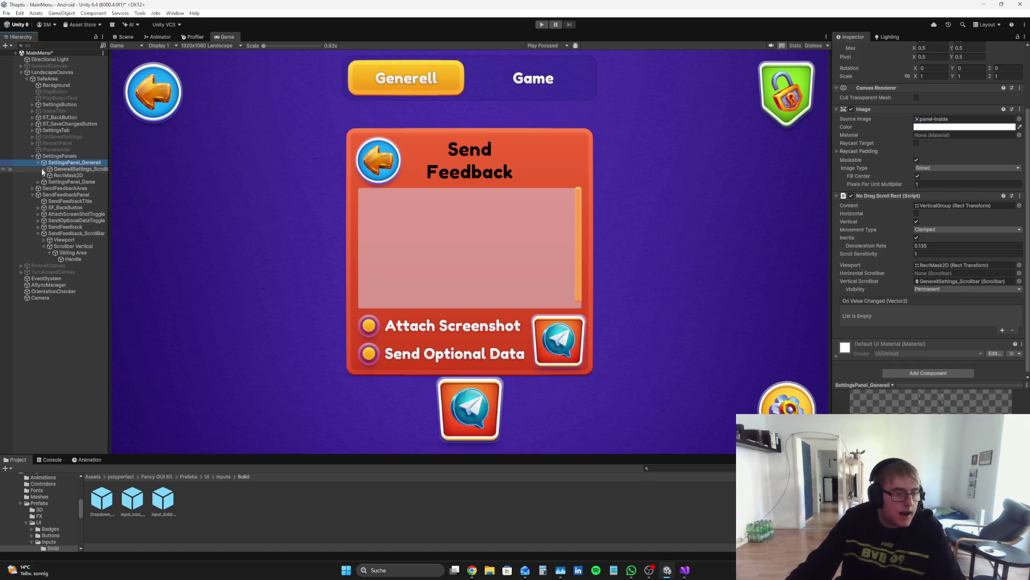
# - Move the feedback box's Viewport below Scrollbar Vertical in the Hierarchy
pyautogui.click(44, 246)
pyautogui.click(55, 240)
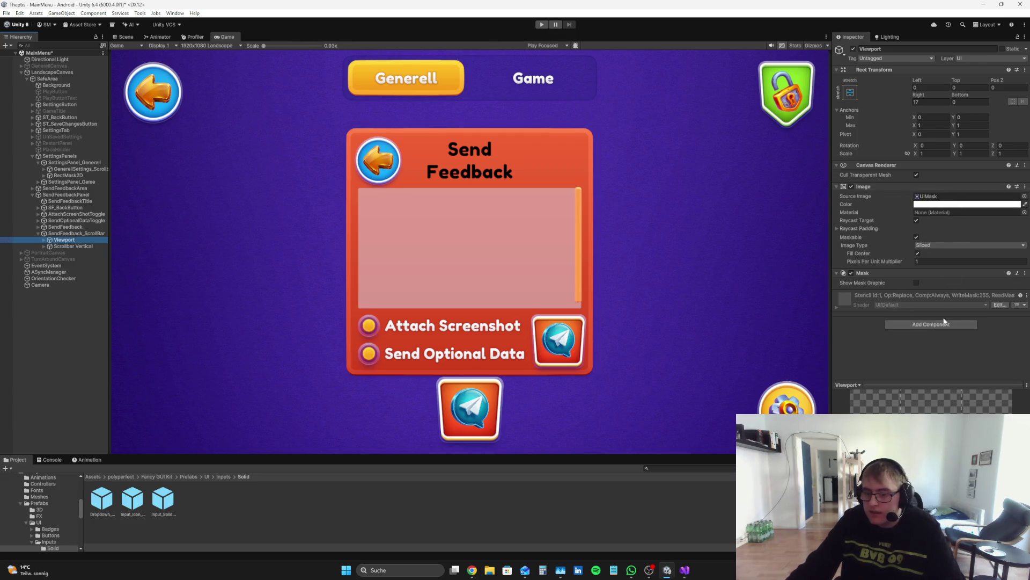
pyautogui.moveTo(64, 239)
pyautogui.mouseDown()
pyautogui.moveTo(70, 256)
pyautogui.moveTo(85, 248)
pyautogui.mouseUp()
# - Rename the Viewport to RectMask2D and compare it with the settings panel's RectMask2D
pyautogui.click(896, 49)
pyautogui.press('BackSpace')
pyautogui.write('RectMask2')
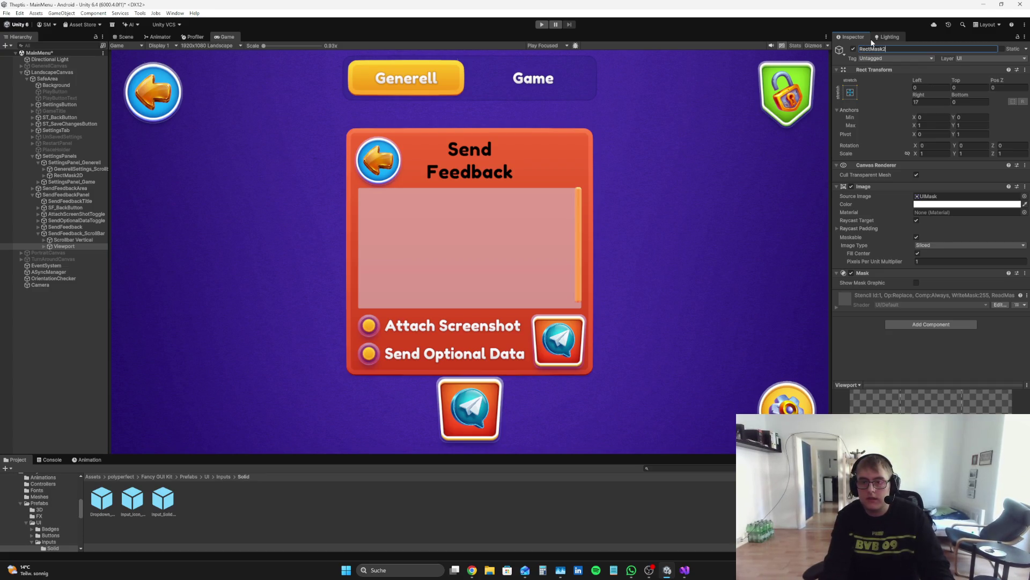
pyautogui.write('D')
pyautogui.press('Return')
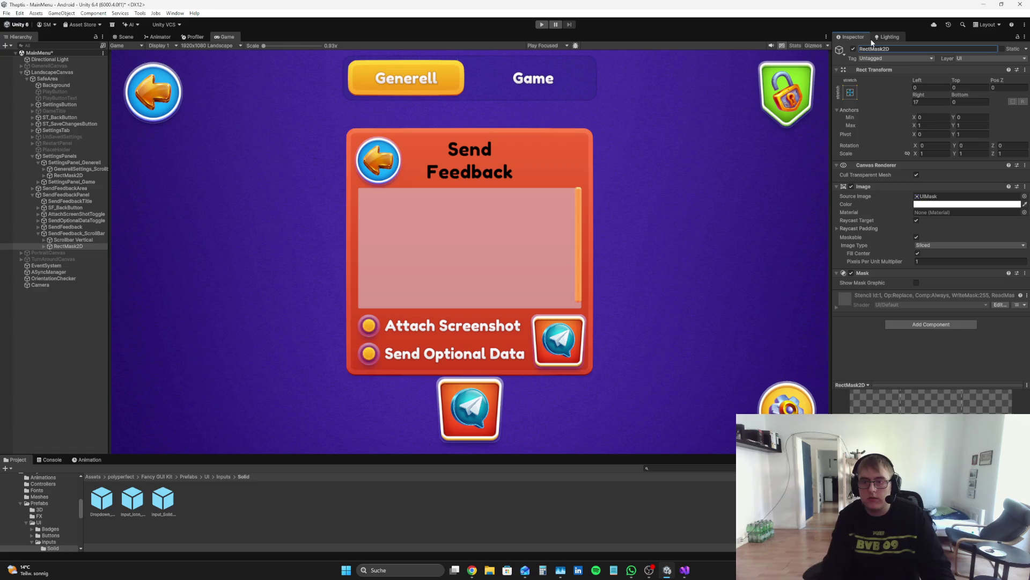
pyautogui.click(69, 177)
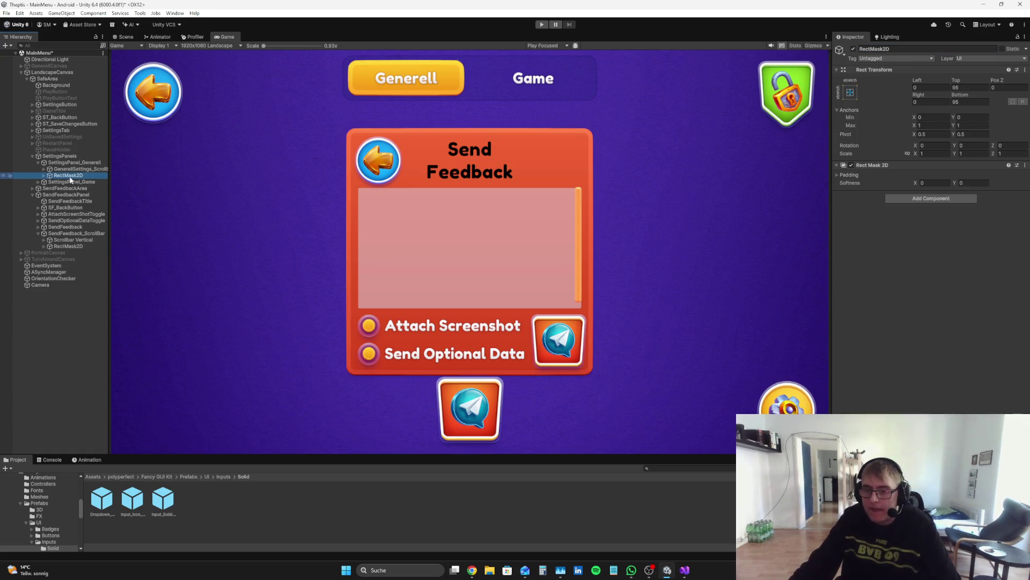
pyautogui.click(70, 247)
# - Remove the Image, Mask and Canvas Renderer components from the feedback RectMask2D object
pyautogui.rightClick(927, 167)
pyautogui.click(944, 175)
pyautogui.press('Return')
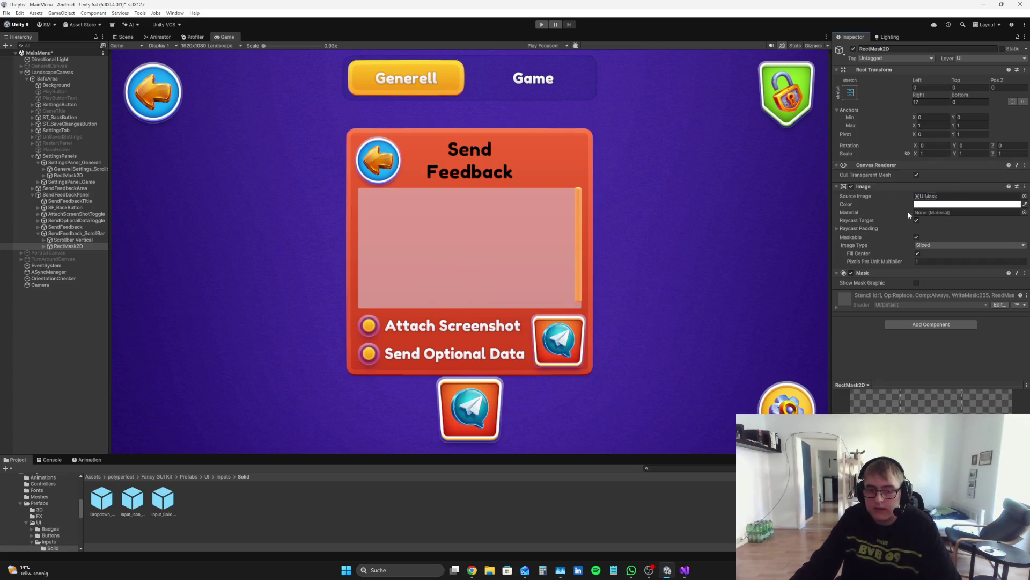
pyautogui.rightClick(935, 187)
pyautogui.click(963, 213)
pyautogui.rightClick(903, 165)
pyautogui.click(932, 192)
pyautogui.rightClick(927, 165)
pyautogui.click(958, 188)
# - Add a Rect Mask 2D component, expand its Padding and return to the Scene view
pyautogui.click(948, 170)
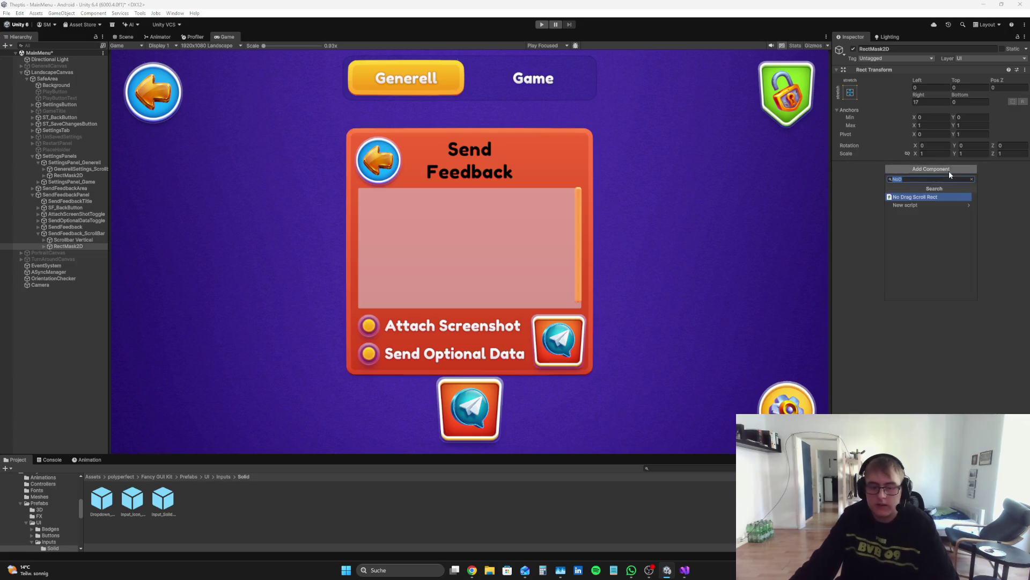
pyautogui.write('rect mask')
pyautogui.press('Return')
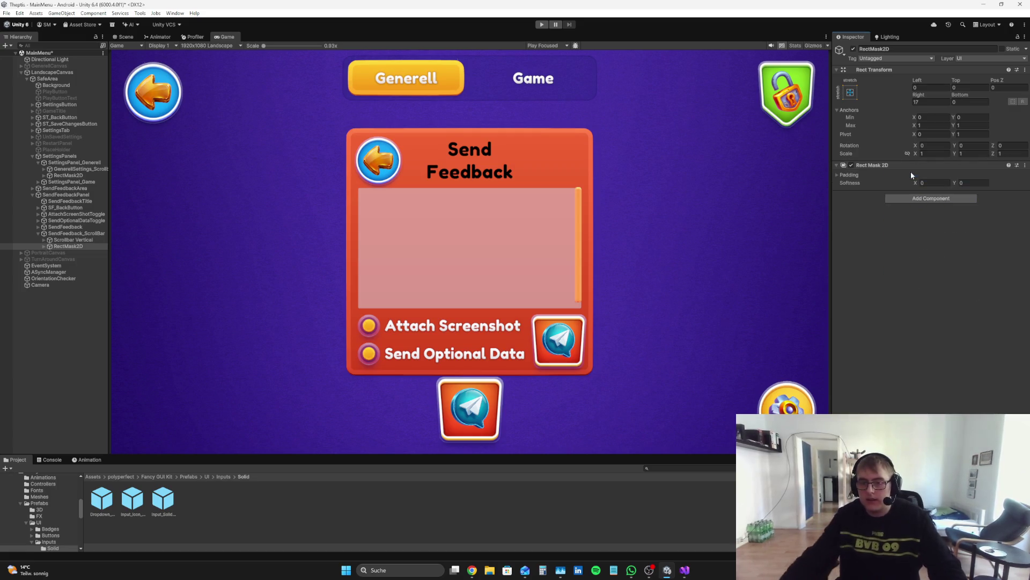
pyautogui.click(850, 175)
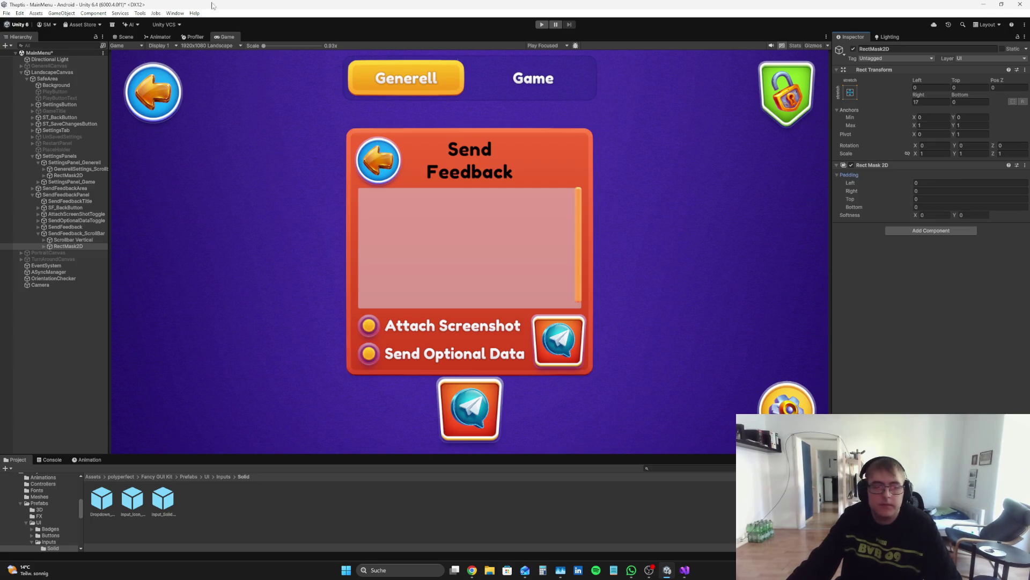
pyautogui.click(139, 38)
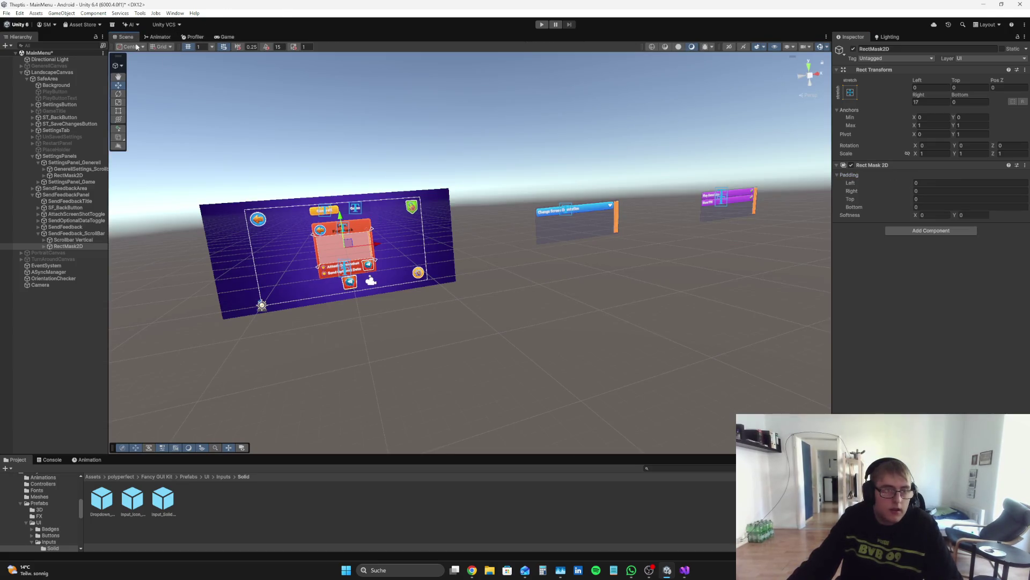
# - Compare the two RectMask2D objects and confirm the feedback mask's pivot X at 0.5
pyautogui.scroll(5, 258, 228)
pyautogui.moveTo(258, 228); pyautogui.dragTo(225, 231)
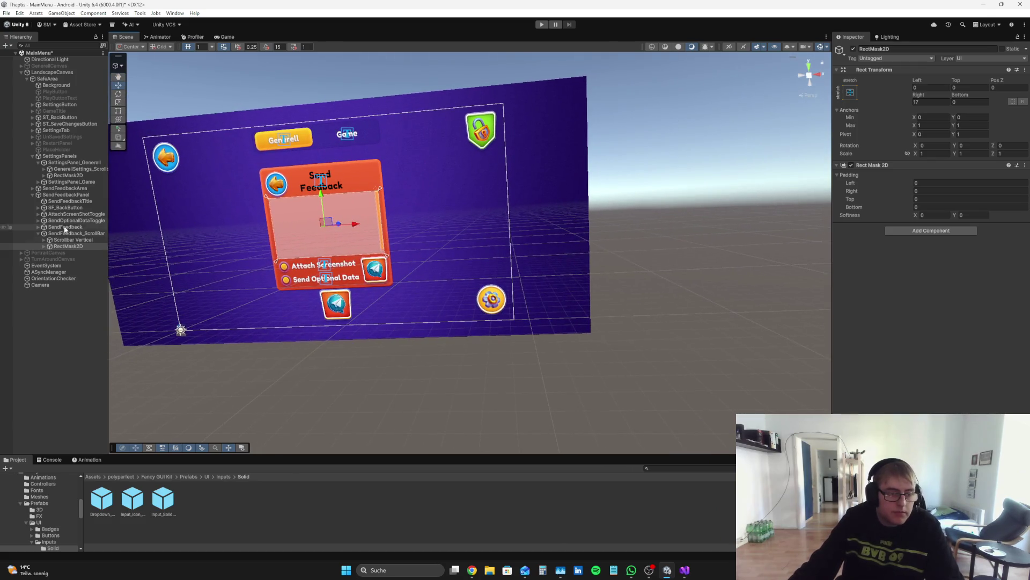
pyautogui.click(68, 176)
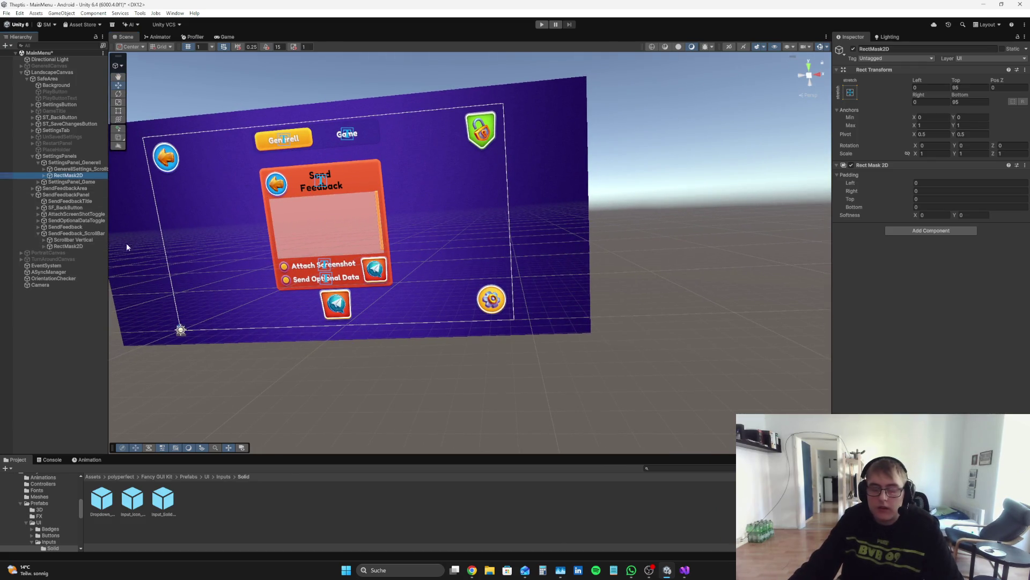
pyautogui.click(97, 247)
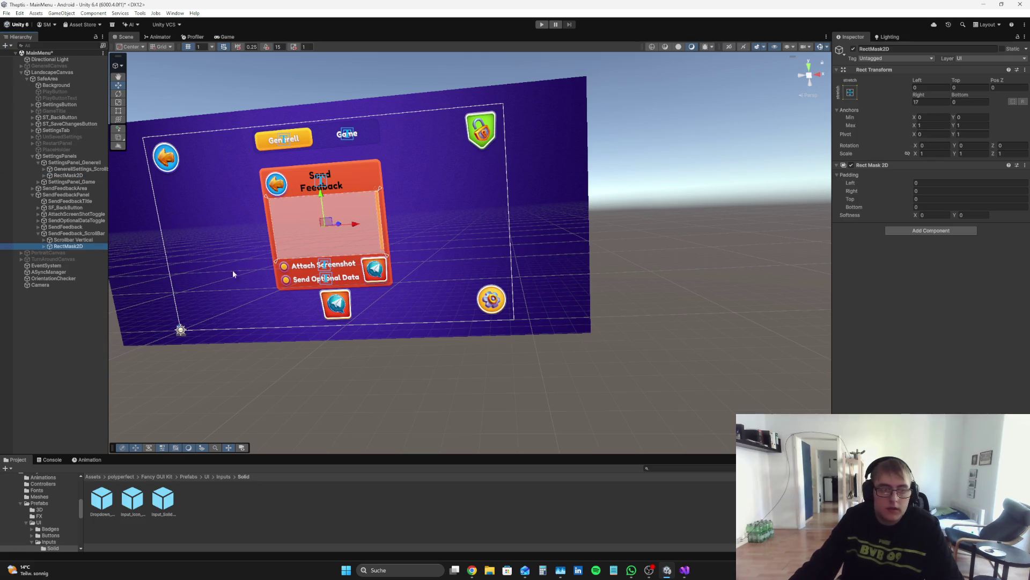
pyautogui.click(83, 177)
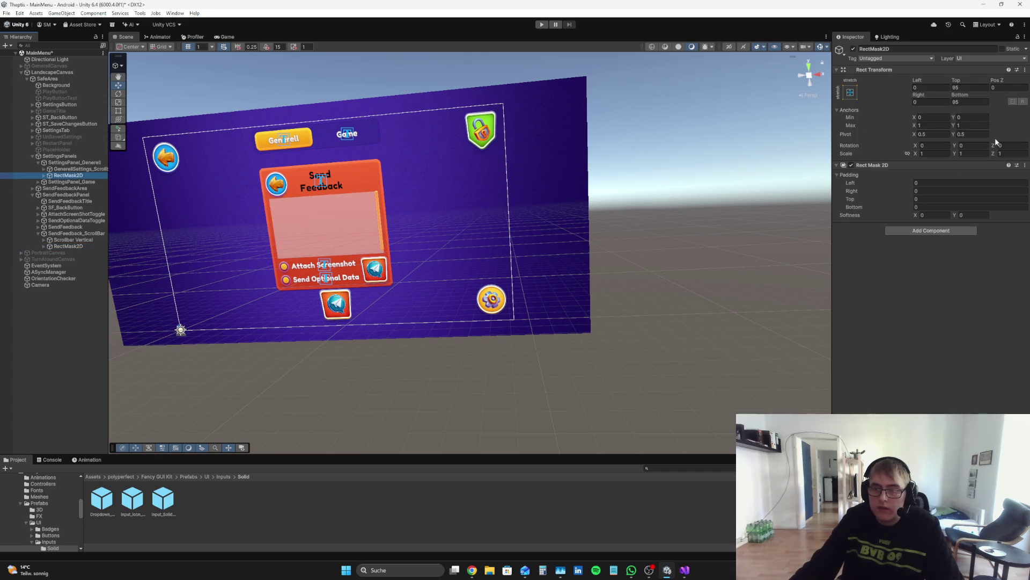
pyautogui.click(69, 247)
pyautogui.click(938, 132)
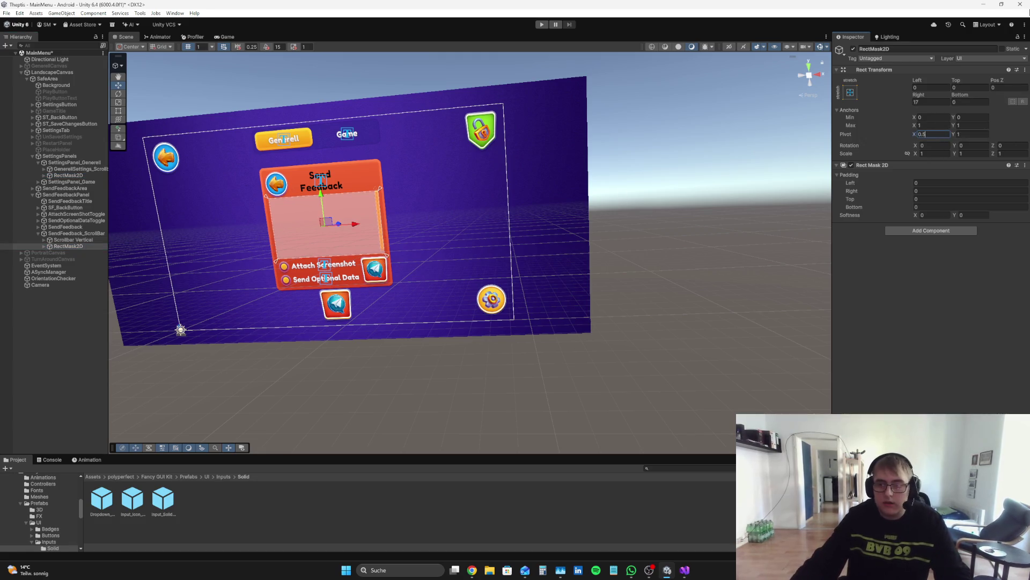
pyautogui.press('Tab')
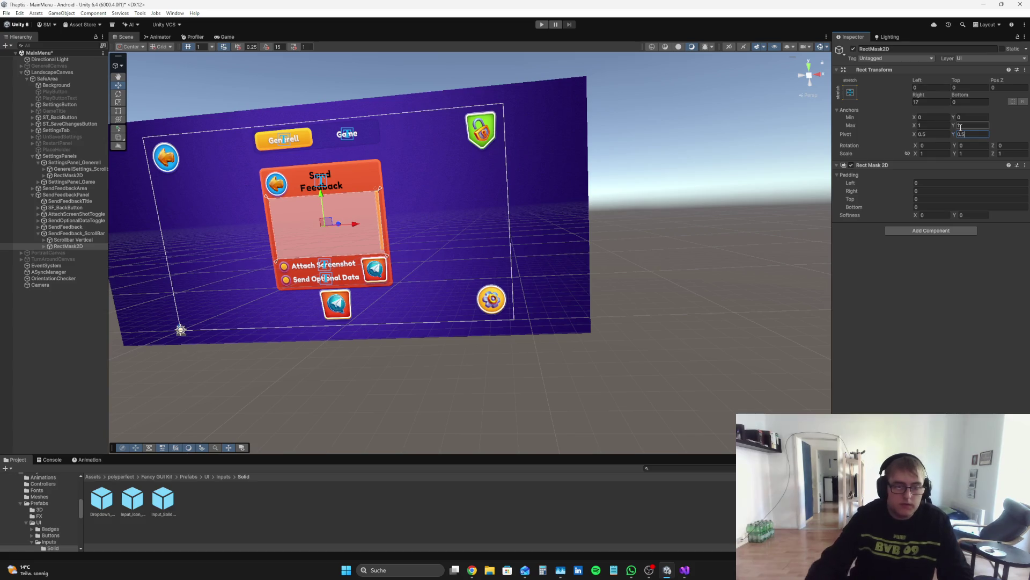
# - Recheck both RectMask2D values and preview the Send Feedback panel in the Game view
pyautogui.click(92, 177)
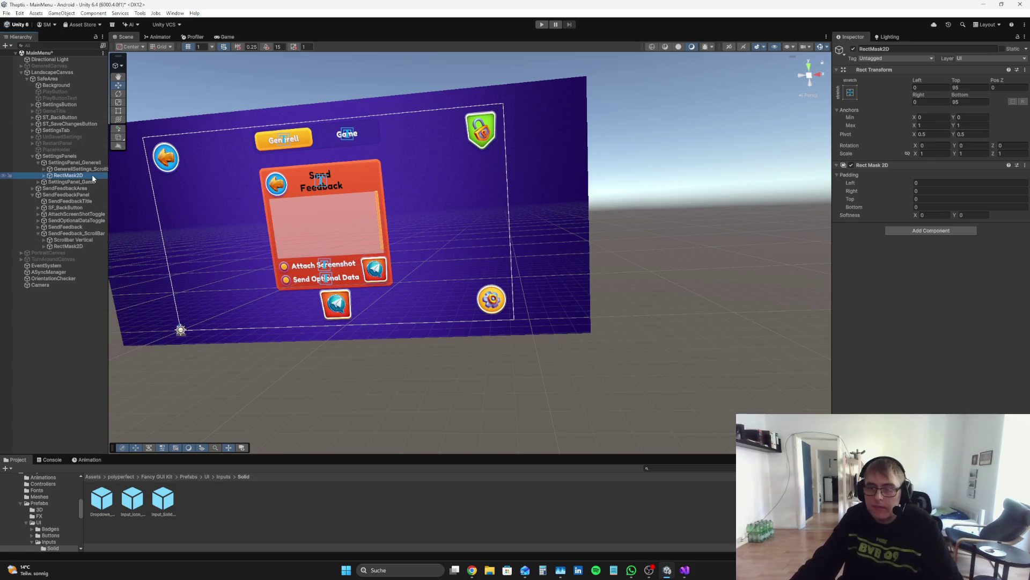
pyautogui.click(88, 246)
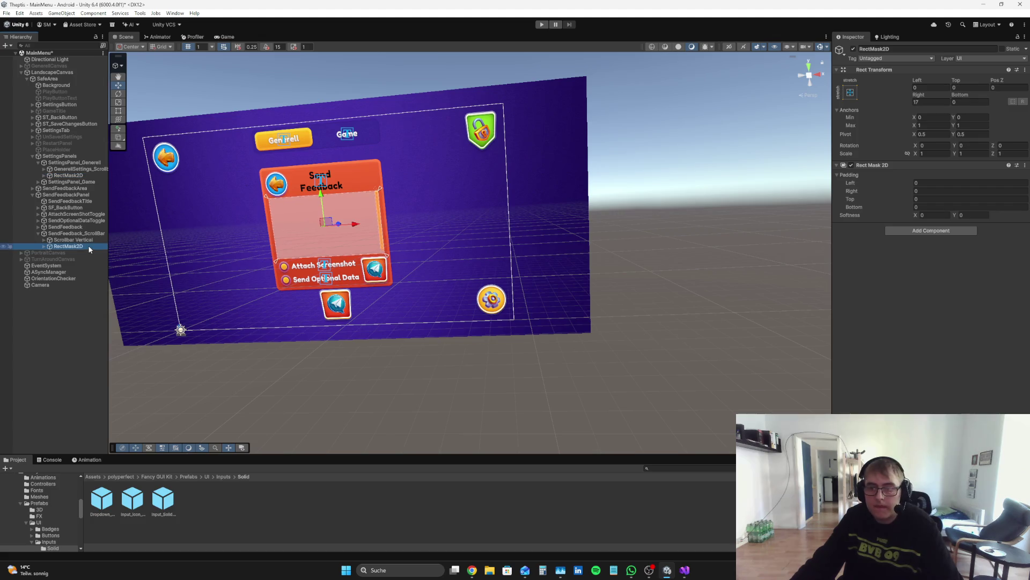
pyautogui.click(76, 175)
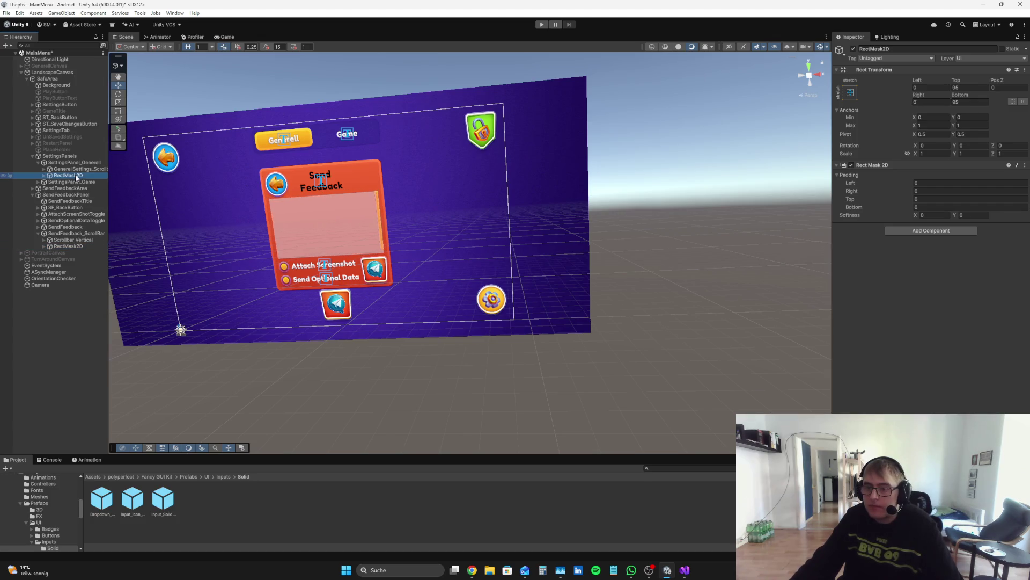
pyautogui.click(78, 246)
pyautogui.click(74, 328)
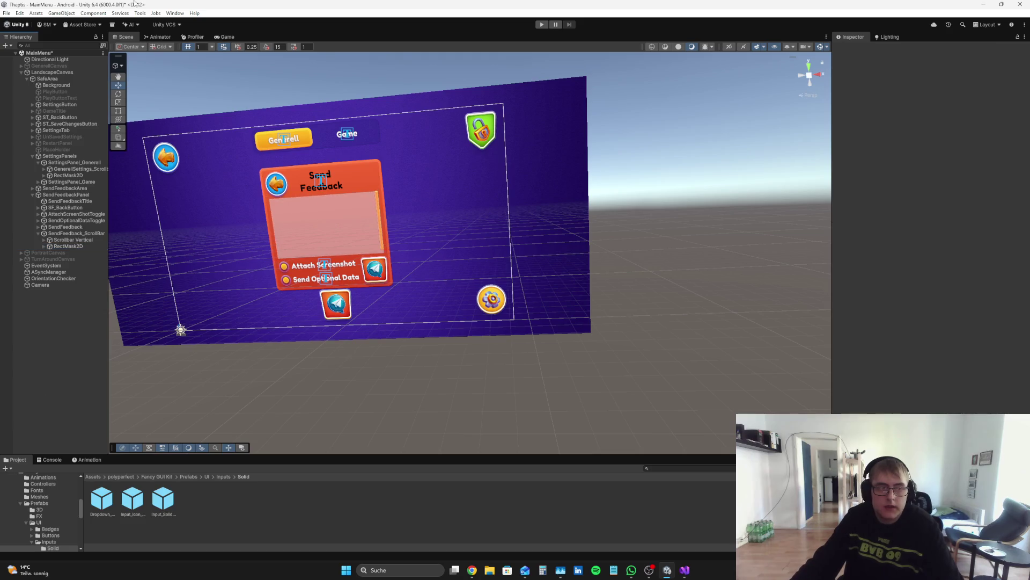
pyautogui.click(225, 37)
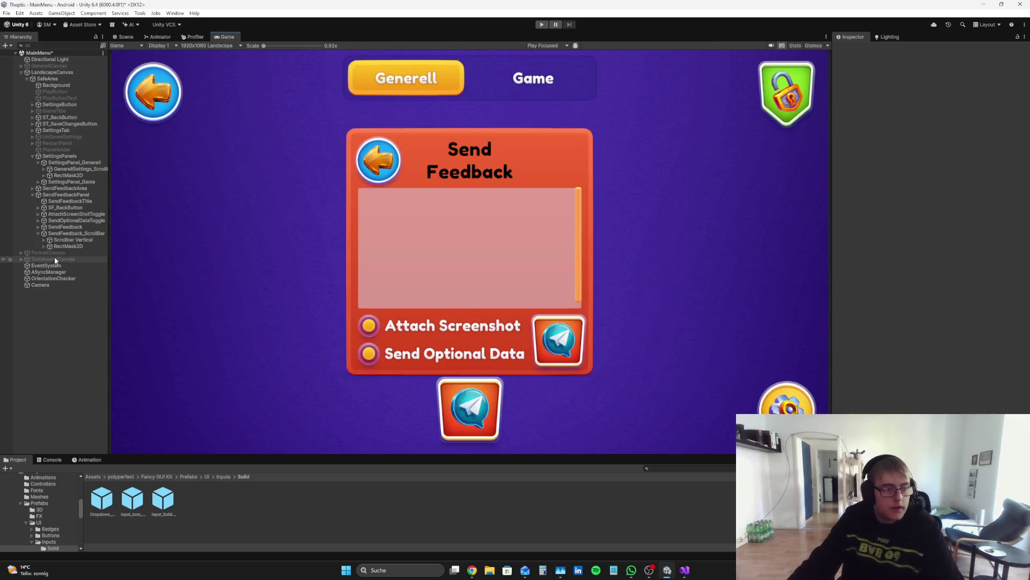
pyautogui.click(68, 246)
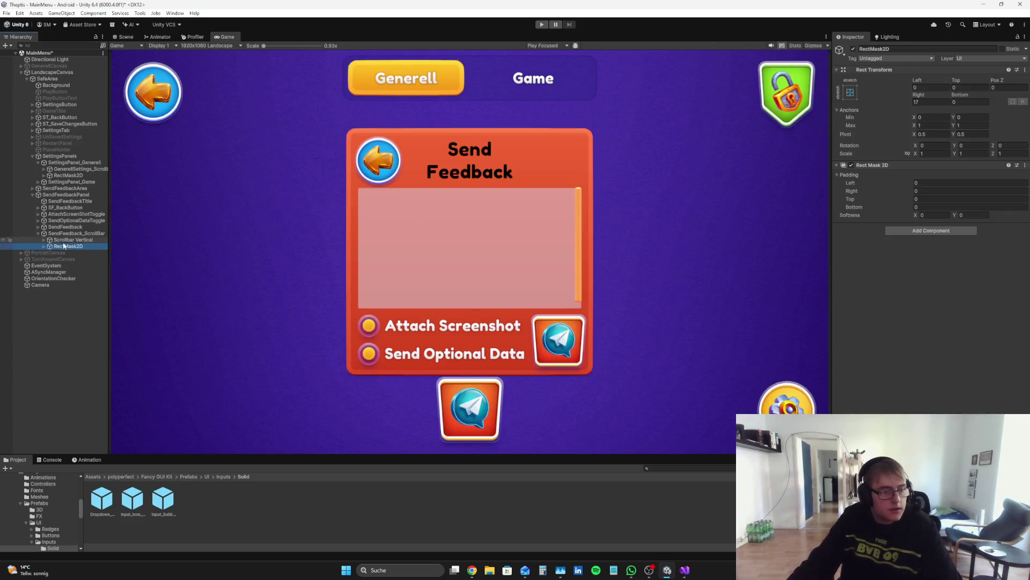
pyautogui.click(74, 162)
# - Assign RectMask2D as the Viewport of SendFeedback_ScrollBar's No Drag Scroll Rect
pyautogui.scroll(-2, 979, 338)
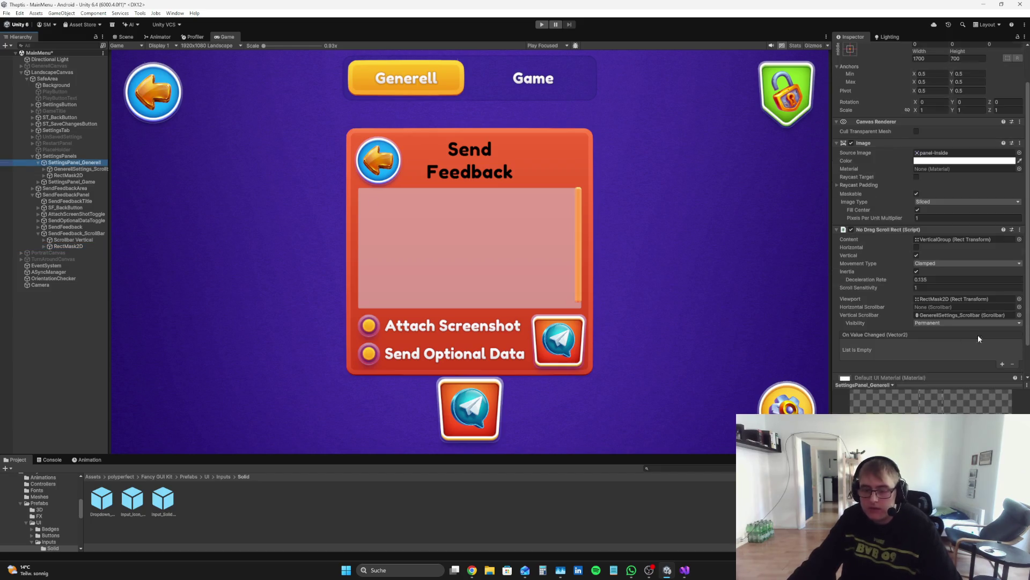
pyautogui.click(62, 232)
pyautogui.moveTo(66, 248)
pyautogui.mouseDown()
pyautogui.moveTo(738, 283)
pyautogui.moveTo(963, 308)
pyautogui.mouseUp()
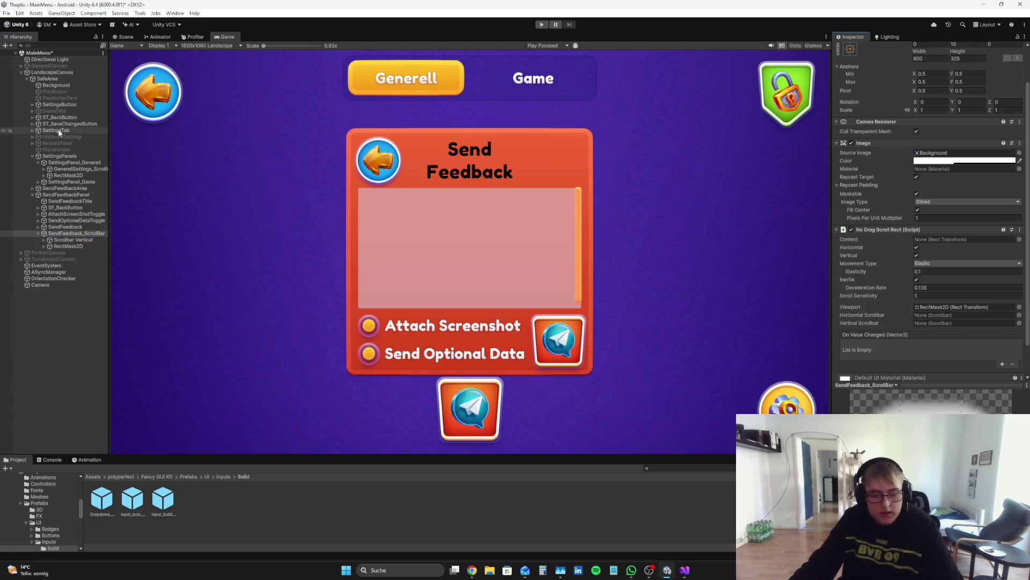
# - Back in Scene view, review SettingsPanel_Generell's mask and image, then browse sprites for SendFeedback_ScrollBar's Image
pyautogui.click(126, 37)
pyautogui.moveTo(483, 193); pyautogui.dragTo(704, 192)
pyautogui.scroll(3, 626, 200)
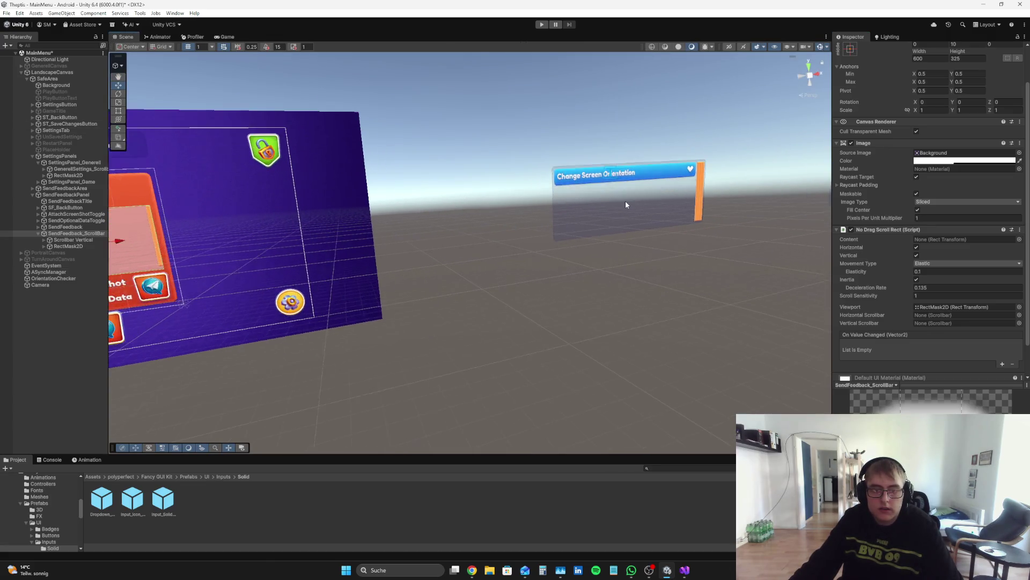
pyautogui.scroll(-2, 625, 201)
pyautogui.scroll(2, 954, 213)
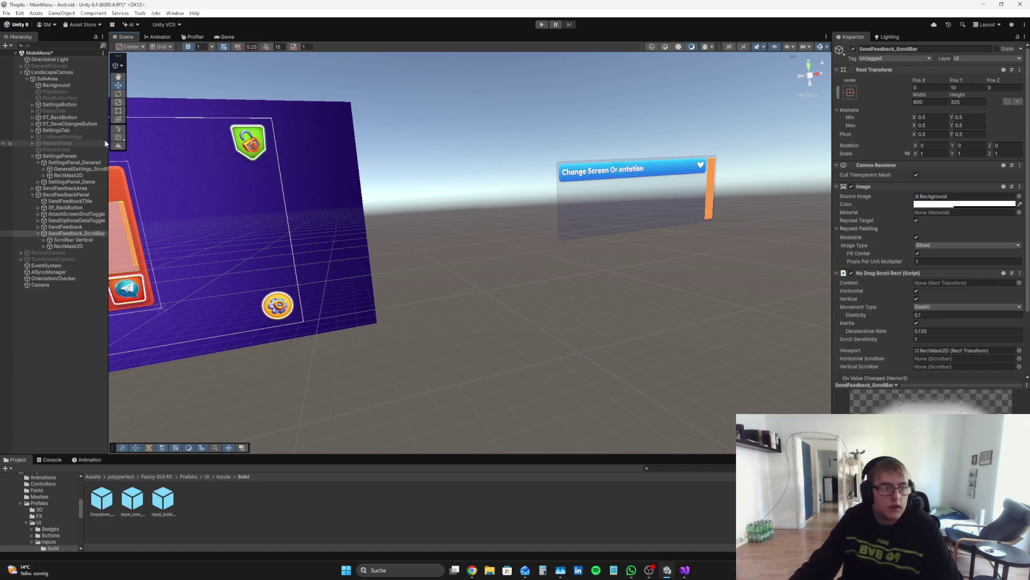
pyautogui.click(69, 176)
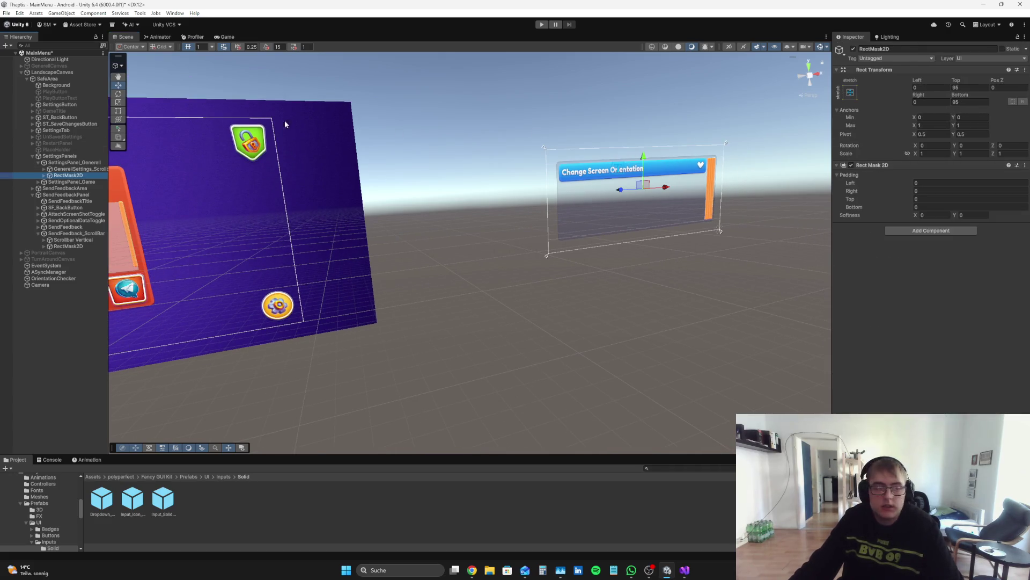
pyautogui.click(80, 162)
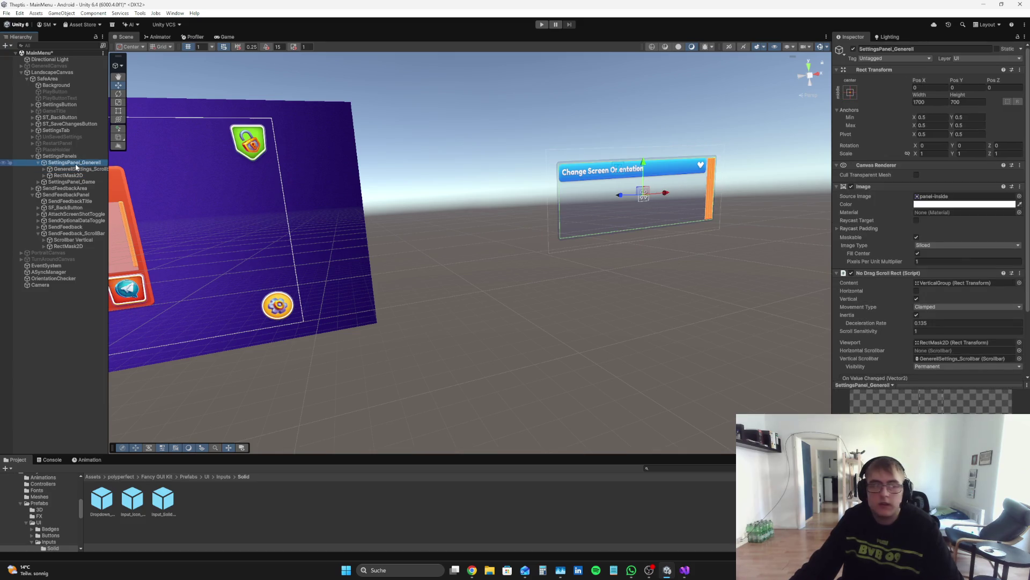
pyautogui.click(75, 234)
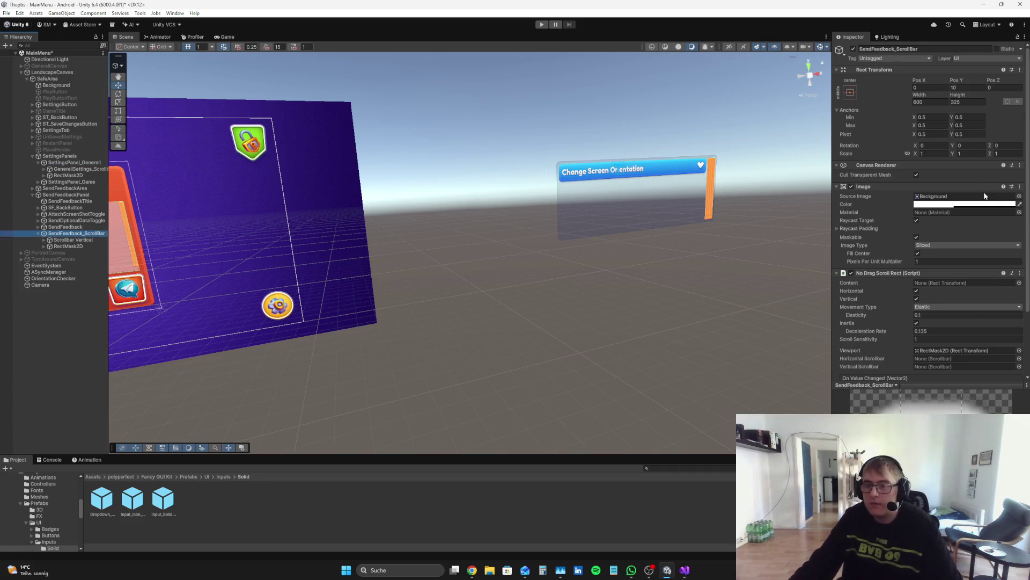
pyautogui.click(1019, 196)
# - Try a panel-inside sprite, then set the Image's Source Image to input_solid_purple
pyautogui.write('panel-inside')
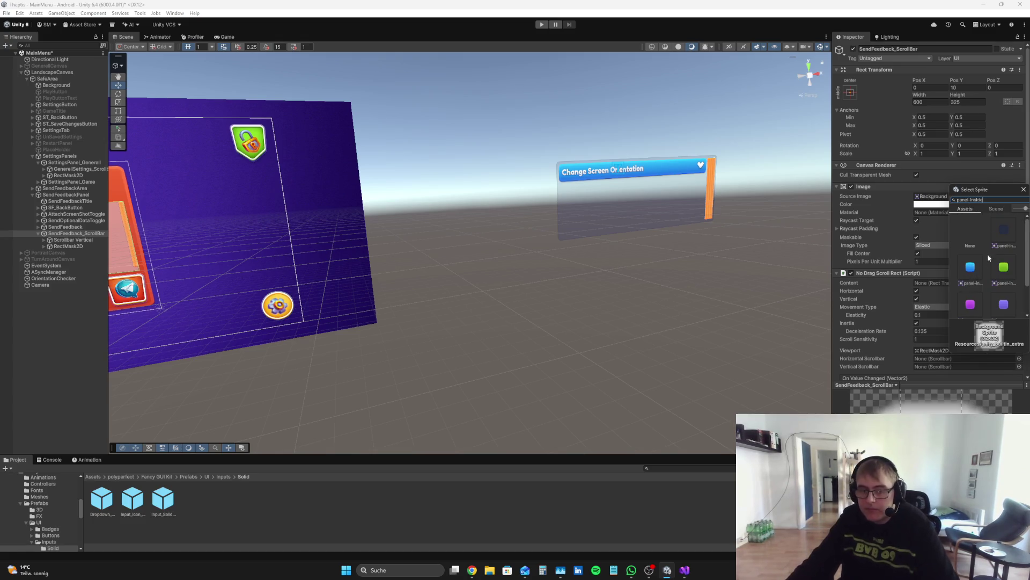
pyautogui.click(999, 228)
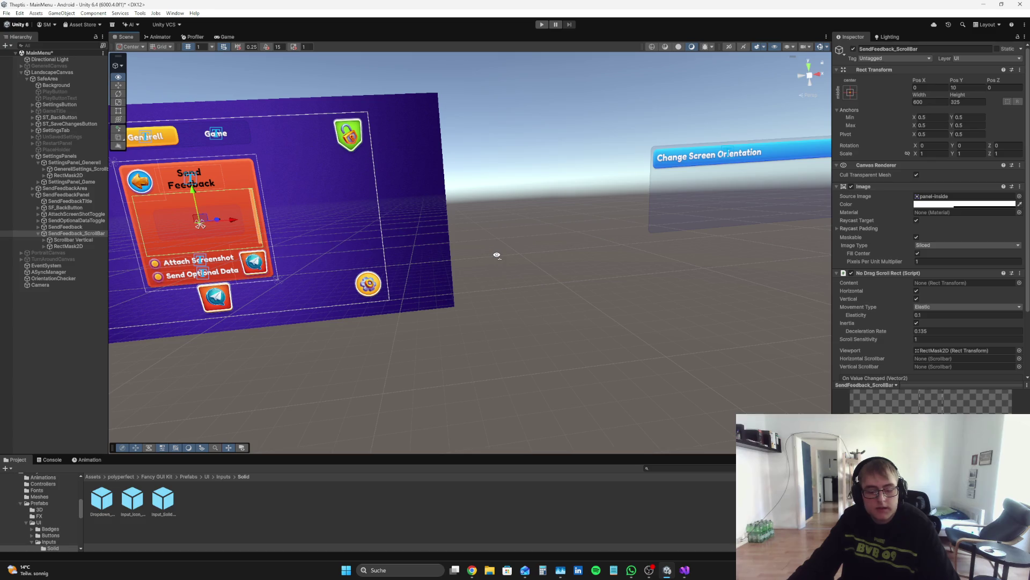
pyautogui.moveTo(496, 255); pyautogui.dragTo(501, 258)
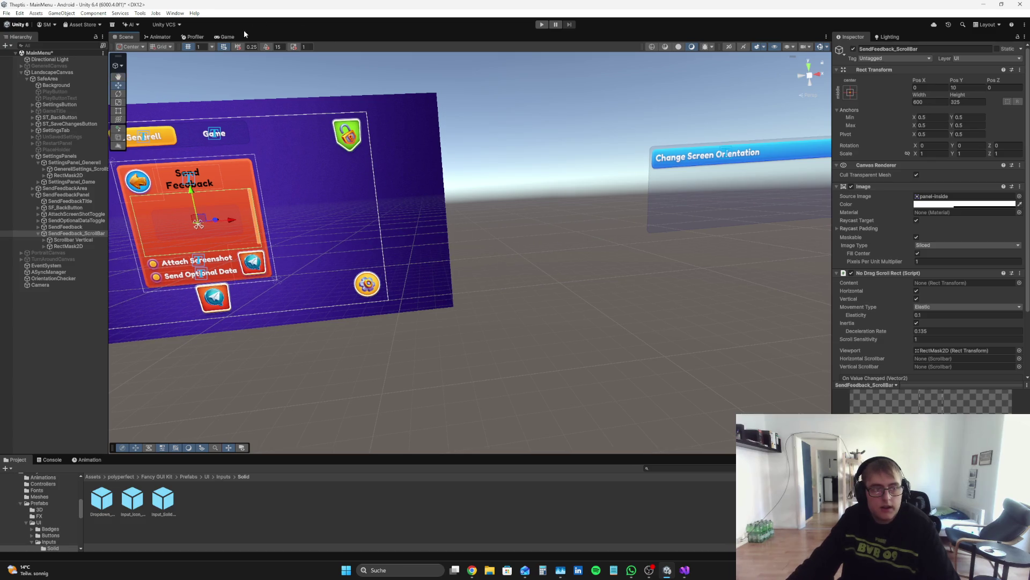
pyautogui.click(225, 36)
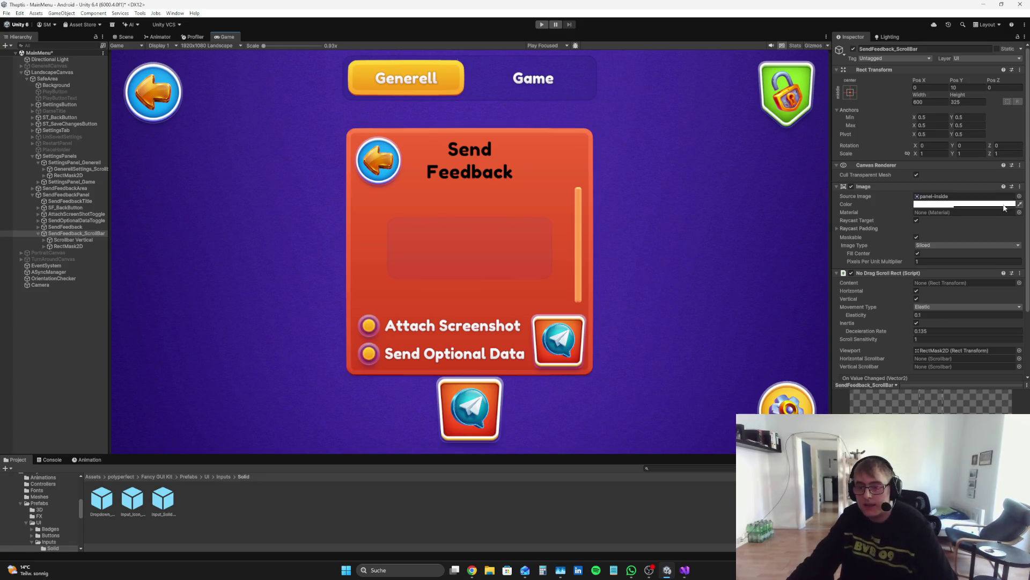
pyautogui.click(1019, 196)
pyautogui.write('Input')
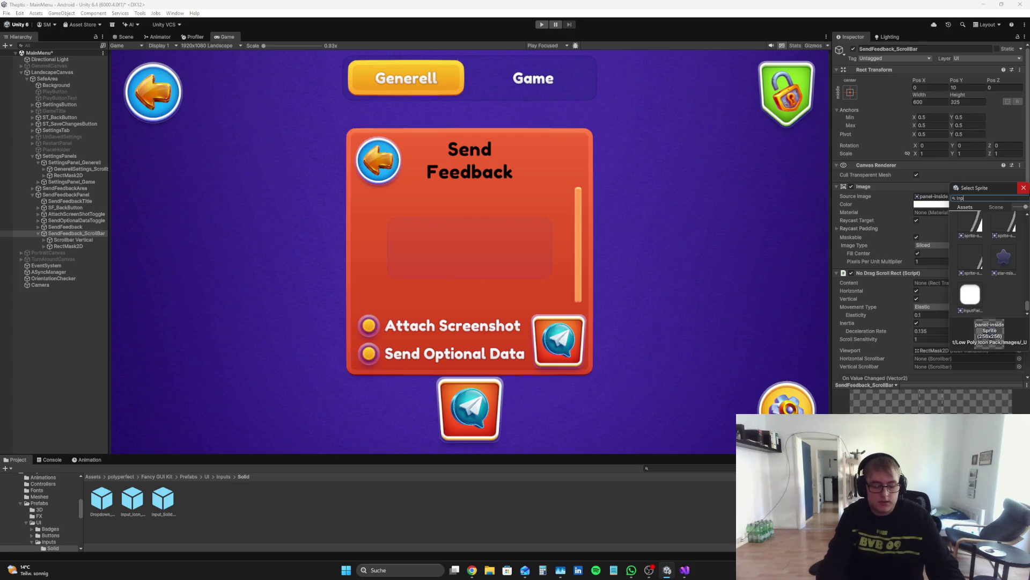
pyautogui.click(970, 256)
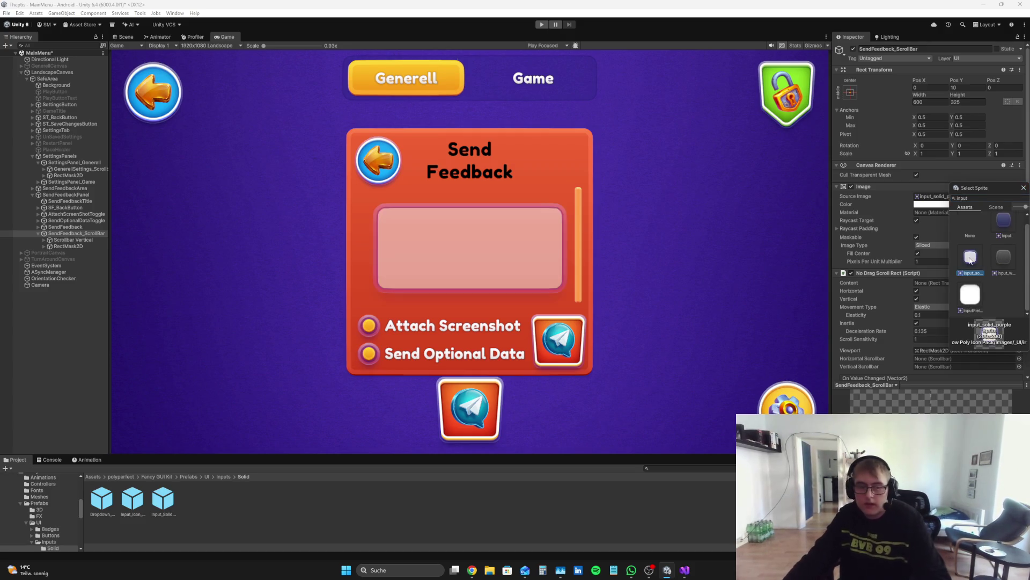
# - Raise the Image colour's alpha to 255 so the box is fully opaque white
pyautogui.click(1023, 187)
pyautogui.click(925, 203)
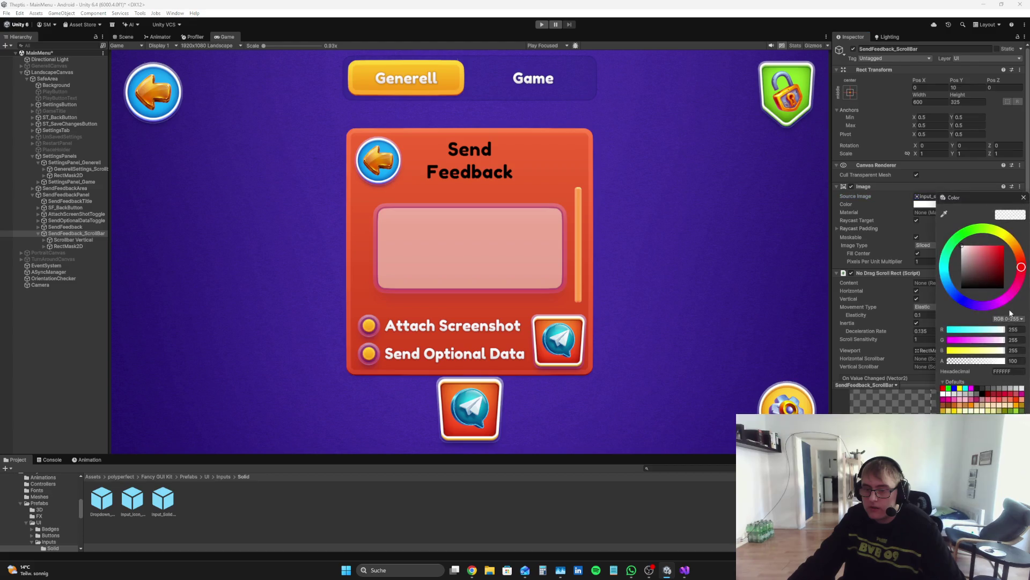
pyautogui.moveTo(978, 365); pyautogui.dragTo(1009, 361)
pyautogui.click(1023, 196)
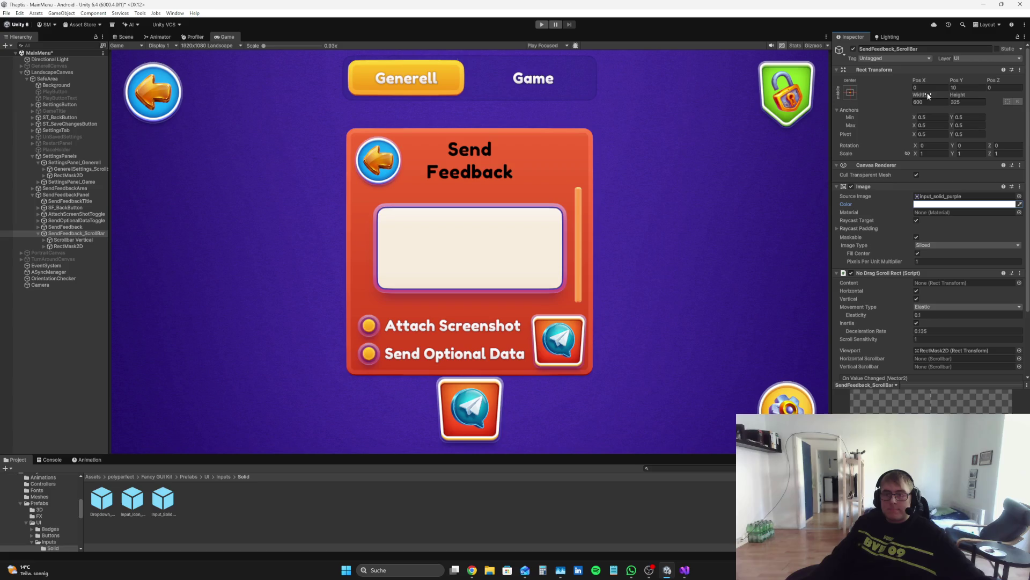
# - Widen the SendFeedback_ScrollBar box to a width of 675, checking it in Game view
pyautogui.click(125, 36)
pyautogui.moveTo(349, 107)
pyautogui.mouseDown()
pyautogui.moveTo(411, 130)
pyautogui.moveTo(480, 181)
pyautogui.moveTo(481, 168)
pyautogui.mouseUp()
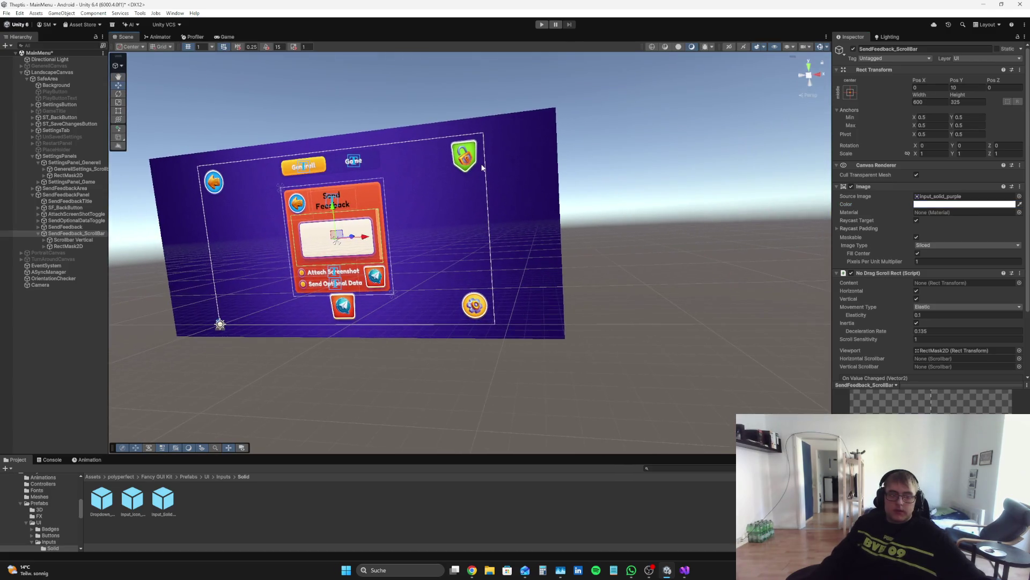
pyautogui.moveTo(920, 94); pyautogui.dragTo(939, 97)
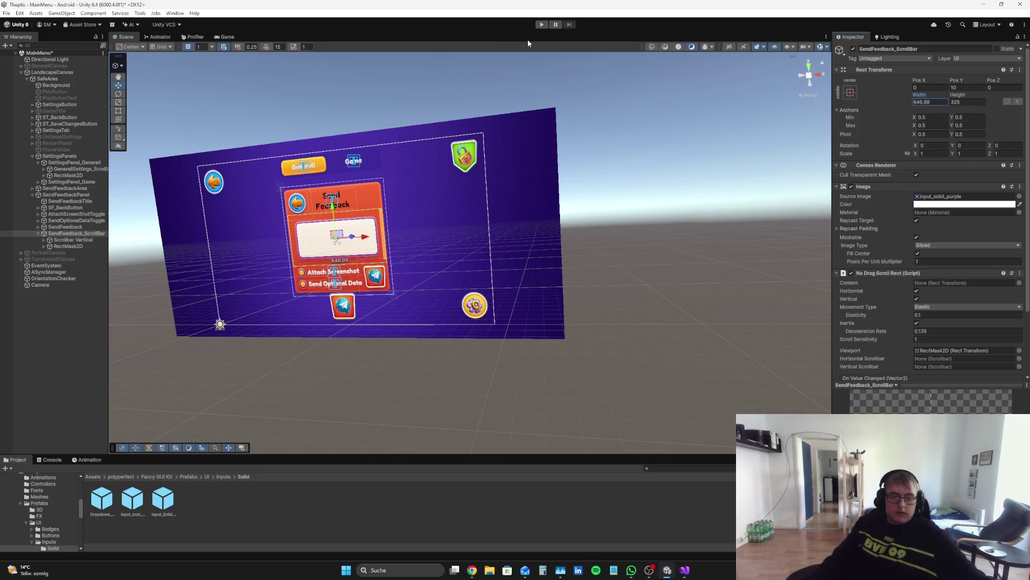
pyautogui.click(227, 37)
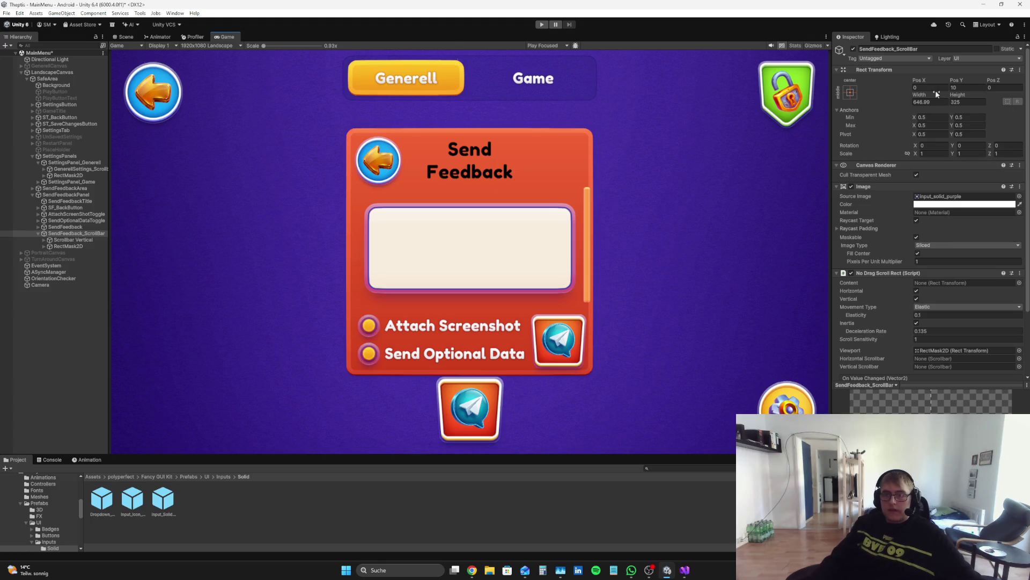
pyautogui.moveTo(926, 93)
pyautogui.mouseDown()
pyautogui.moveTo(961, 102)
pyautogui.moveTo(949, 104)
pyautogui.mouseUp()
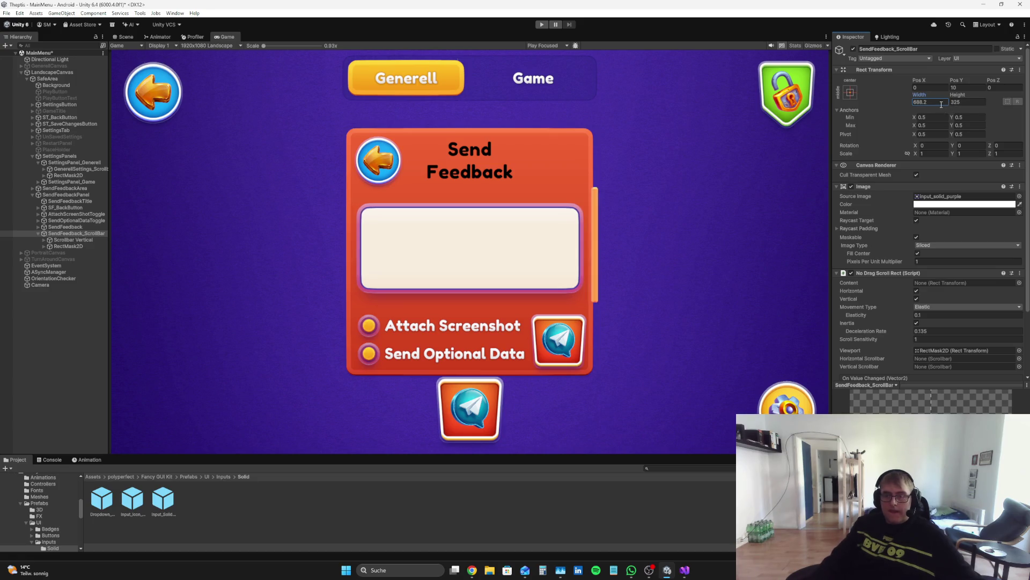
pyautogui.press('BackSpace')
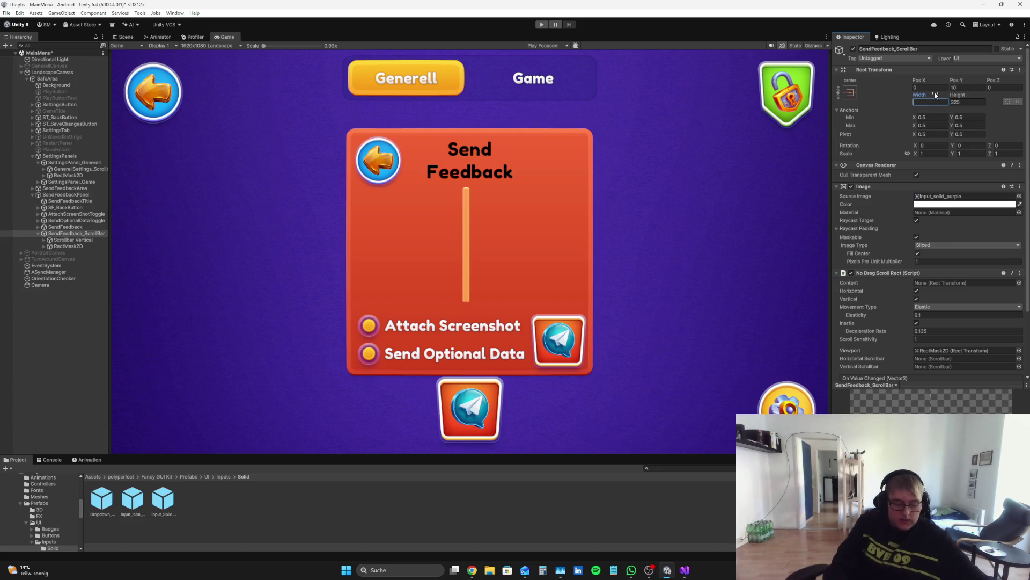
pyautogui.write('675')
# - Set the box's Pos X to -10 and Height to 400, and nudge Pos Y to 7.5
pyautogui.moveTo(924, 83)
pyautogui.mouseDown()
pyautogui.moveTo(904, 78)
pyautogui.moveTo(916, 80)
pyautogui.mouseUp()
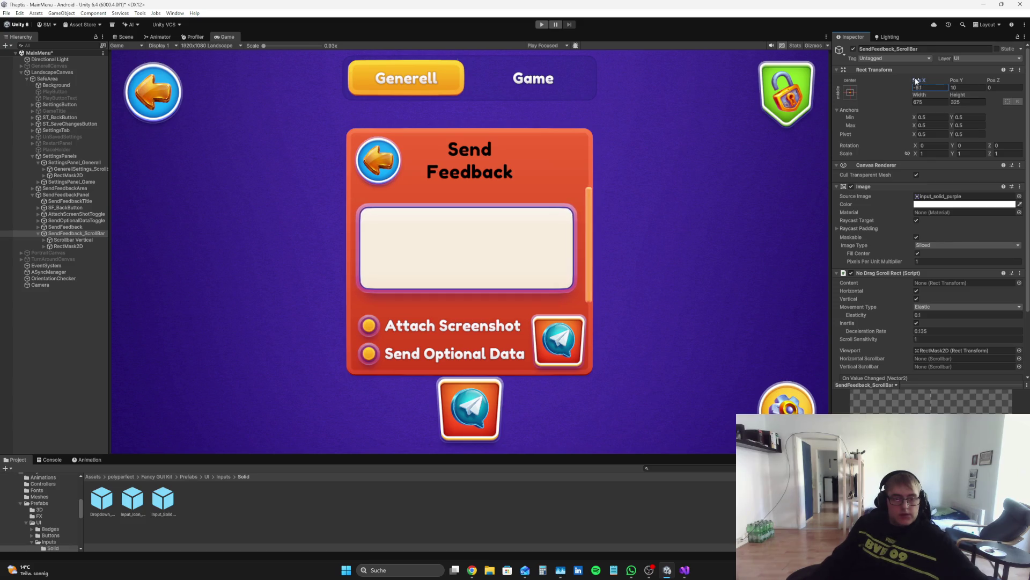
pyautogui.write('-10')
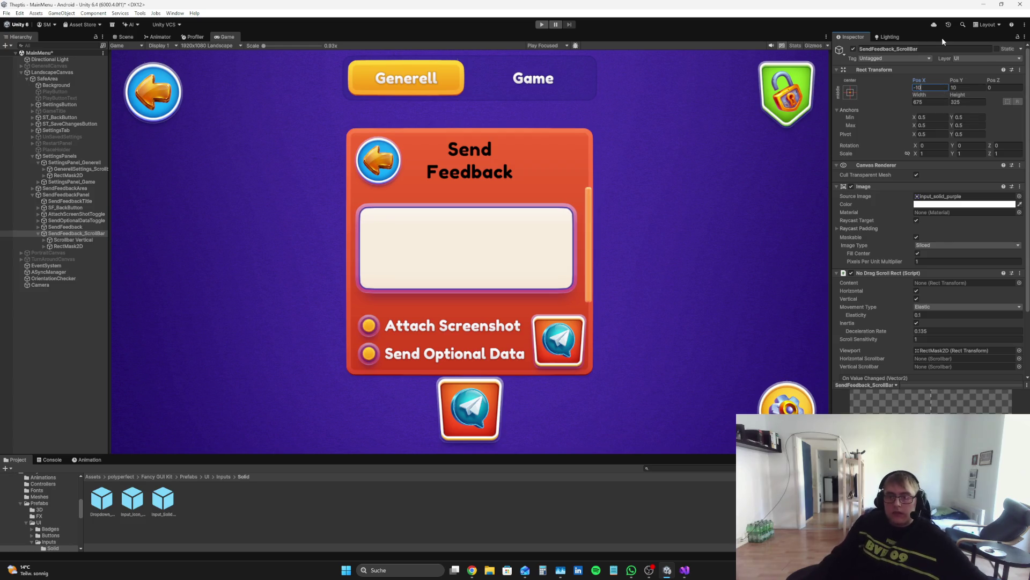
pyautogui.moveTo(958, 95)
pyautogui.mouseDown()
pyautogui.moveTo(919, 61)
pyautogui.moveTo(51, 48)
pyautogui.moveTo(1020, 64)
pyautogui.moveTo(945, 102)
pyautogui.mouseUp()
pyautogui.write('400')
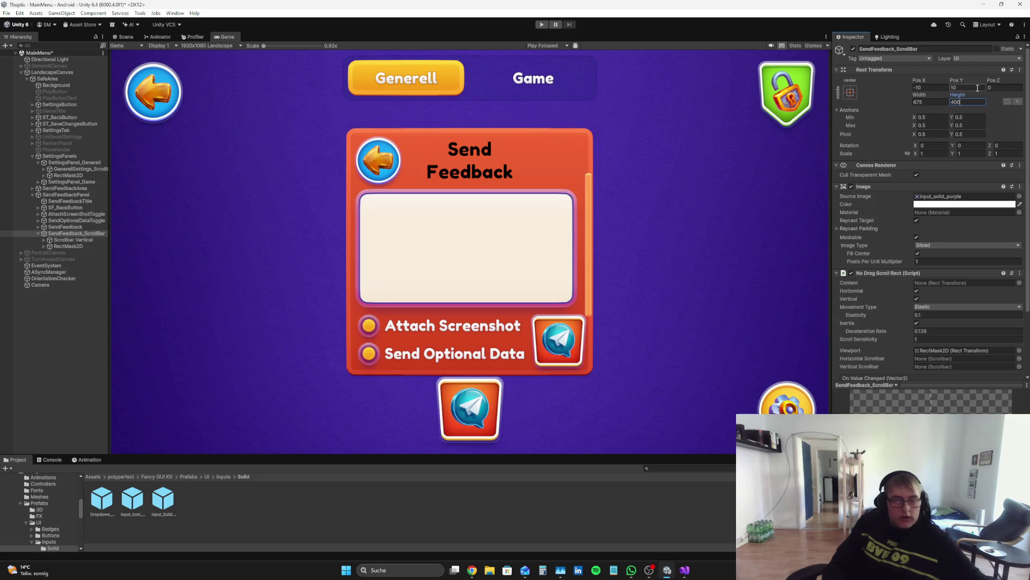
pyautogui.moveTo(964, 82); pyautogui.dragTo(960, 85)
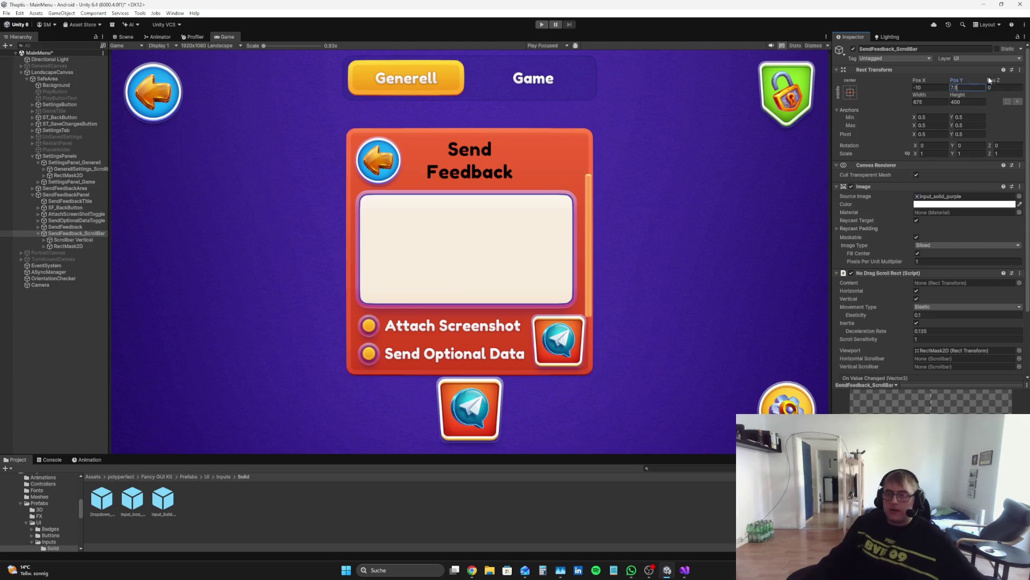
# - Select Scrollbar Vertical and scrub its Top to 48.37 and Width to 58.59
pyautogui.click(59, 300)
pyautogui.click(67, 239)
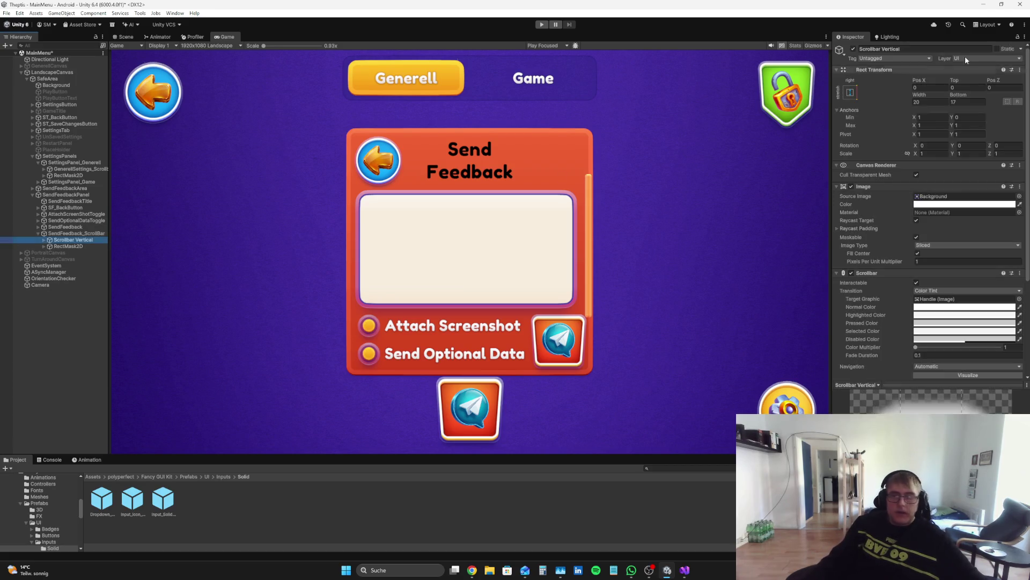
pyautogui.moveTo(954, 82)
pyautogui.mouseDown()
pyautogui.moveTo(862, 112)
pyautogui.moveTo(99, 82)
pyautogui.moveTo(141, 88)
pyautogui.mouseUp()
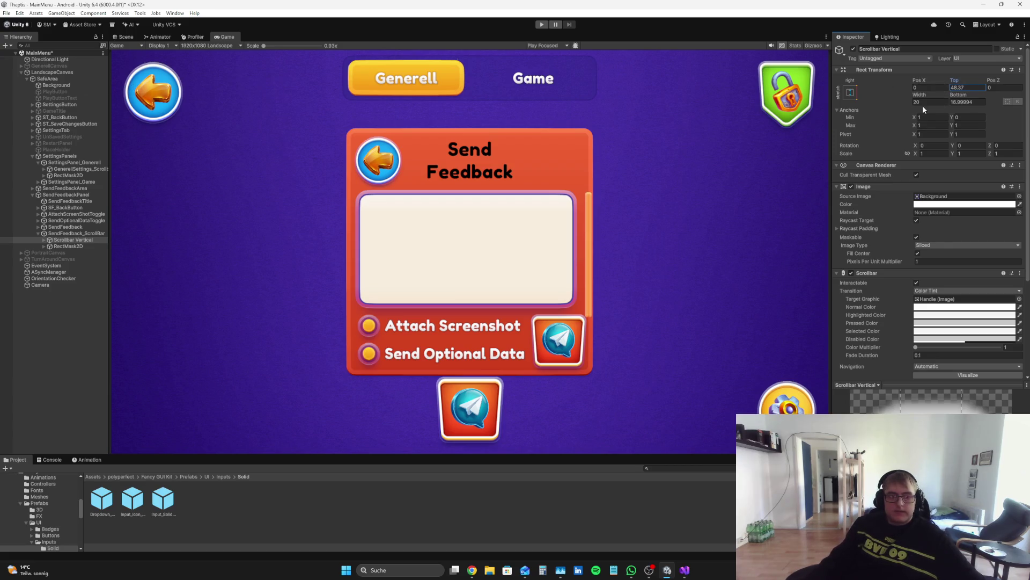
pyautogui.moveTo(920, 95)
pyautogui.mouseDown()
pyautogui.moveTo(1019, 97)
pyautogui.moveTo(211, 114)
pyautogui.moveTo(427, 136)
pyautogui.moveTo(255, 121)
pyautogui.moveTo(408, 141)
pyautogui.mouseUp()
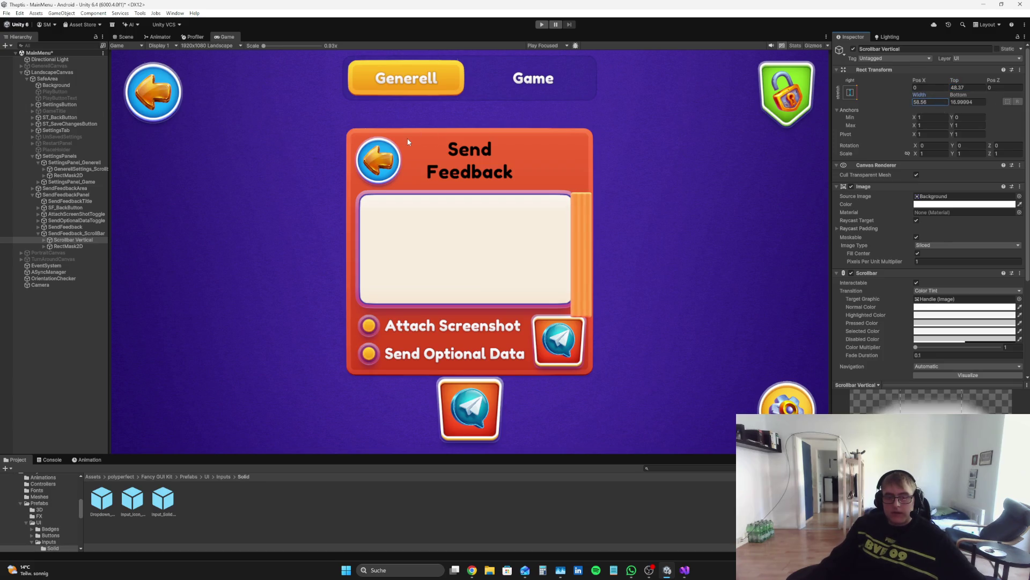
# - Keep the scrollbar background colour white and select the Scrollbar Vertical's Handle child
pyautogui.click(965, 204)
pyautogui.click(943, 389)
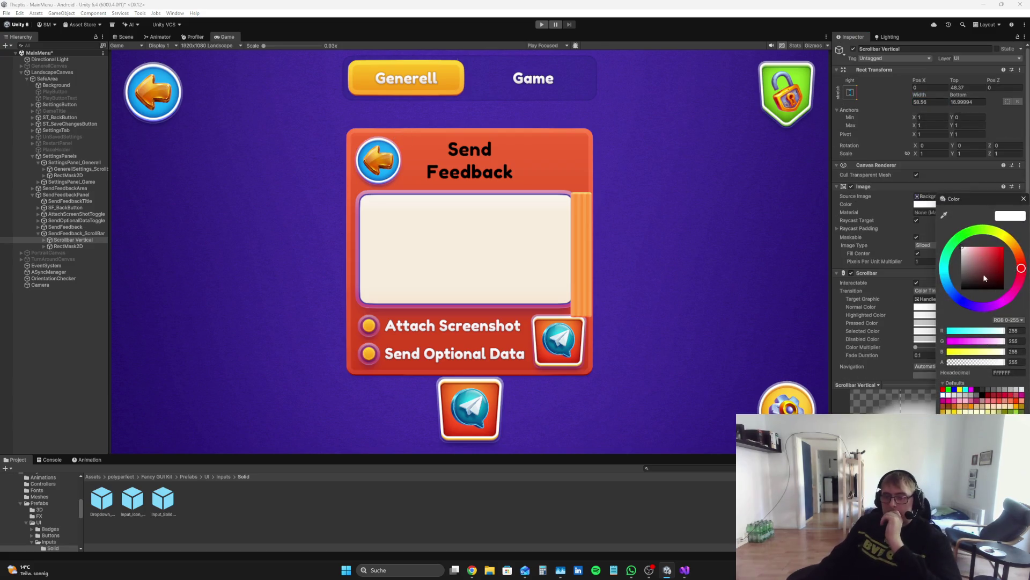
pyautogui.click(943, 394)
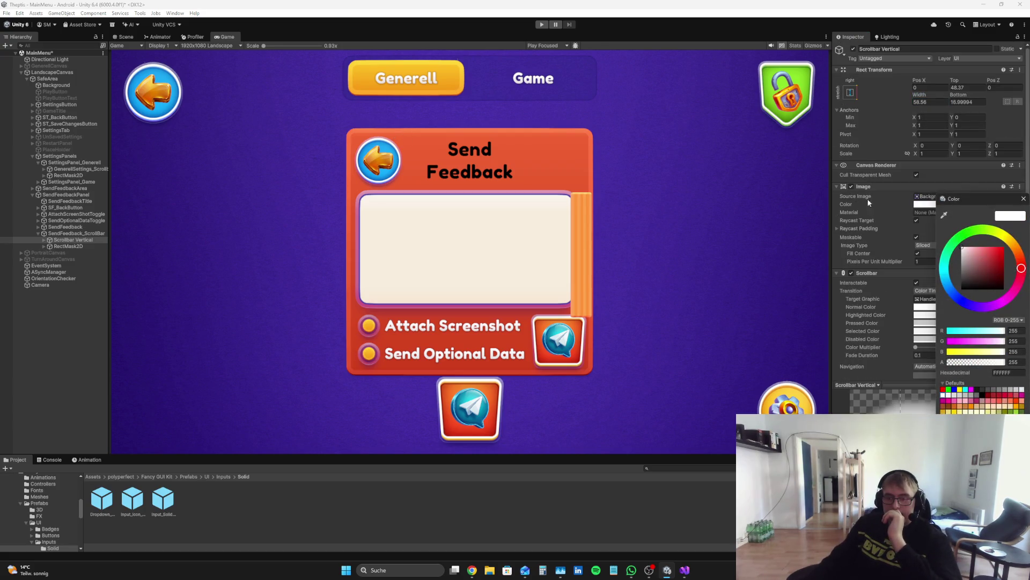
pyautogui.click(1023, 198)
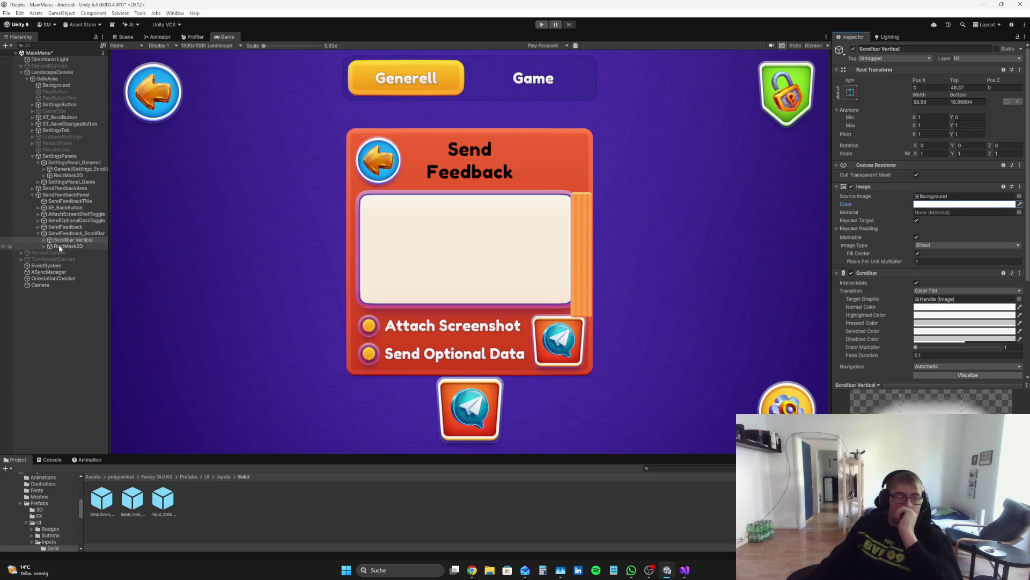
pyautogui.click(44, 239)
pyautogui.click(70, 253)
pyautogui.click(956, 213)
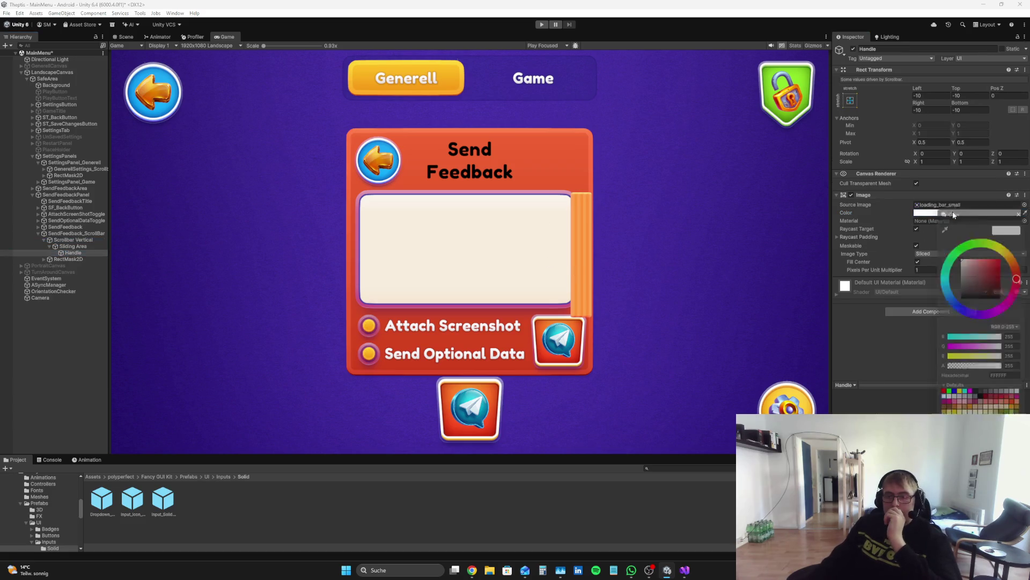
# - Set the Handle's Image colour to pure green 00FF00
pyautogui.click(961, 295)
pyautogui.hotkey('ctrl', 'z')
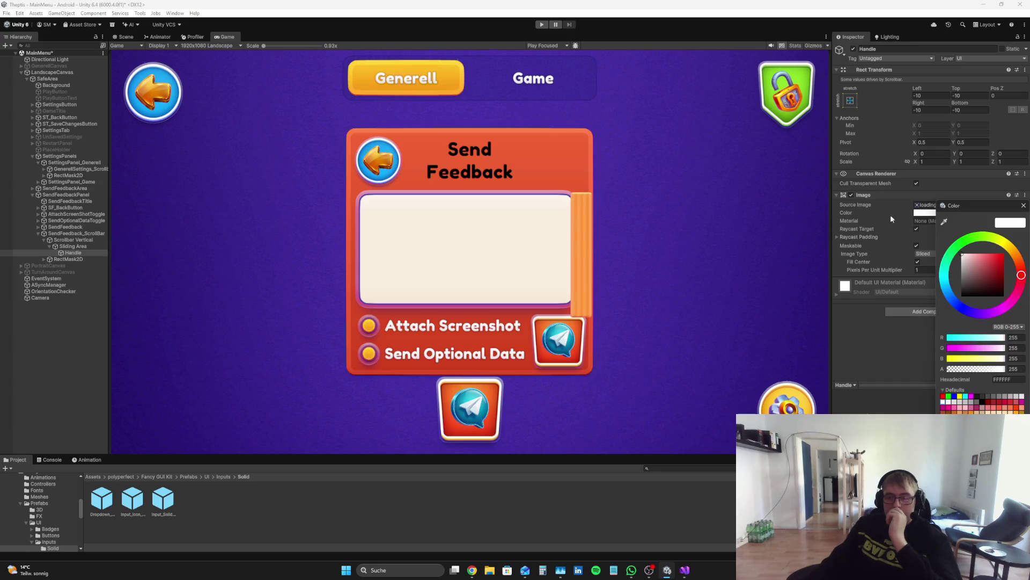
pyautogui.click(1004, 253)
pyautogui.moveTo(1020, 277)
pyautogui.mouseDown()
pyautogui.moveTo(974, 314)
pyautogui.moveTo(922, 285)
pyautogui.moveTo(928, 265)
pyautogui.mouseUp()
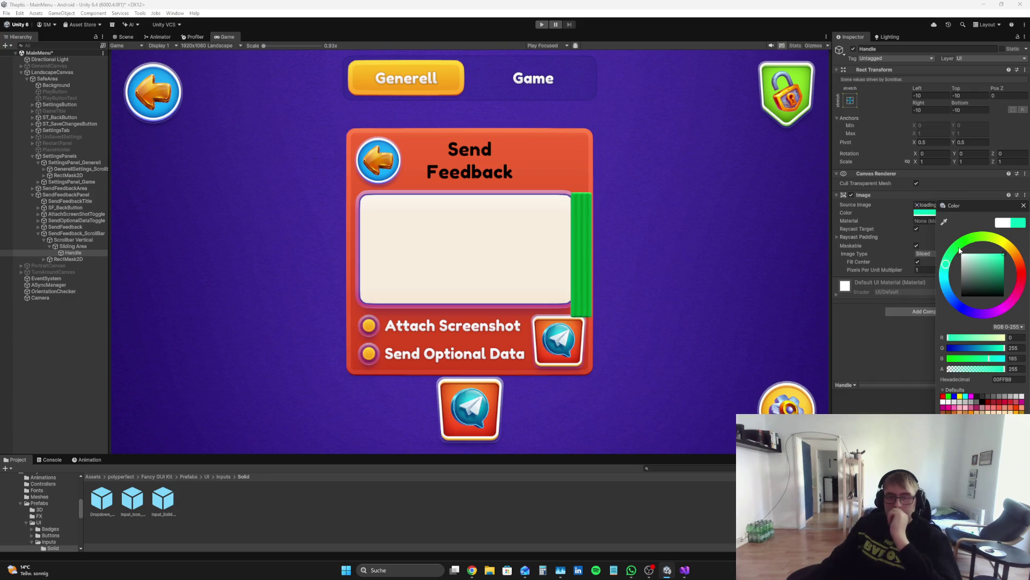
pyautogui.moveTo(989, 358); pyautogui.dragTo(1028, 370)
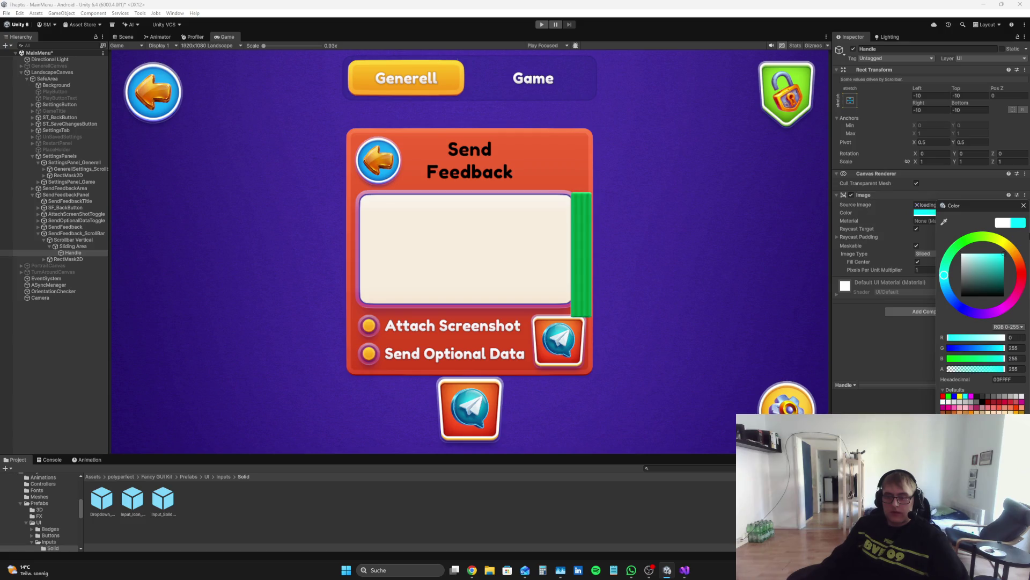
pyautogui.moveTo(946, 274)
pyautogui.mouseDown()
pyautogui.moveTo(951, 294)
pyautogui.moveTo(1017, 290)
pyautogui.moveTo(955, 248)
pyautogui.mouseUp()
pyautogui.moveTo(970, 365); pyautogui.dragTo(851, 343)
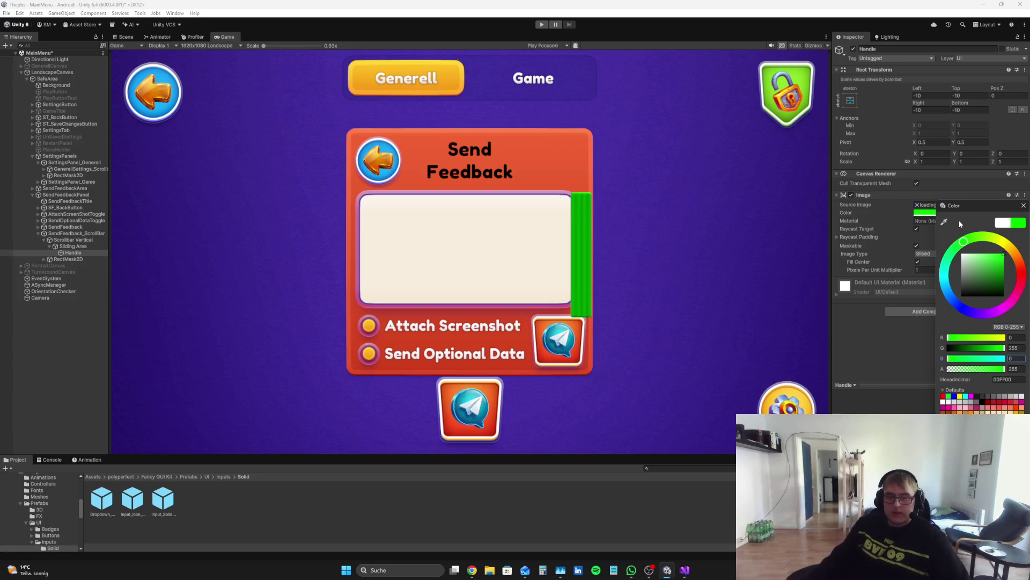
# - Use the loading_bar_small sprite as the Handle's Source Image
pyautogui.click(1023, 205)
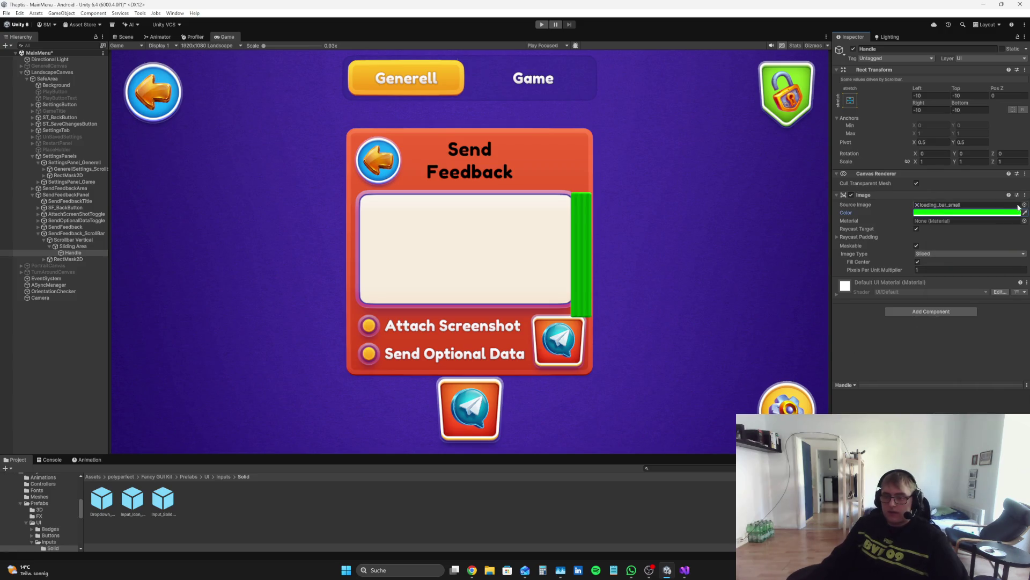
pyautogui.click(1022, 204)
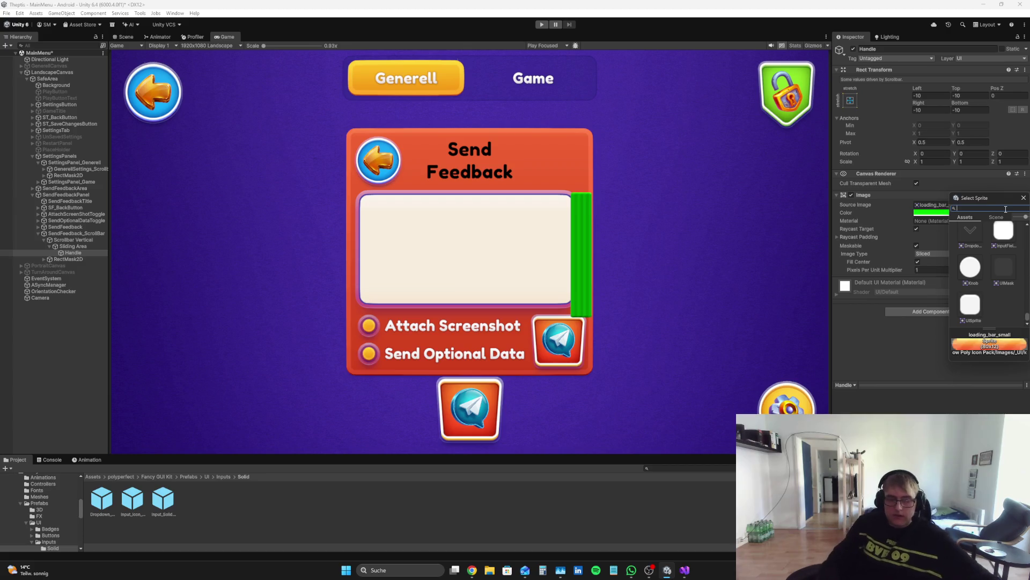
pyautogui.write('loading')
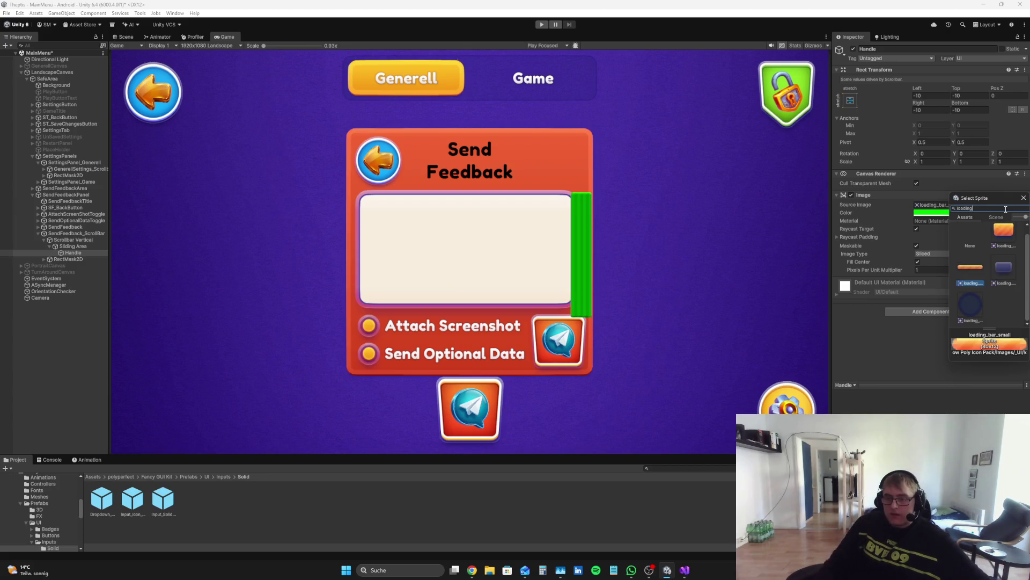
pyautogui.click(1004, 238)
pyautogui.click(970, 274)
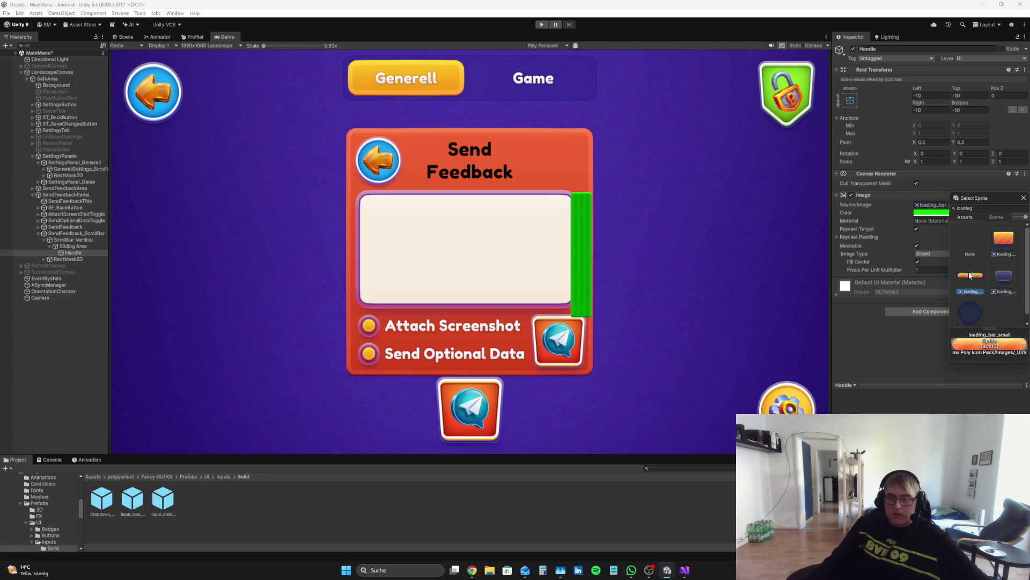
pyautogui.click(1023, 198)
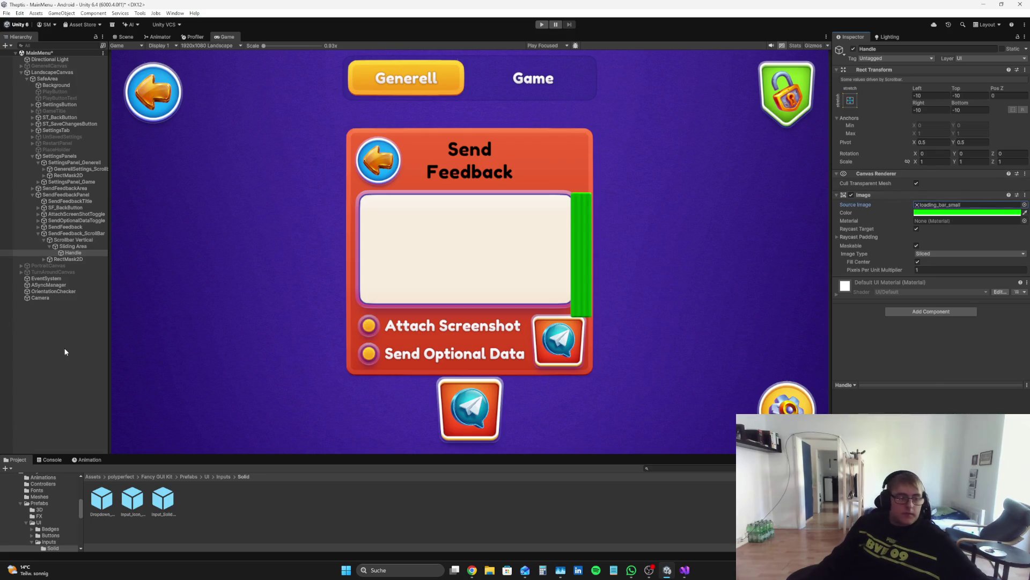
pyautogui.click(69, 234)
pyautogui.click(69, 239)
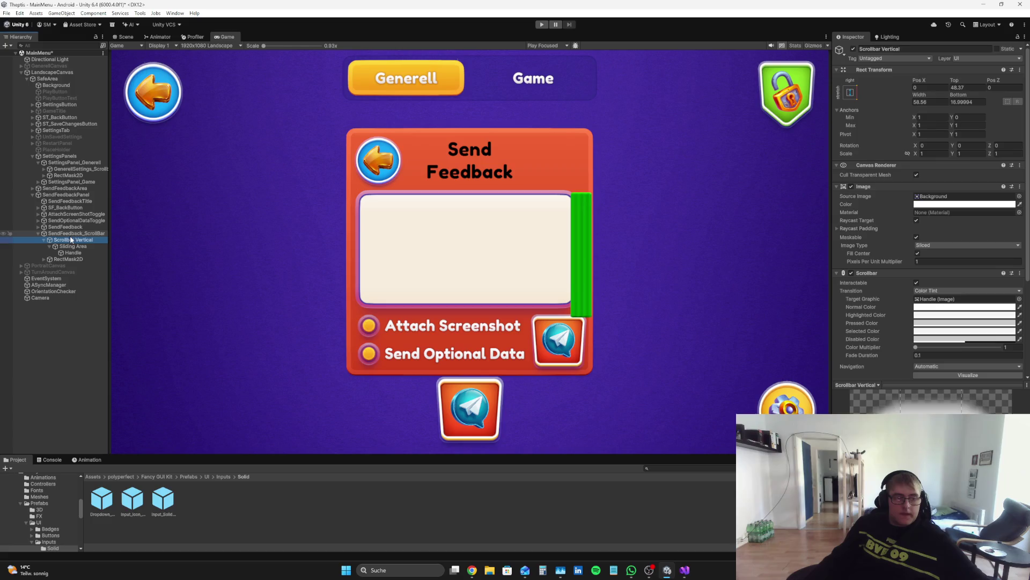
# - Adjust Scrollbar Vertical's Top inset, trying several values around 42.5
pyautogui.click(69, 234)
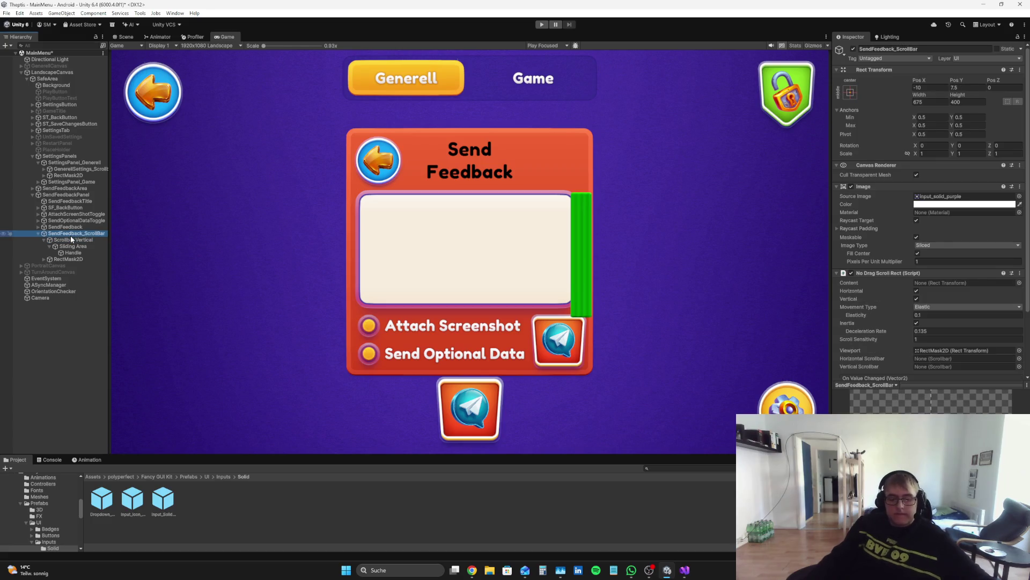
pyautogui.click(70, 240)
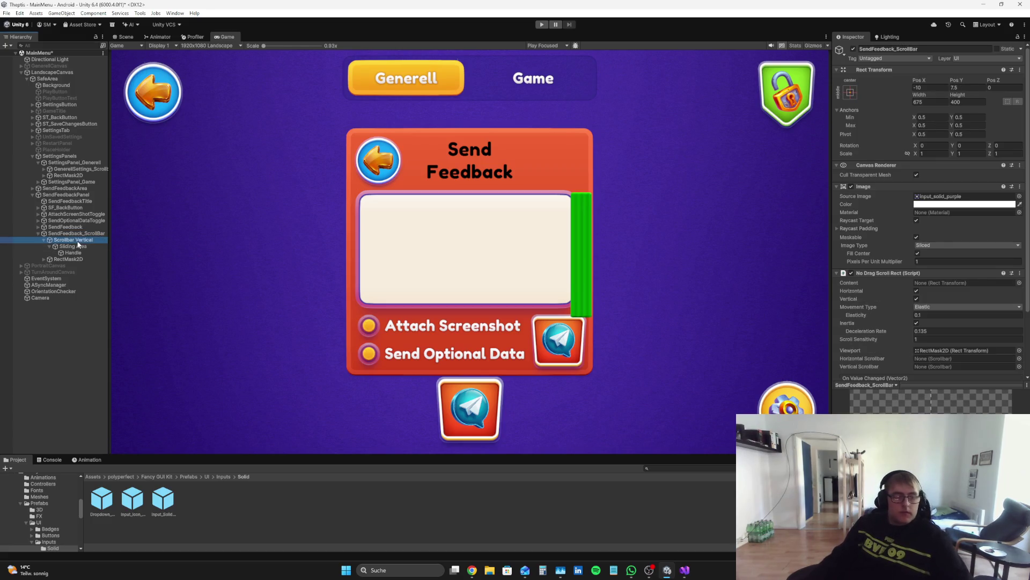
pyautogui.click(965, 101)
pyautogui.write('45.6')
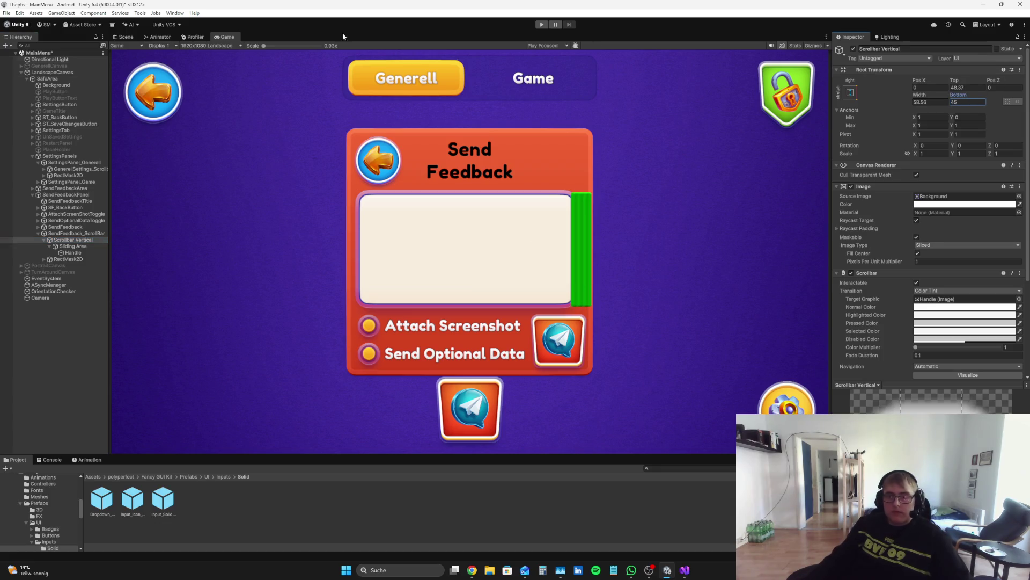
pyautogui.click(966, 88)
pyautogui.write('47.1')
pyautogui.press('BackSpace')
pyautogui.press('BackSpace')
pyautogui.press('BackSpace')
pyautogui.write('2.8')
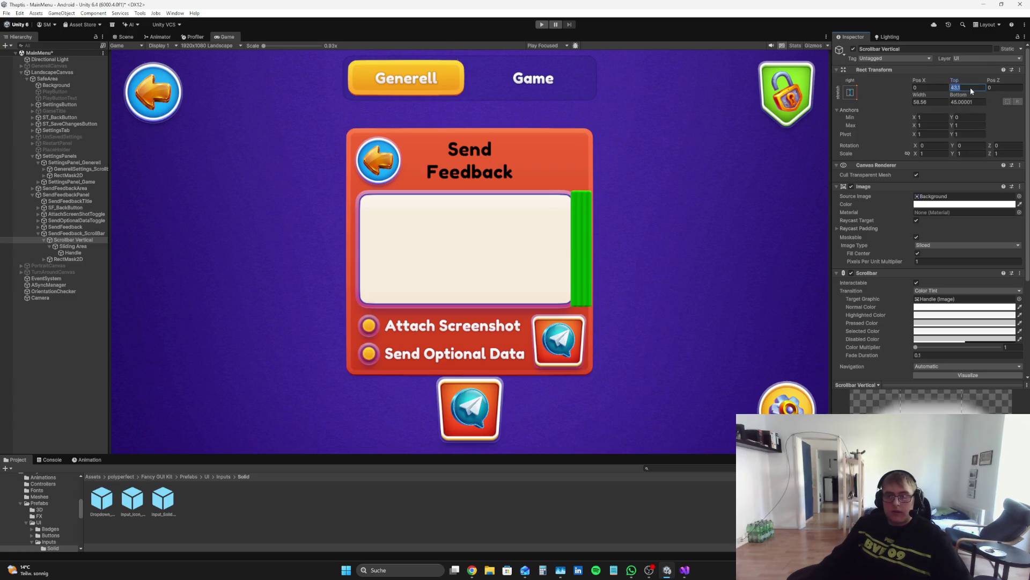
pyautogui.press('BackSpace')
pyautogui.press('BackSpace')
pyautogui.press('BackSpace')
pyautogui.write('42.4')
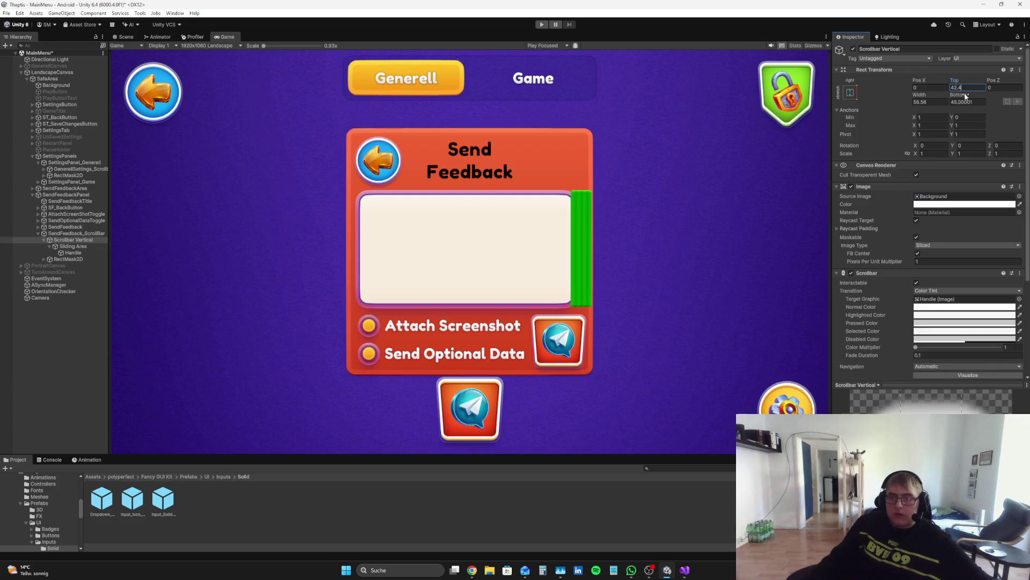
pyautogui.press('BackSpace')
pyautogui.press('BackSpace')
pyautogui.write('.5')
# - Set the scrollbar's Bottom inset to 42.5 after trying 47, 50 and 40
pyautogui.click(961, 101)
pyautogui.write('47')
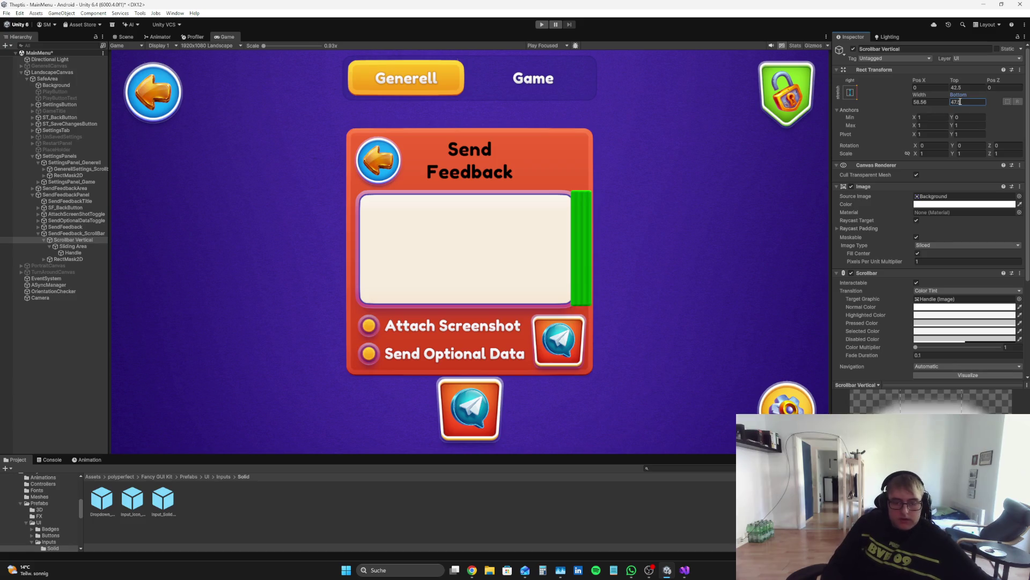
pyautogui.press('BackSpace')
pyautogui.press('BackSpace')
pyautogui.press('BackSpace')
pyautogui.write('50')
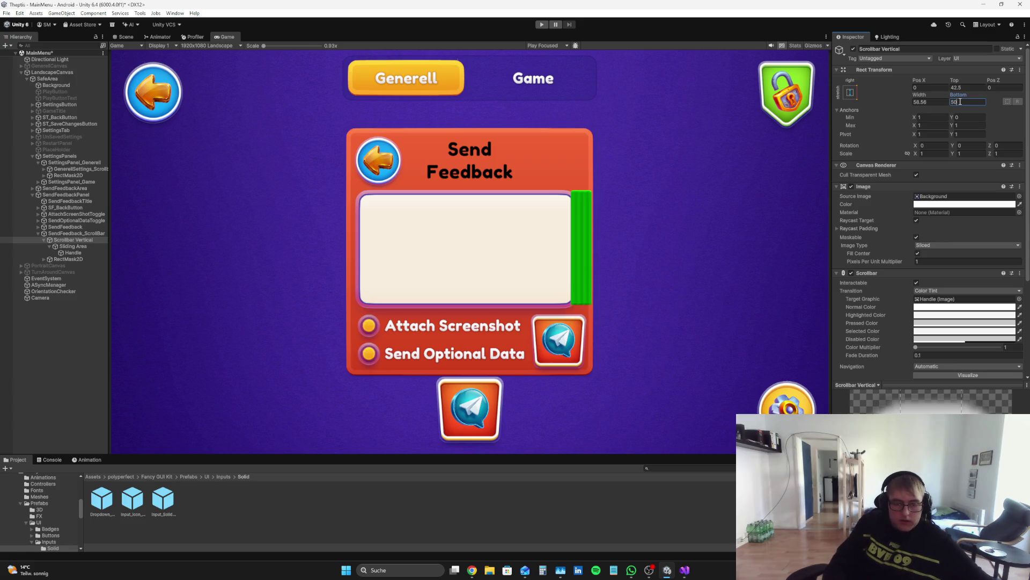
pyautogui.press('BackSpace')
pyautogui.press('BackSpace')
pyautogui.write('40')
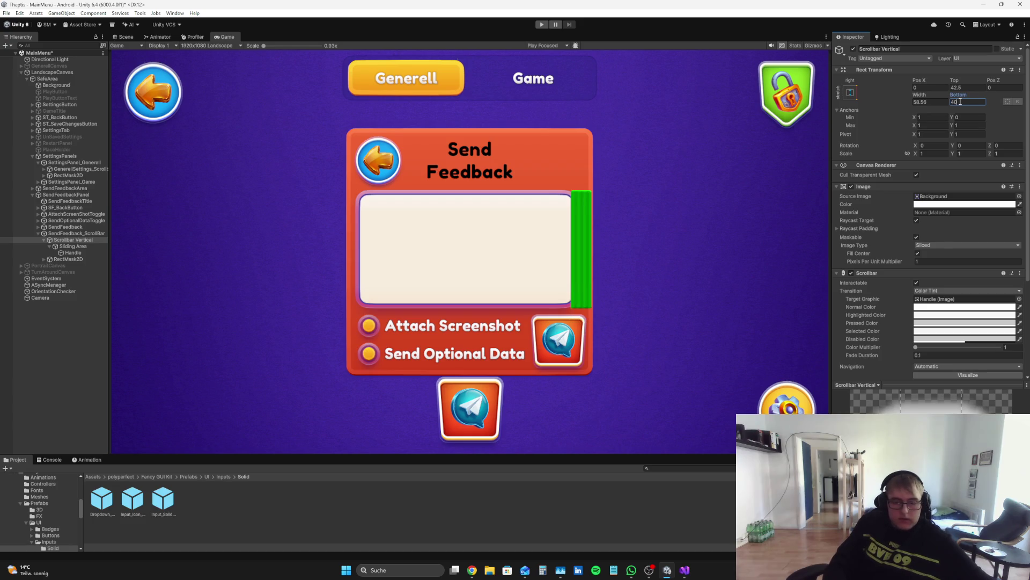
pyautogui.press('BackSpace')
pyautogui.press('BackSpace')
pyautogui.write('42.5')
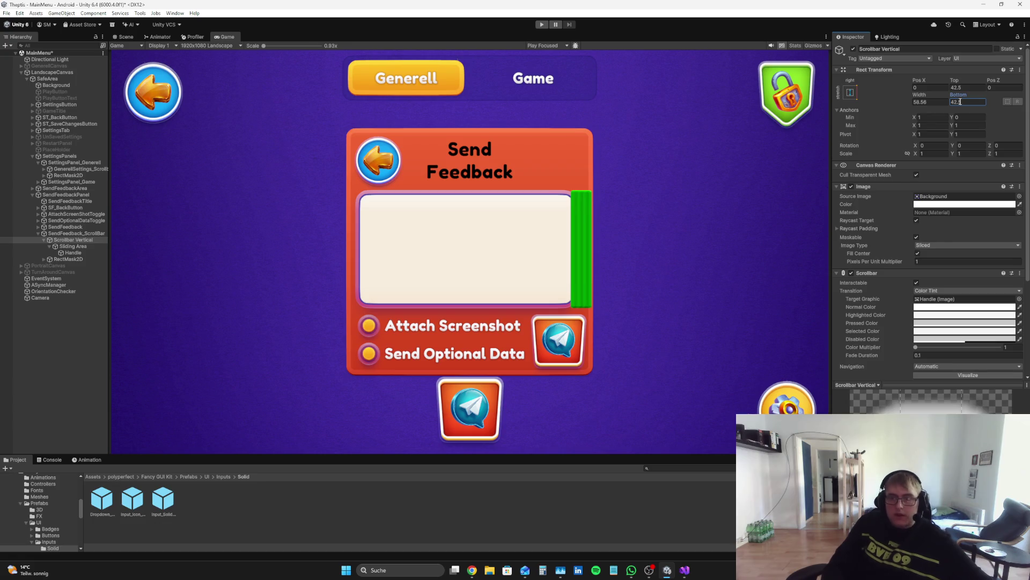
# - Set Scrollbar Vertical's Width to 60
pyautogui.click(926, 101)
pyautogui.write('50')
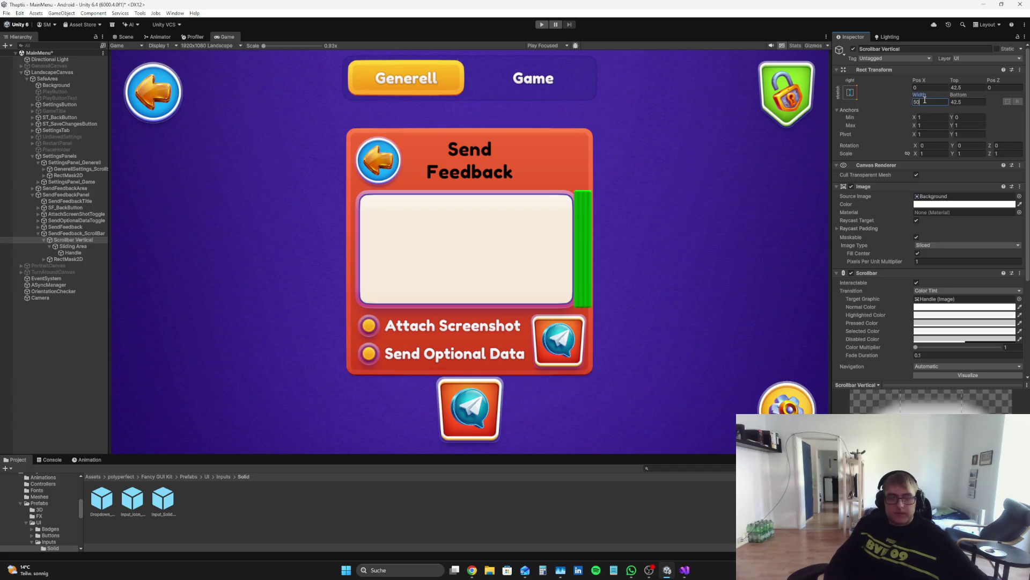
pyautogui.press('BackSpace')
pyautogui.press('BackSpace')
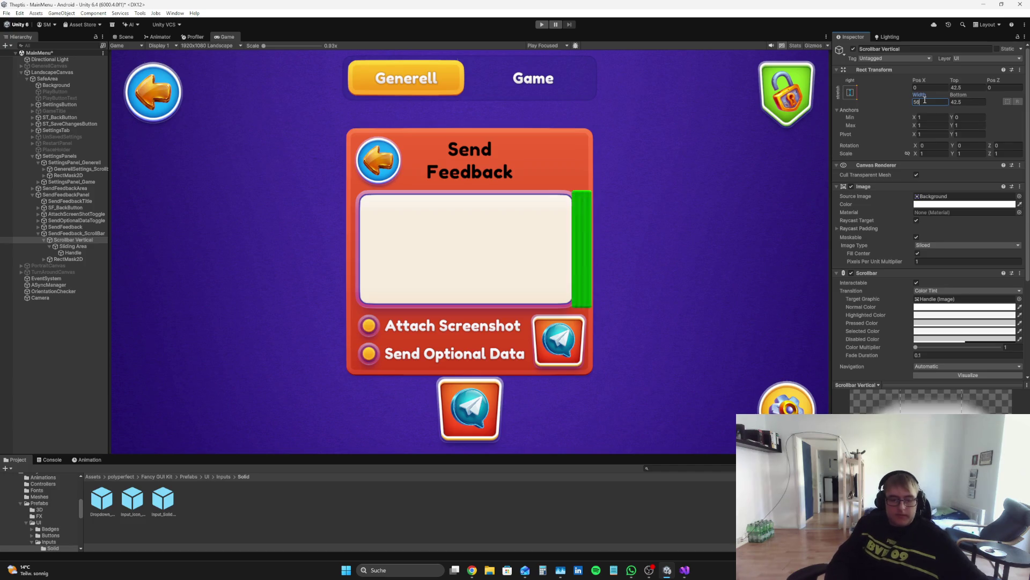
pyautogui.write('60')
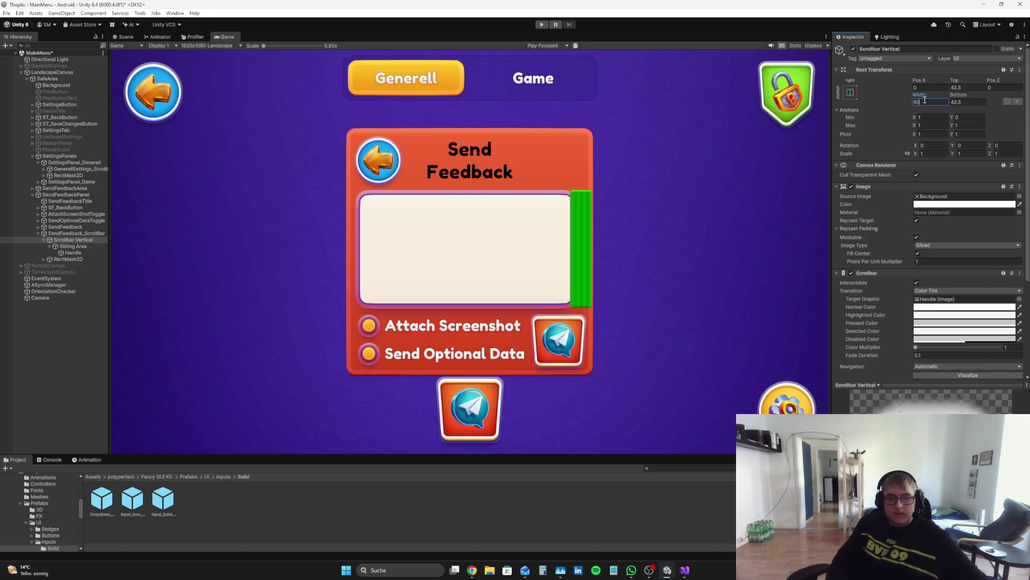
pyautogui.moveTo(917, 80); pyautogui.dragTo(880, 81)
# - Give Scrollbar Vertical a Pos X of -20 and a Width of 65
pyautogui.click(917, 87)
pyautogui.write('-20')
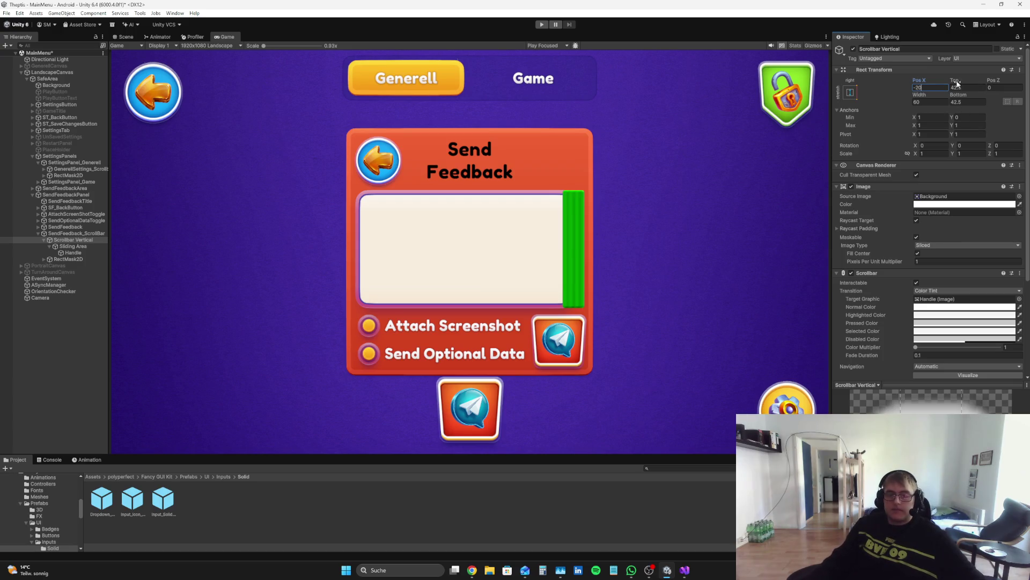
pyautogui.click(931, 102)
pyautogui.write('70')
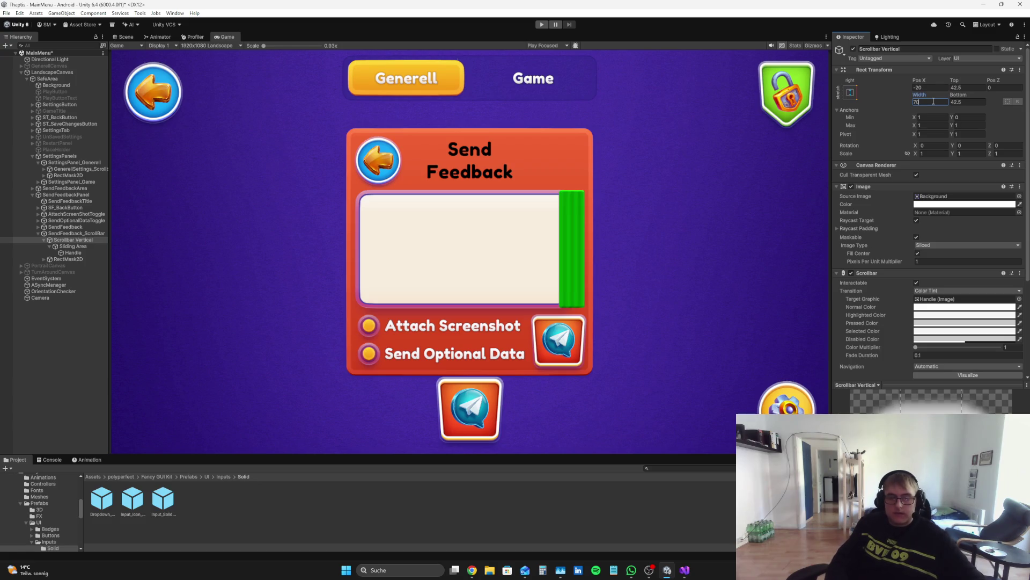
pyautogui.press('BackSpace')
pyautogui.press('BackSpace')
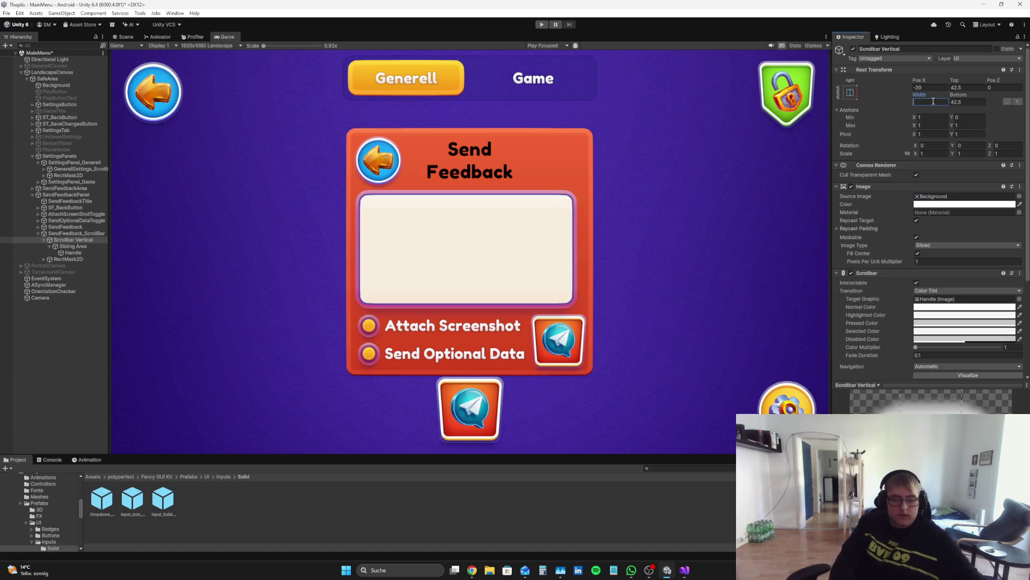
pyautogui.write('65')
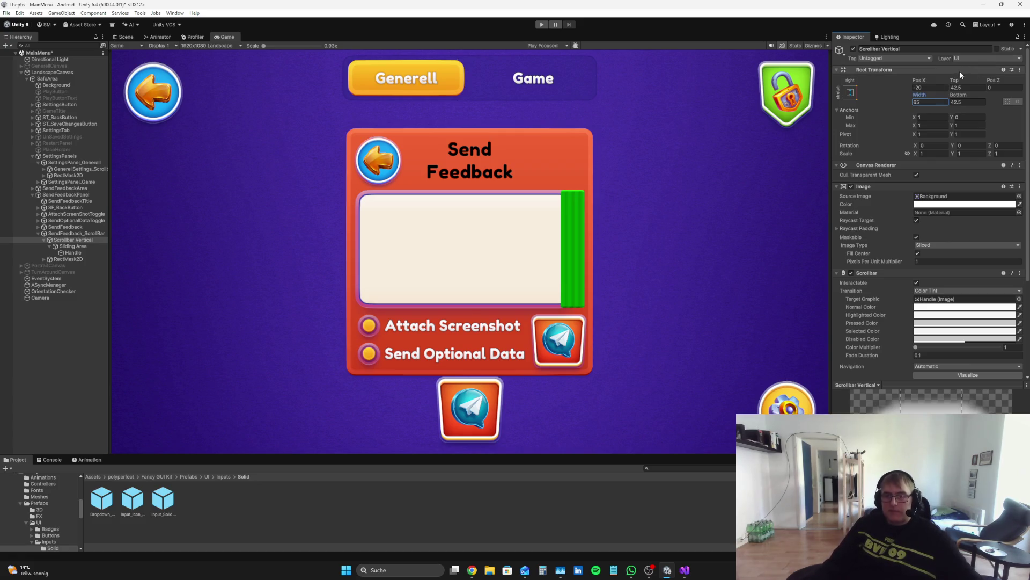
pyautogui.moveTo(921, 82); pyautogui.dragTo(917, 81)
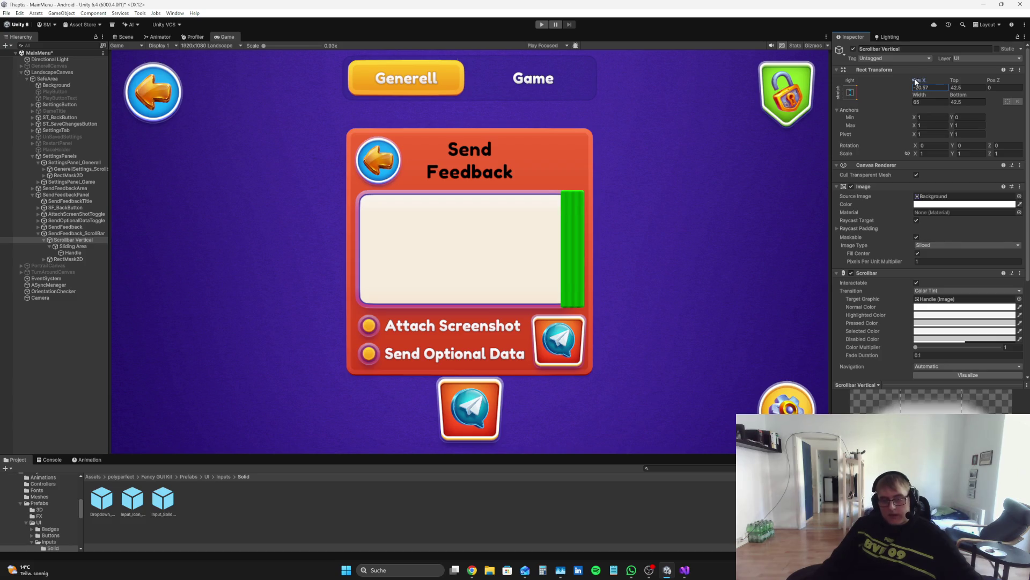
pyautogui.write('-30')
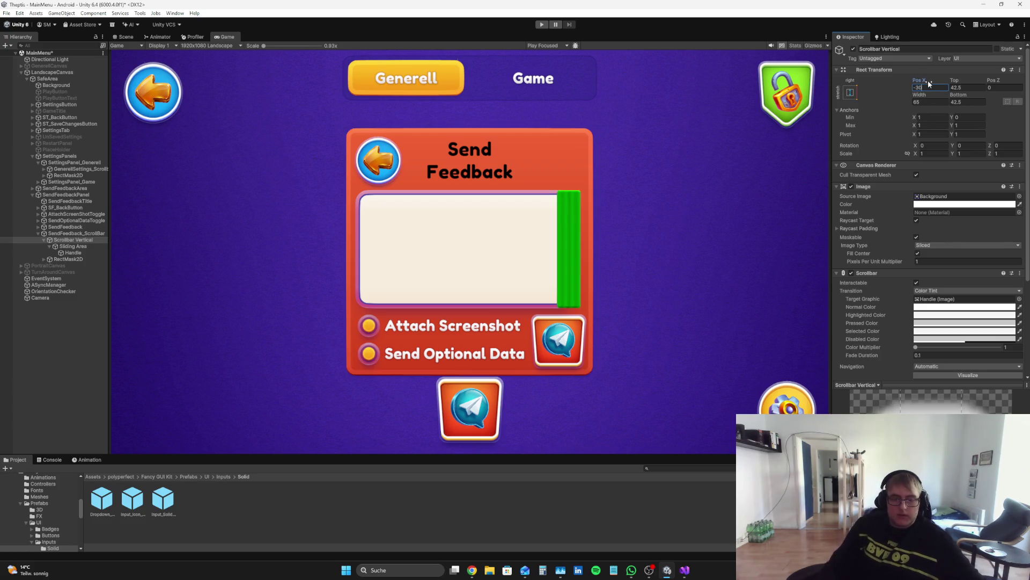
pyautogui.press('BackSpace')
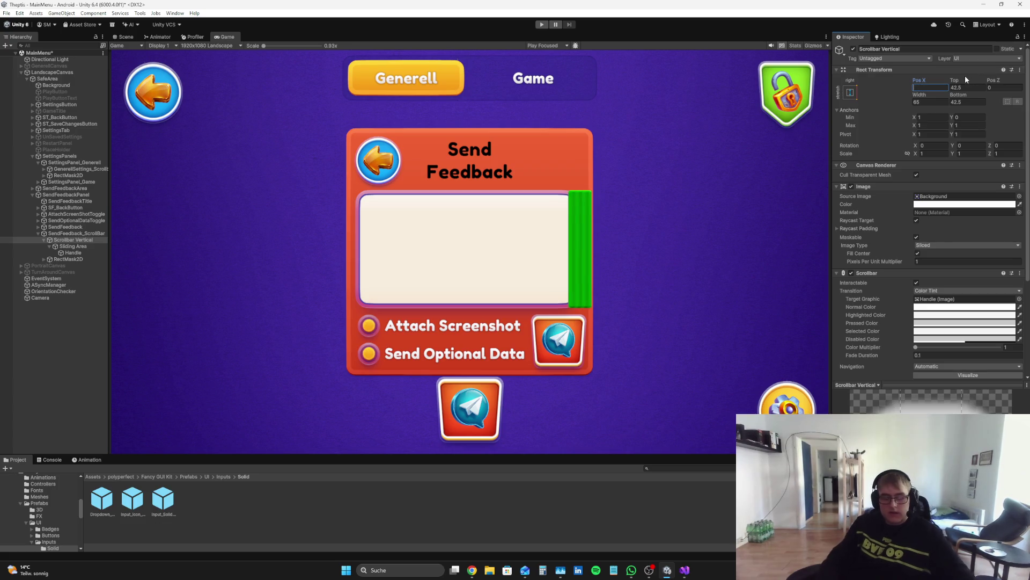
pyautogui.write('-20')
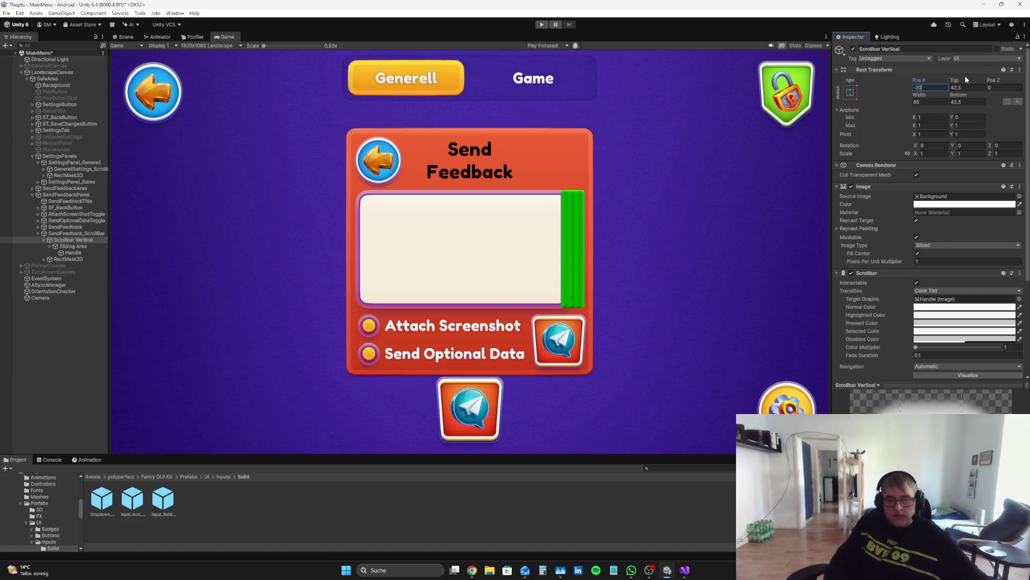
pyautogui.click(56, 245)
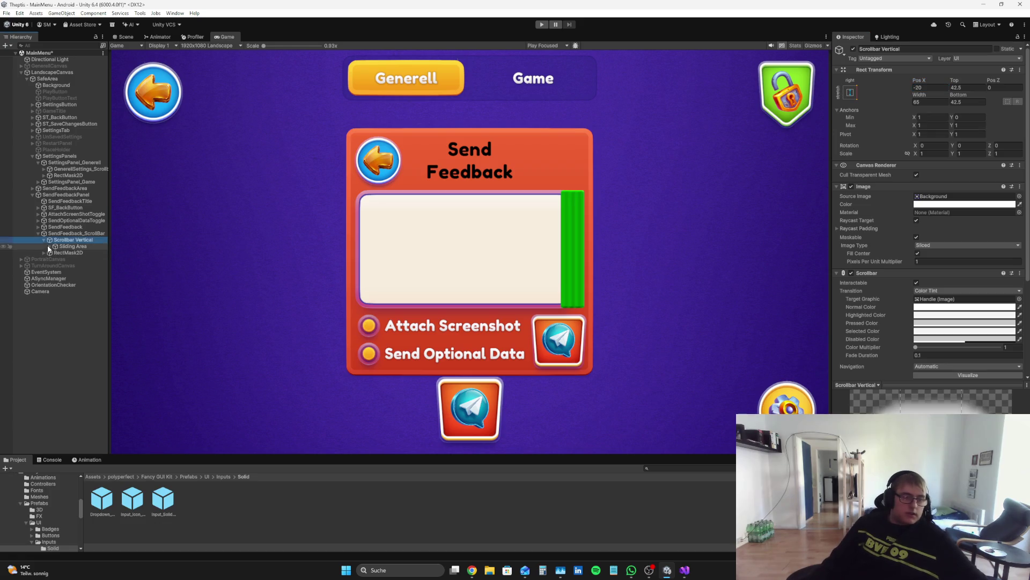
# - Scrub the feedback box to width 626.5 at Pos X -30.7, and move the scrollbar to Pos X 21.8
pyautogui.click(59, 233)
pyautogui.moveTo(919, 95)
pyautogui.mouseDown()
pyautogui.moveTo(852, 98)
pyautogui.moveTo(903, 97)
pyautogui.mouseUp()
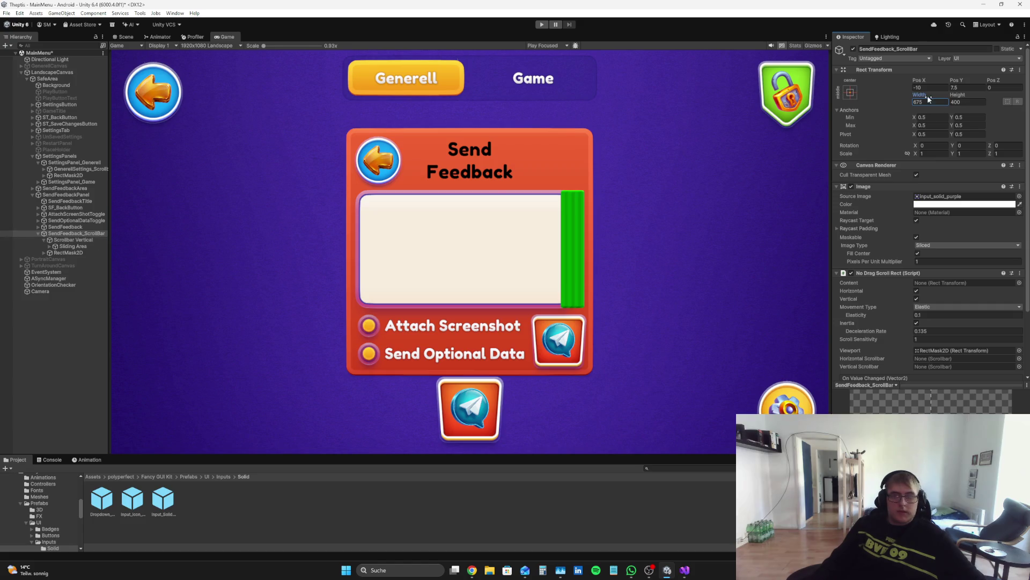
pyautogui.moveTo(921, 96)
pyautogui.mouseDown()
pyautogui.moveTo(872, 93)
pyautogui.moveTo(900, 95)
pyautogui.moveTo(910, 81)
pyautogui.mouseUp()
pyautogui.click(68, 239)
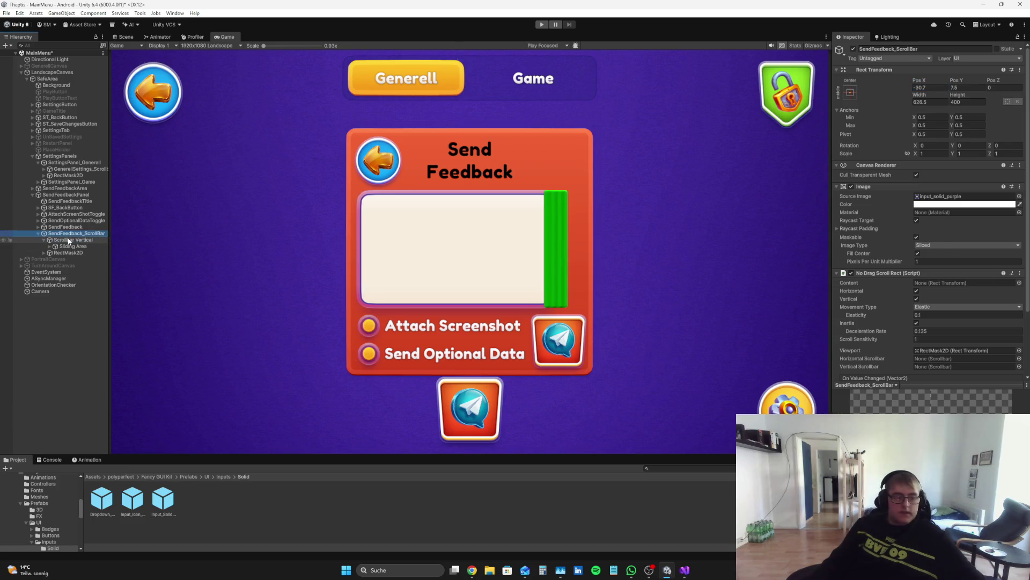
pyautogui.moveTo(955, 81)
pyautogui.mouseDown()
pyautogui.moveTo(32, 91)
pyautogui.moveTo(134, 106)
pyautogui.mouseUp()
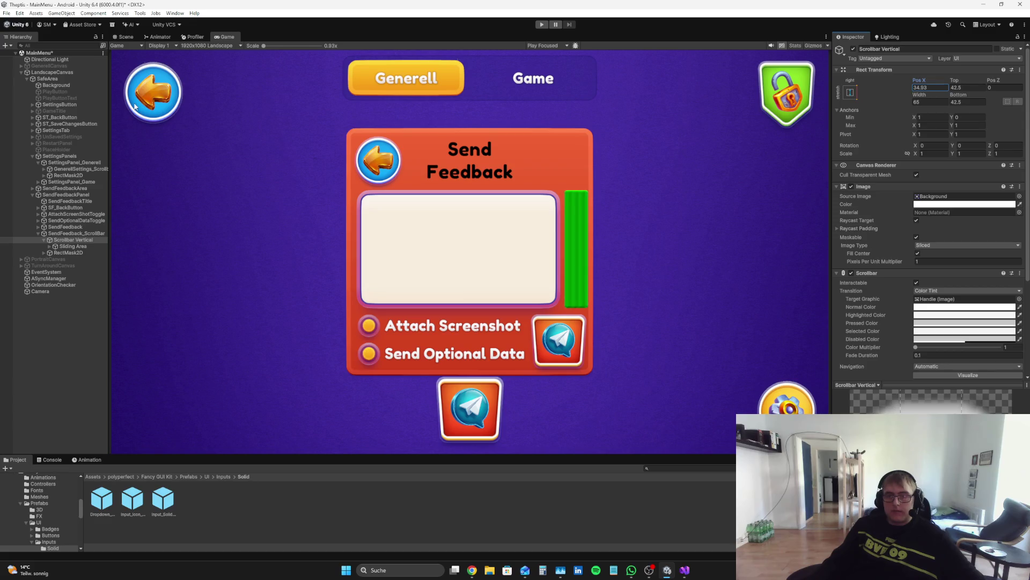
pyautogui.moveTo(920, 81); pyautogui.dragTo(883, 81)
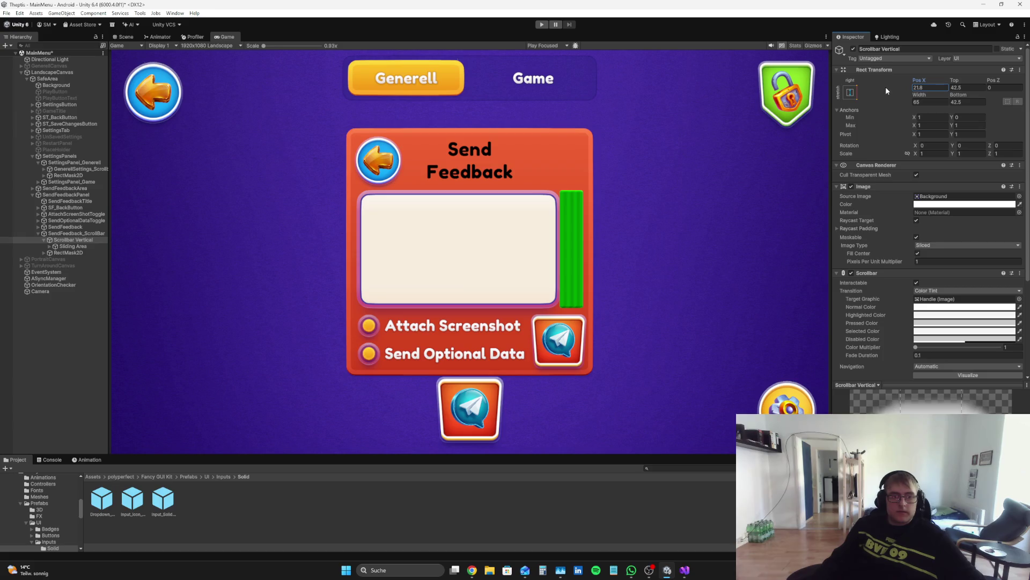
pyautogui.click(83, 235)
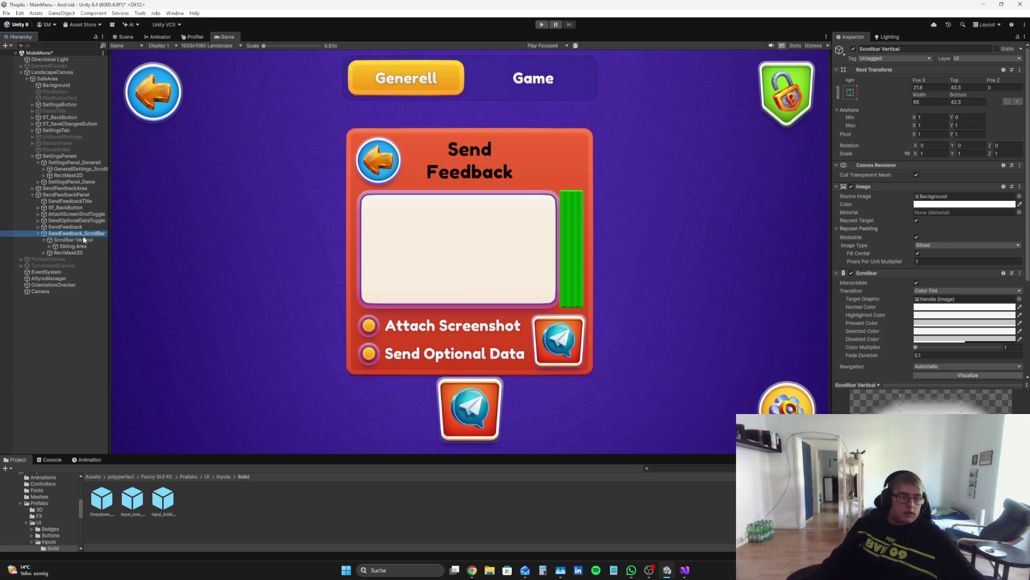
pyautogui.click(939, 98)
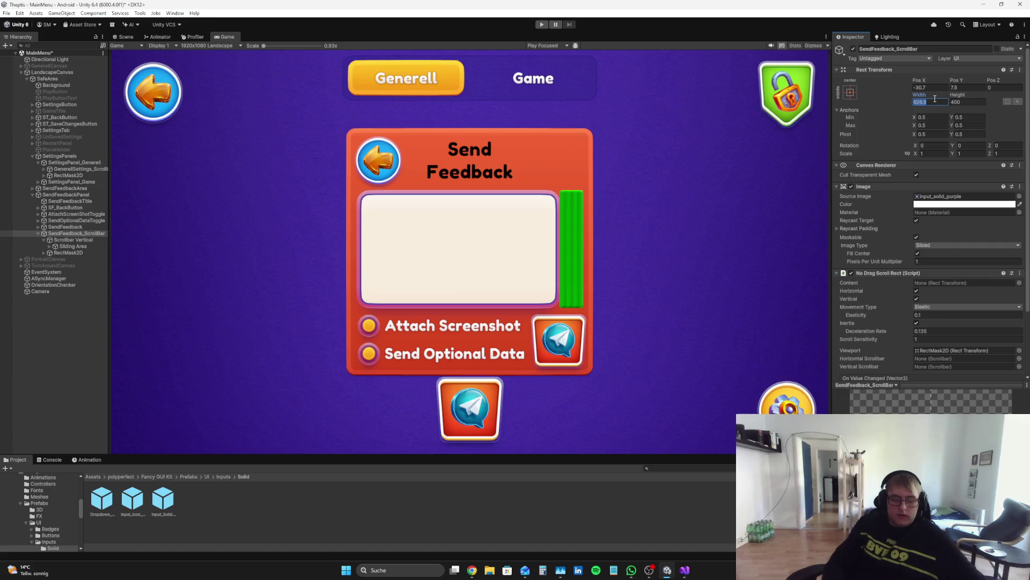
# - Set SendFeedback_ScrollBar's Width to 615 and Pos X to -40
pyautogui.write('600')
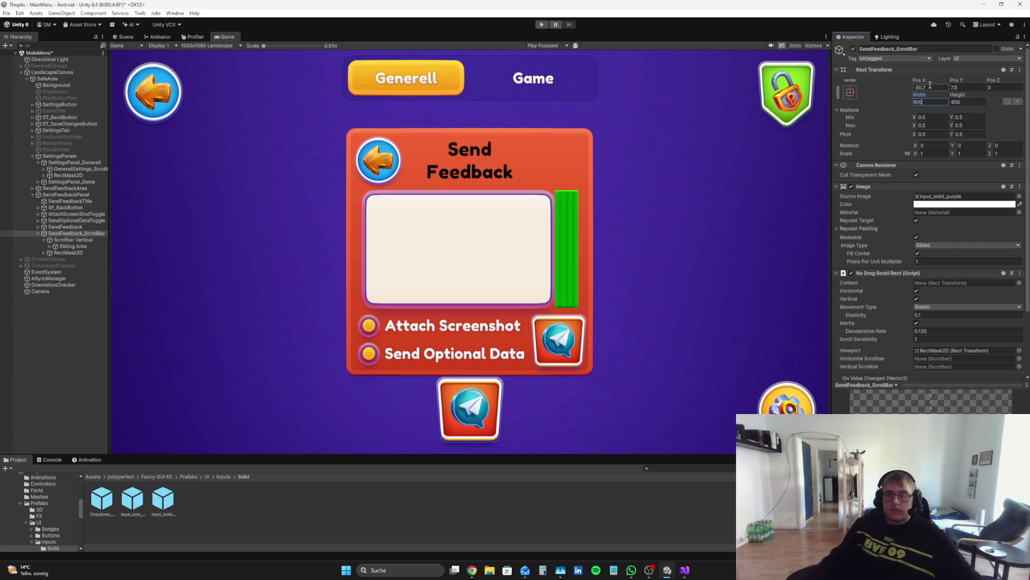
pyautogui.press('BackSpace')
pyautogui.press('BackSpace')
pyautogui.press('BackSpace')
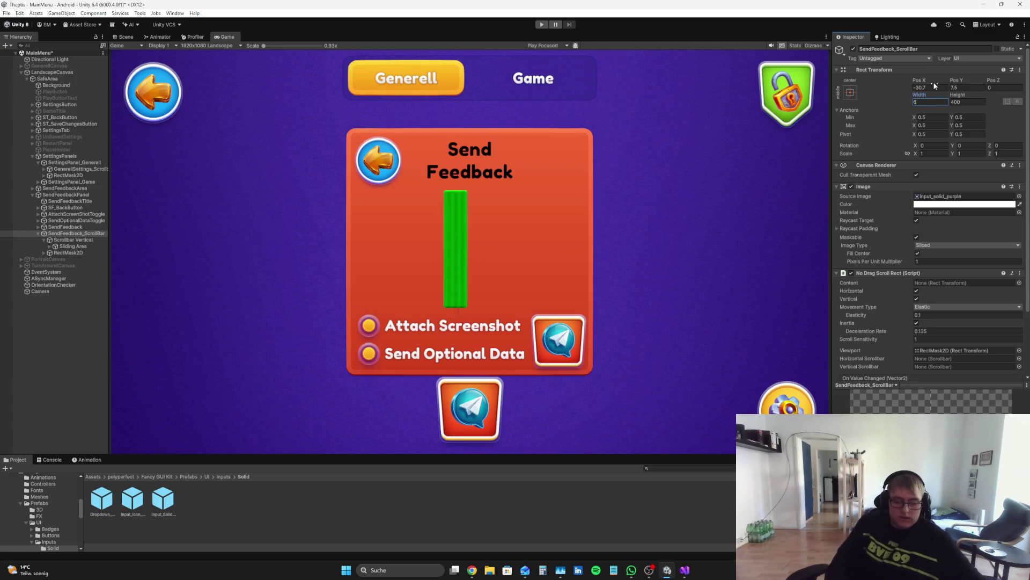
pyautogui.write('610')
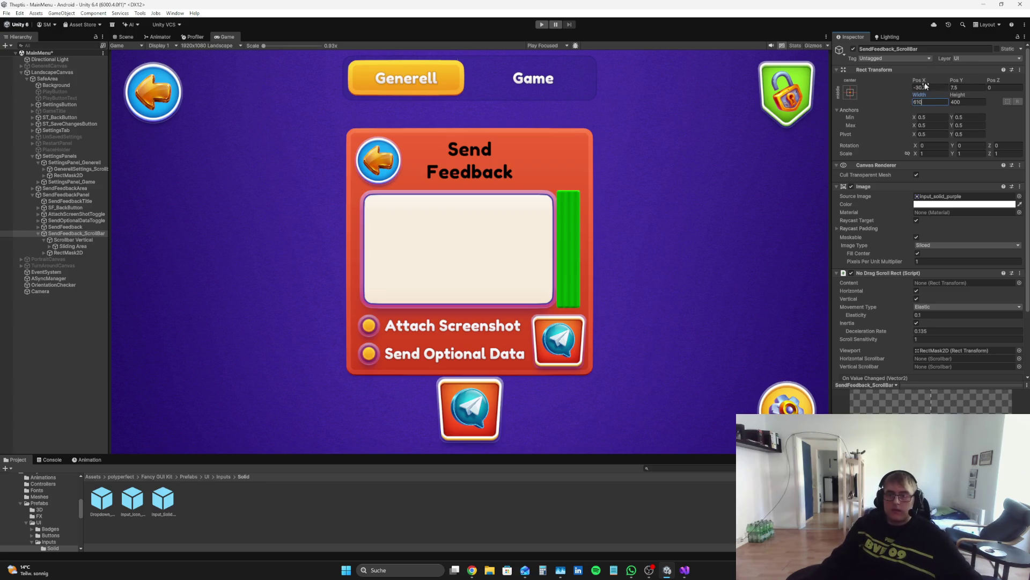
pyautogui.press('BackSpace')
pyautogui.write('5')
pyautogui.moveTo(924, 80); pyautogui.dragTo(911, 82)
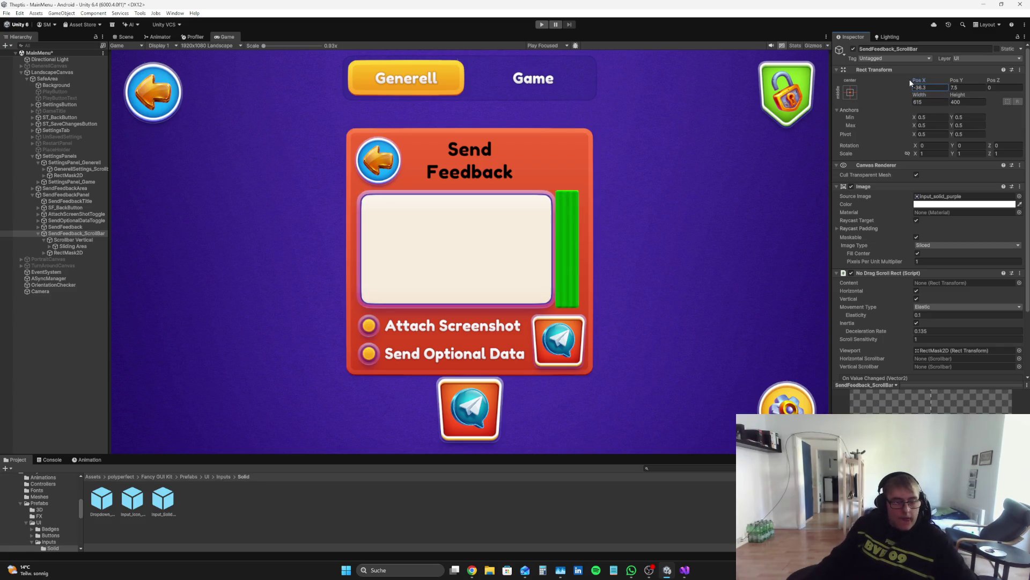
pyautogui.press('BackSpace')
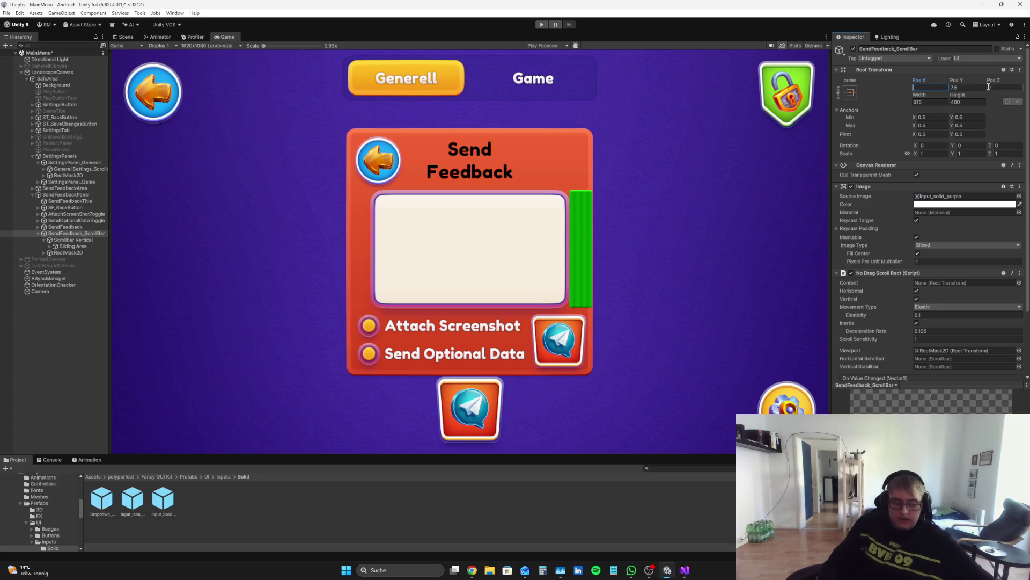
pyautogui.write('-35')
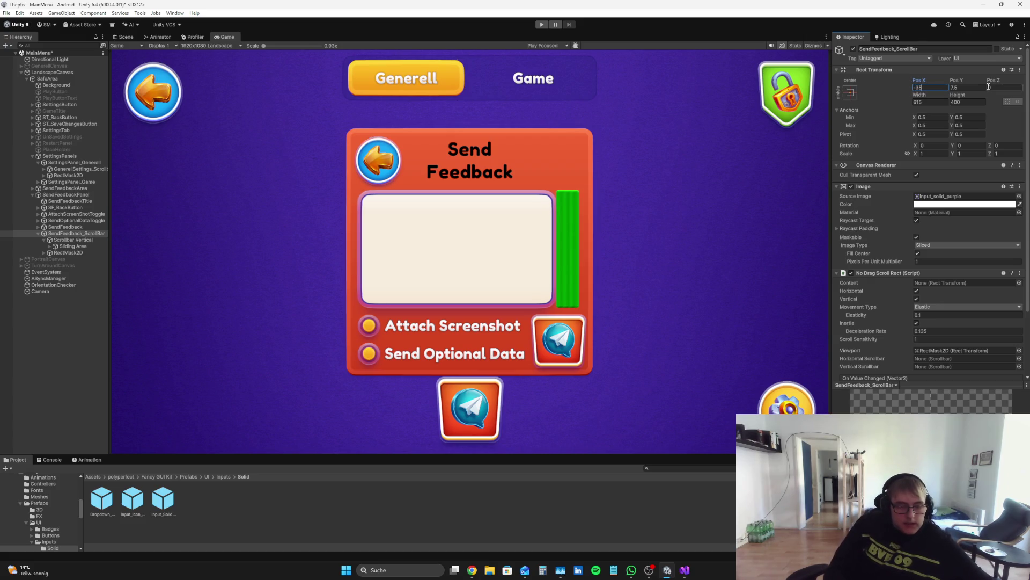
pyautogui.press('BackSpace')
pyautogui.press('BackSpace')
pyautogui.write('40')
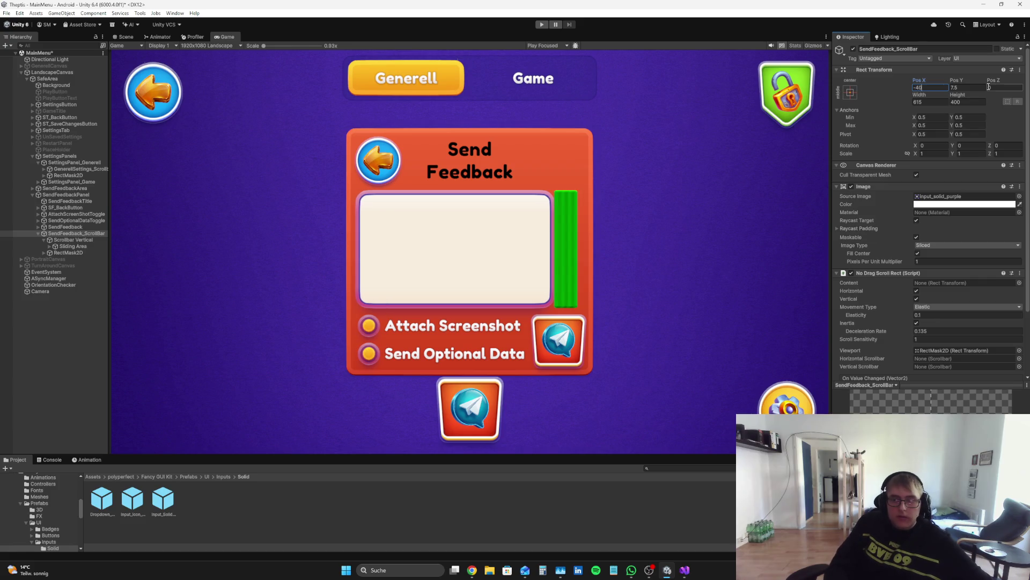
# - Set Scrollbar Vertical's Pos X to 40, undoing an accidental Top change
pyautogui.click(81, 240)
pyautogui.moveTo(930, 80)
pyautogui.mouseDown()
pyautogui.moveTo(984, 86)
pyautogui.moveTo(971, 85)
pyautogui.moveTo(977, 95)
pyautogui.mouseUp()
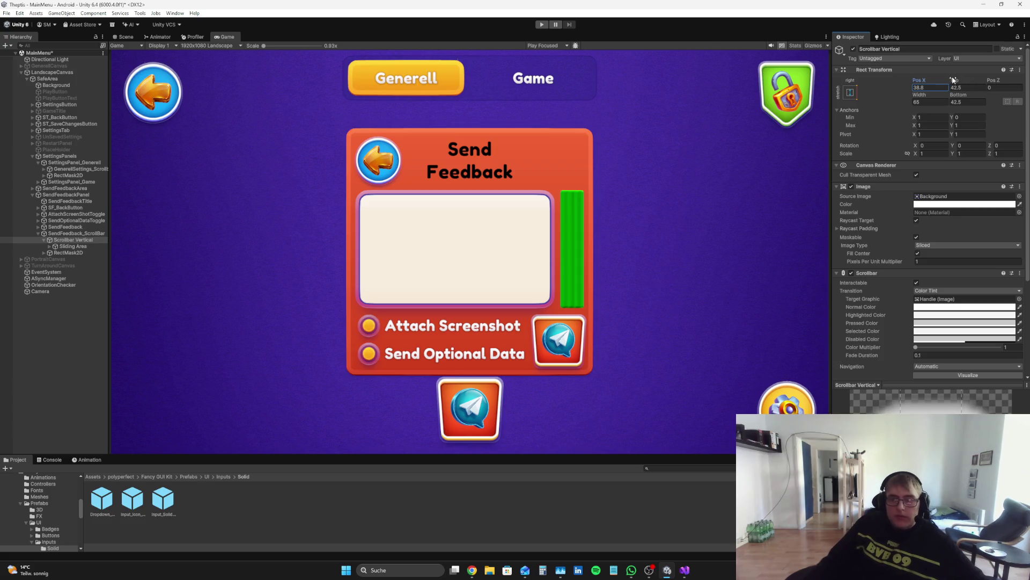
pyautogui.moveTo(954, 80); pyautogui.dragTo(949, 81)
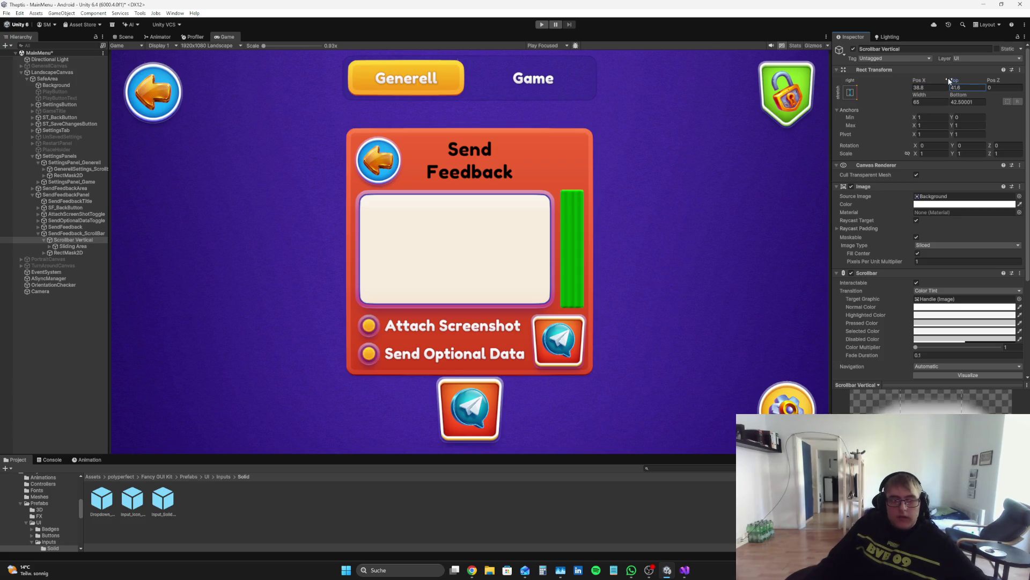
pyautogui.hotkey('ctrl', 'z')
pyautogui.click(936, 87)
pyautogui.press('BackSpace')
pyautogui.write('40')
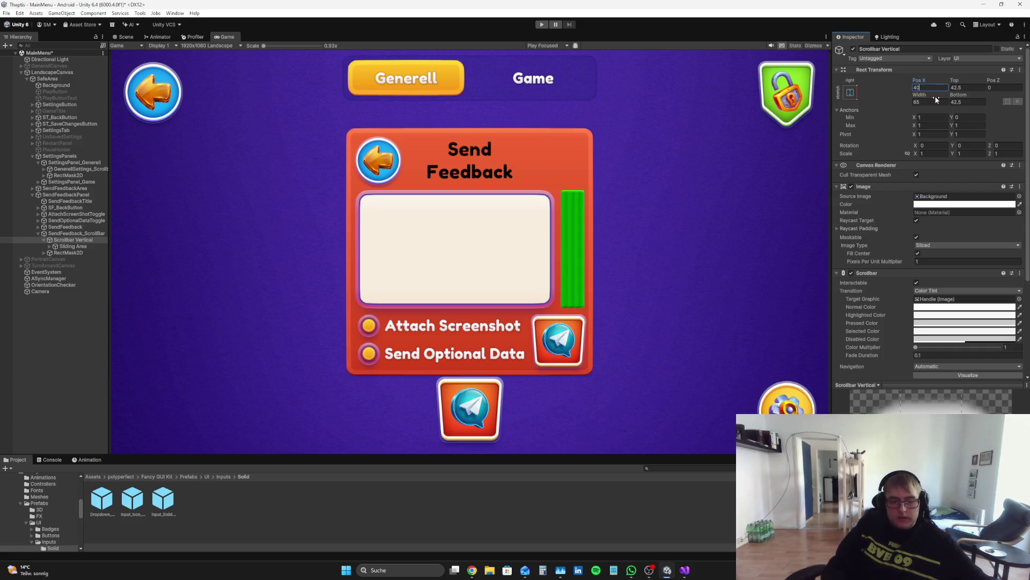
# - Look over the Sliding Area child, collapse Scrollbar Vertical and deselect everything
pyautogui.click(50, 370)
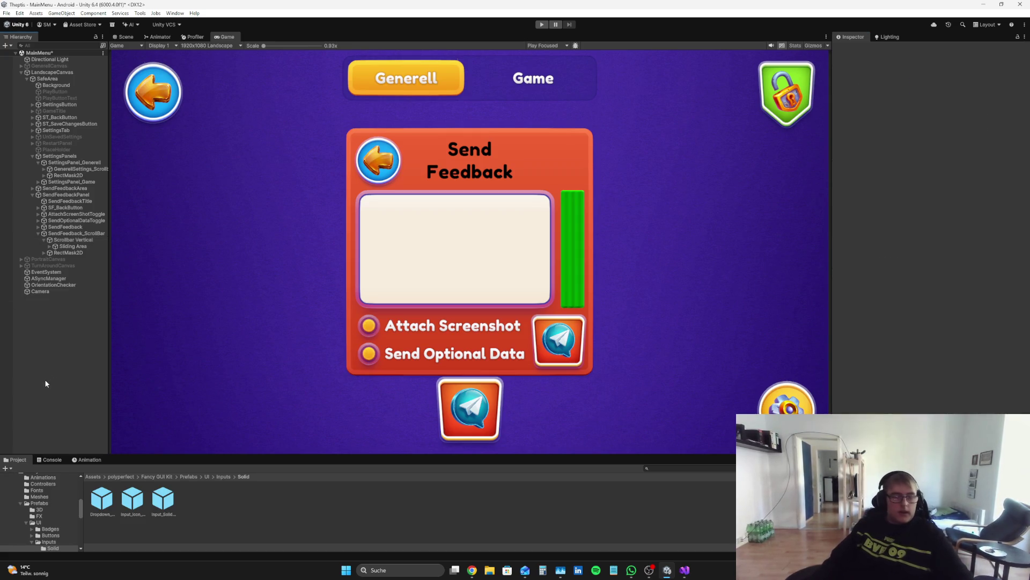
pyautogui.click(62, 240)
pyautogui.click(63, 247)
pyautogui.click(46, 240)
pyautogui.click(37, 233)
pyautogui.click(38, 233)
pyautogui.click(64, 246)
pyautogui.click(44, 240)
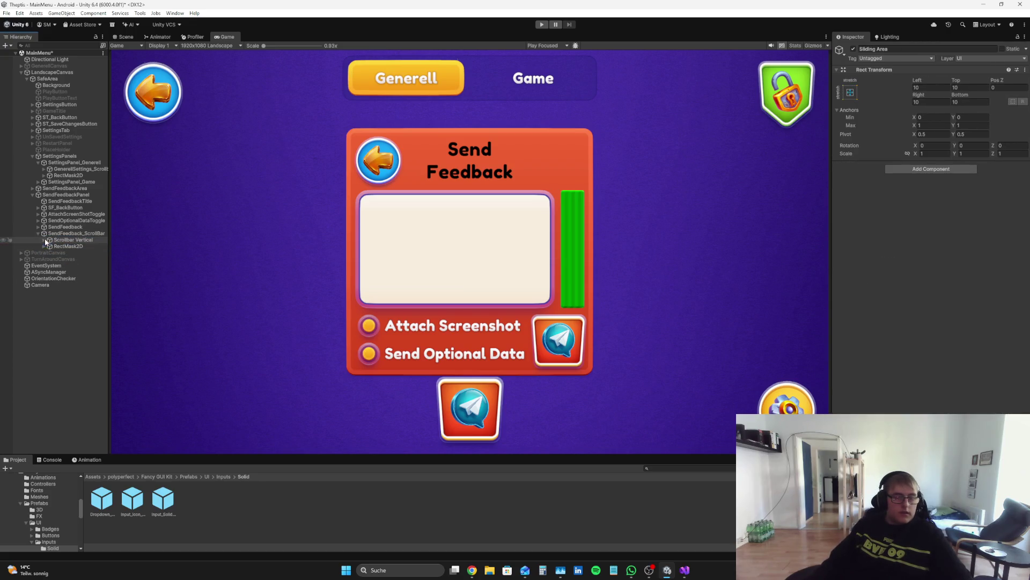
pyautogui.click(70, 361)
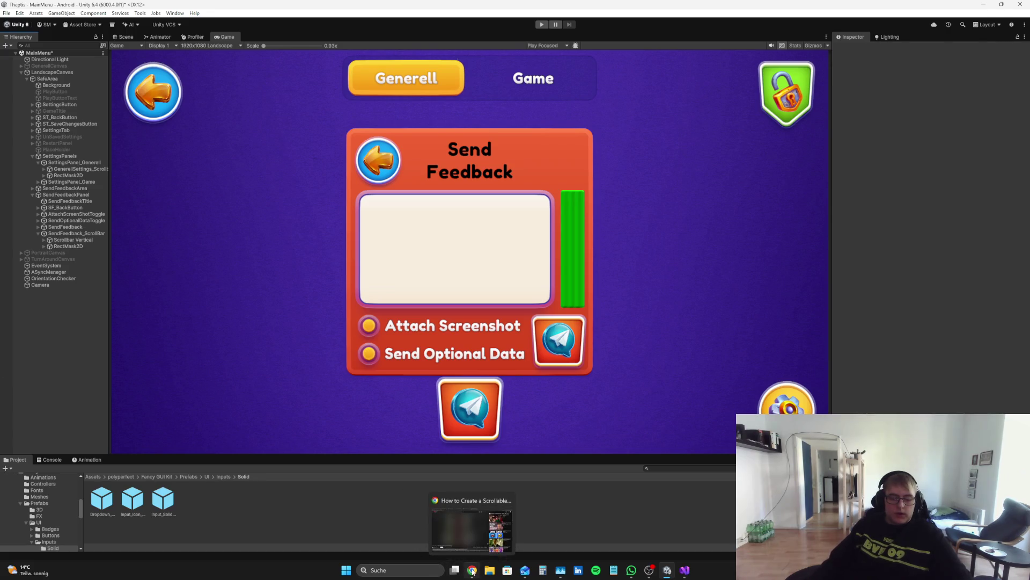
pyautogui.click(472, 569)
# - Watch the scrollable-text tutorial up to 0:55 on the Scroll View setup, then return to Unity
pyautogui.click(142, 263)
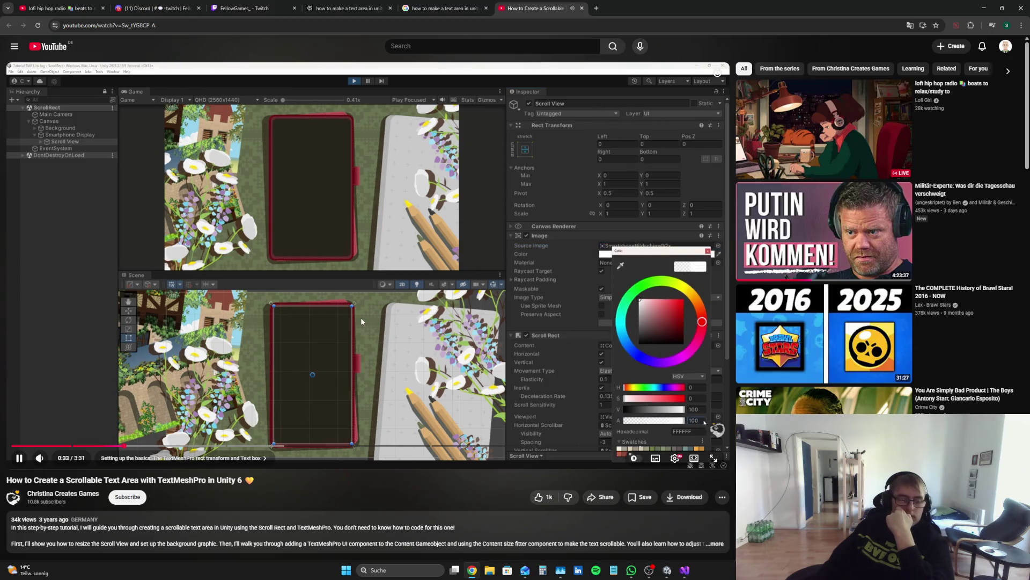
pyautogui.click(364, 278)
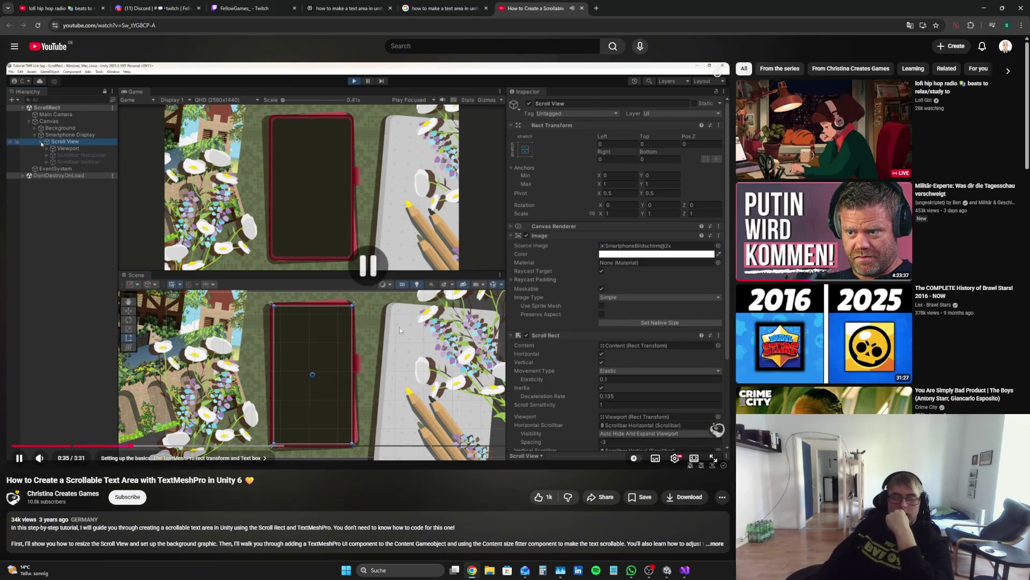
pyautogui.click(267, 365)
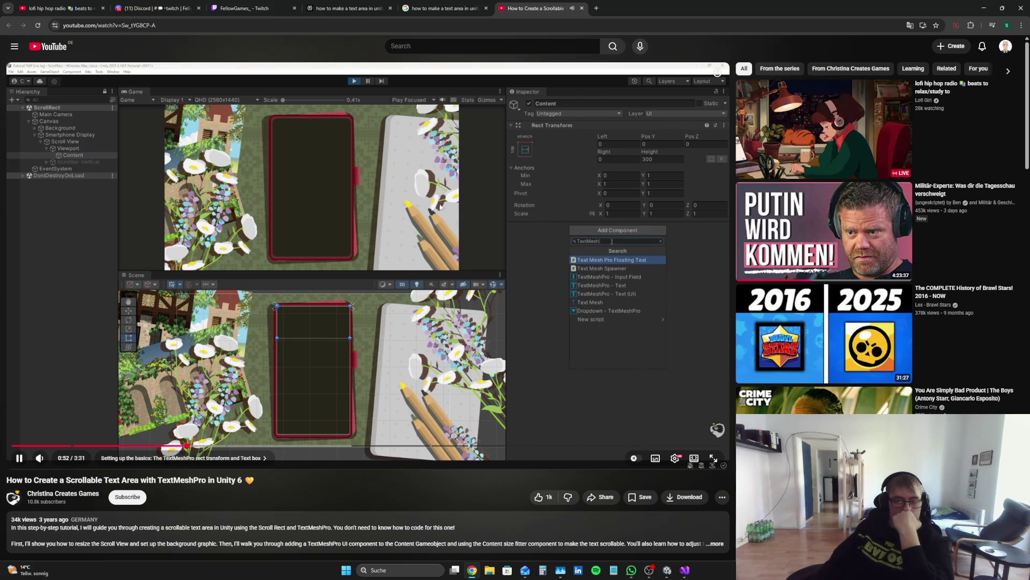
pyautogui.click(492, 169)
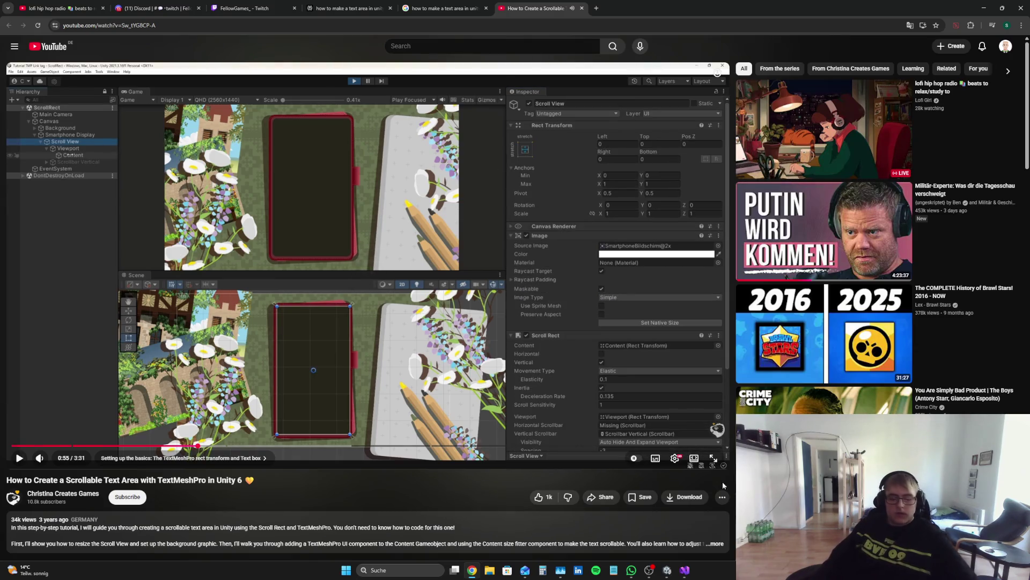
pyautogui.click(667, 571)
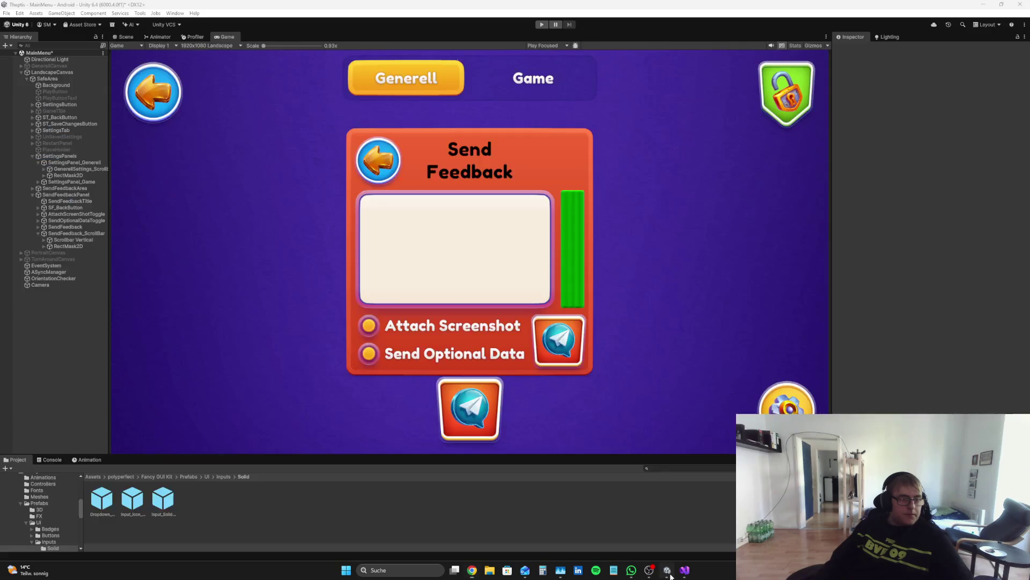
# - Expand the hierarchy to select Content under RectMask2D and view the canvas in the Scene view
pyautogui.click(44, 240)
pyautogui.click(70, 239)
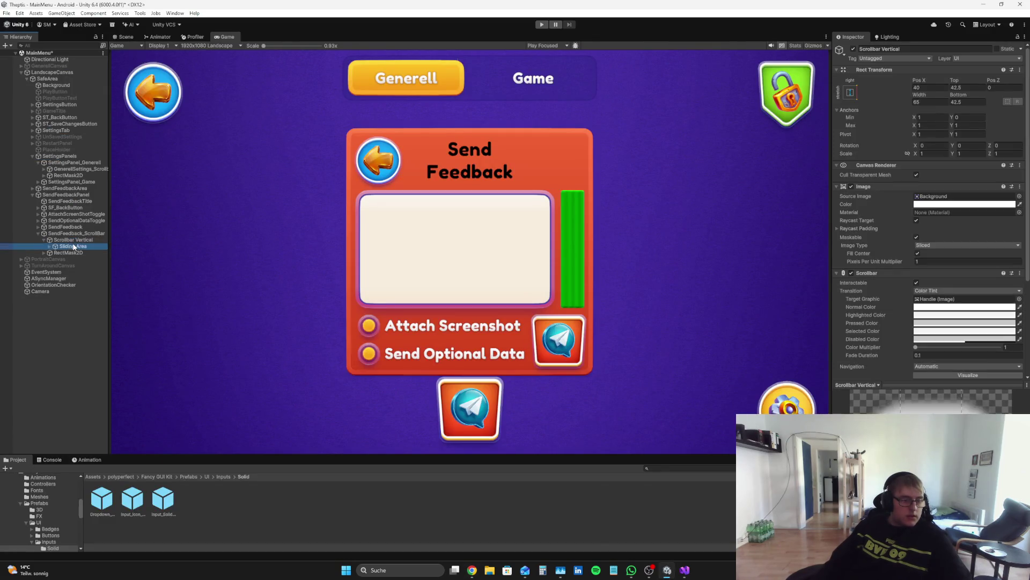
pyautogui.click(43, 252)
pyautogui.click(59, 259)
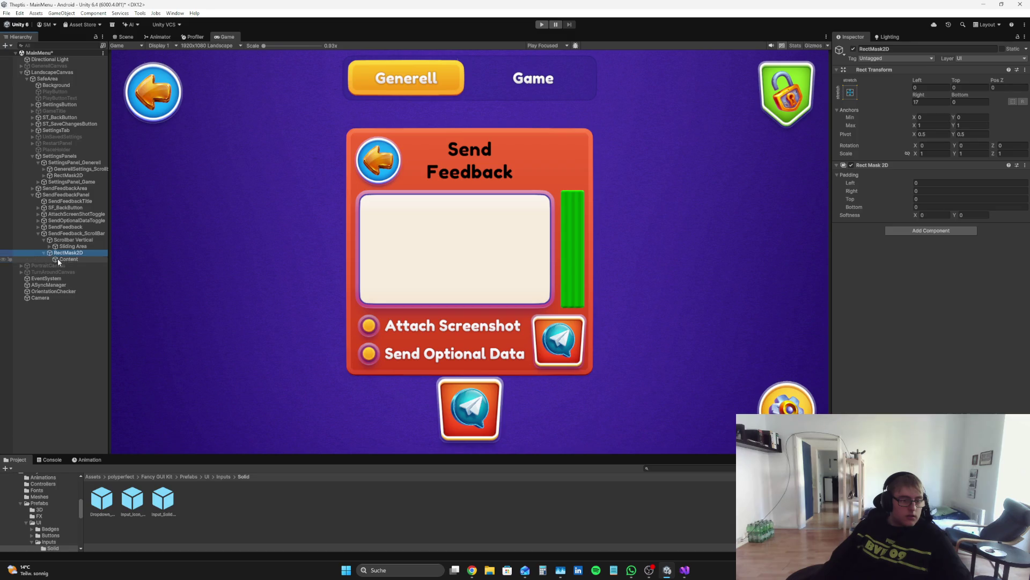
pyautogui.click(124, 37)
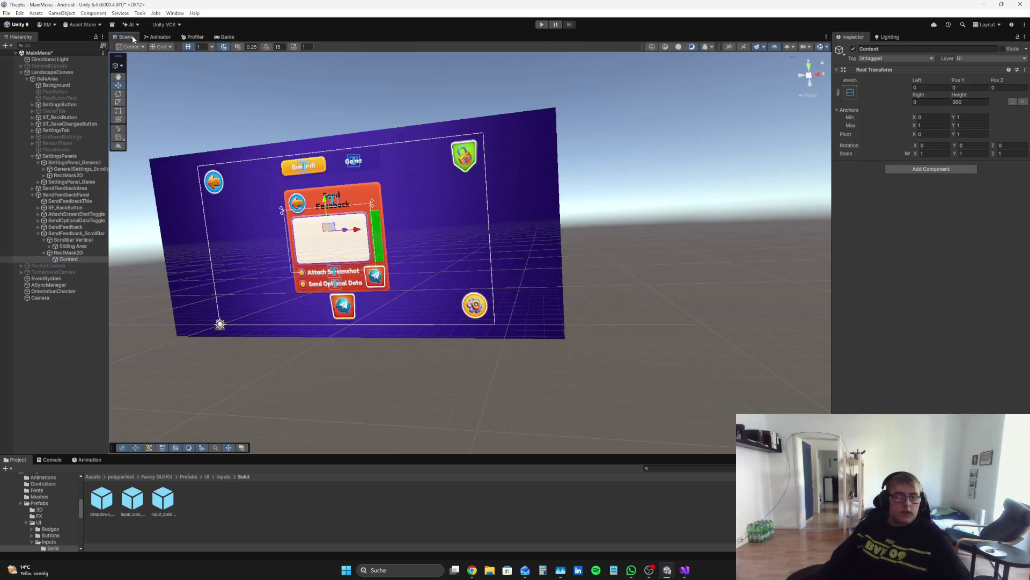
pyautogui.scroll(3, 353, 209)
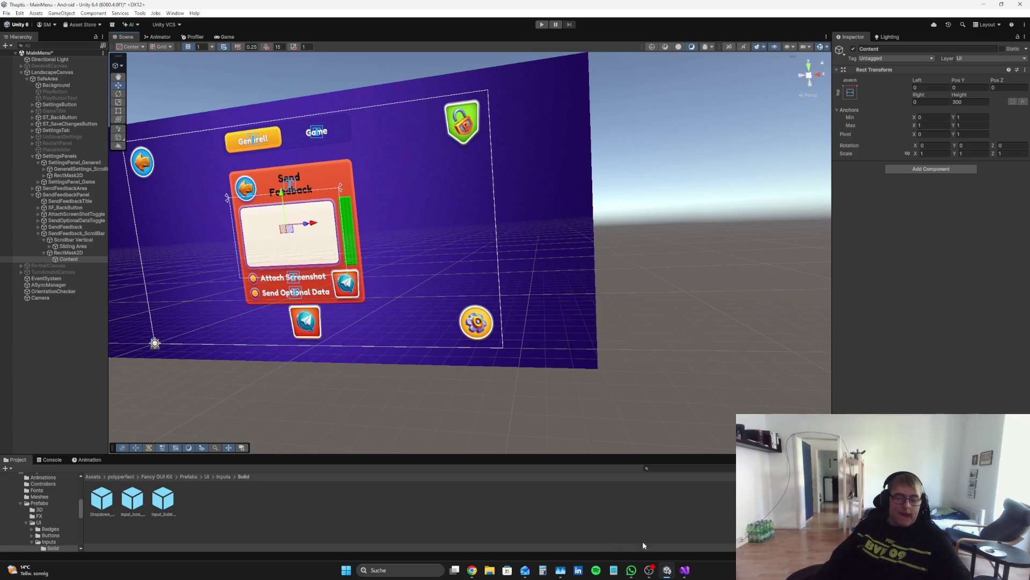
# - Replay a few seconds of the YouTube tutorial, then return to Unity
pyautogui.click(471, 571)
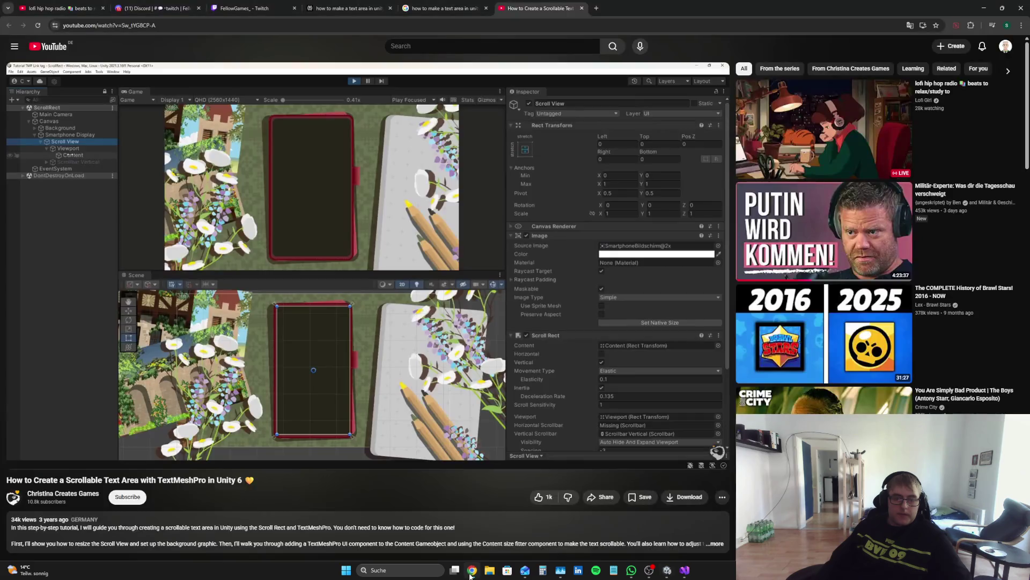
pyautogui.click(450, 341)
pyautogui.press('Left')
pyautogui.press('Left')
pyautogui.press('Right')
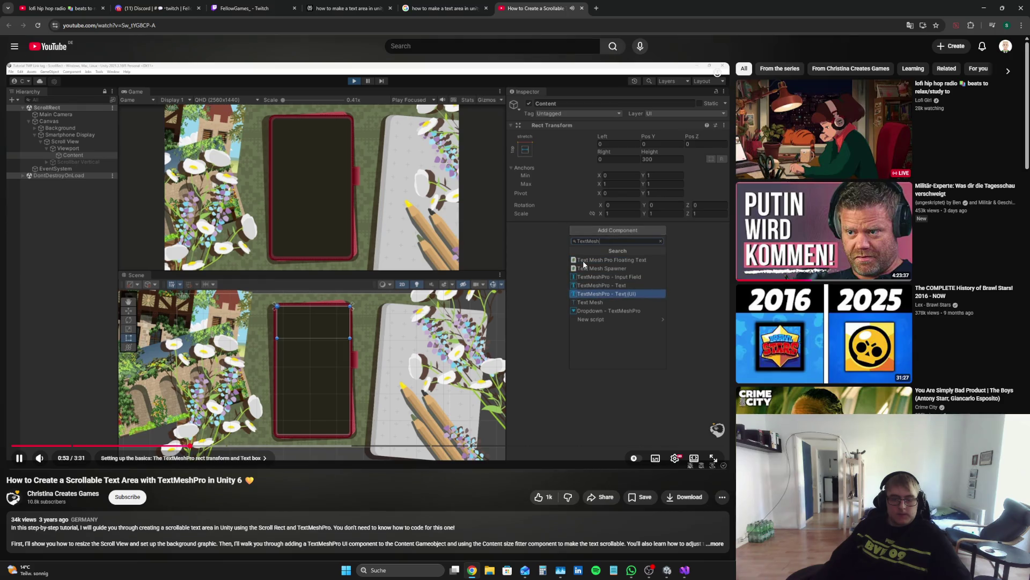
pyautogui.press('space')
pyautogui.hotkey('alt', 'Tab')
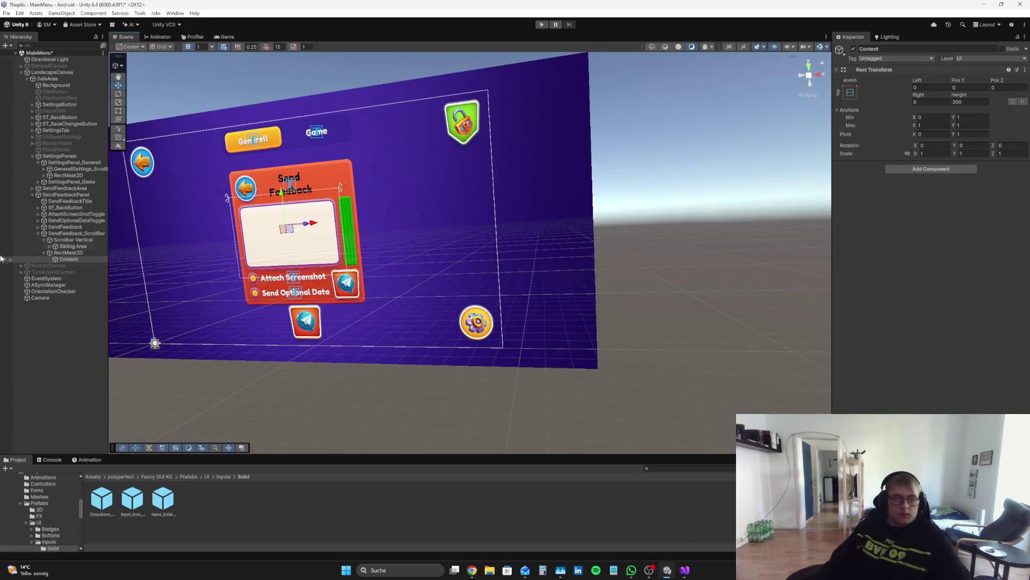
# - Add a TextMeshPro - Text (UI) component to Content with text 'fcfdfd' and preview it in the Game view
pyautogui.click(904, 168)
pyautogui.write('TExt')
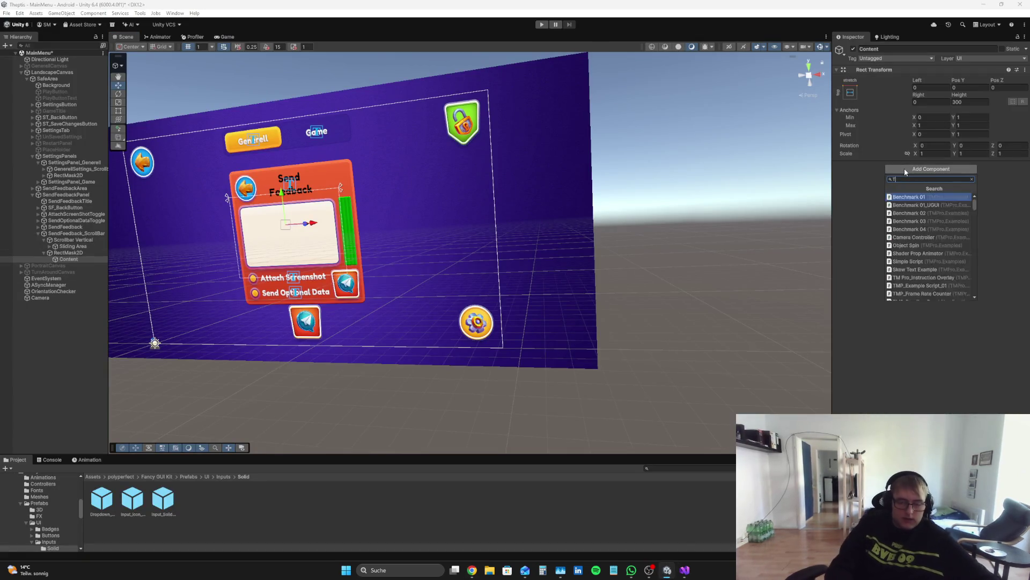
pyautogui.press('Down')
pyautogui.press('Down')
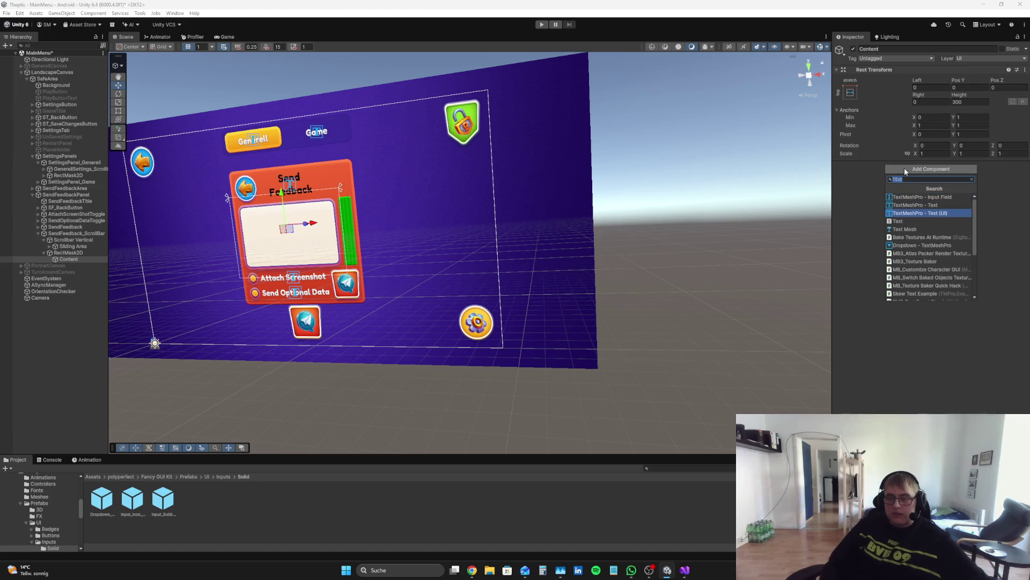
pyautogui.press('Return')
pyautogui.click(927, 217)
pyautogui.write('fc')
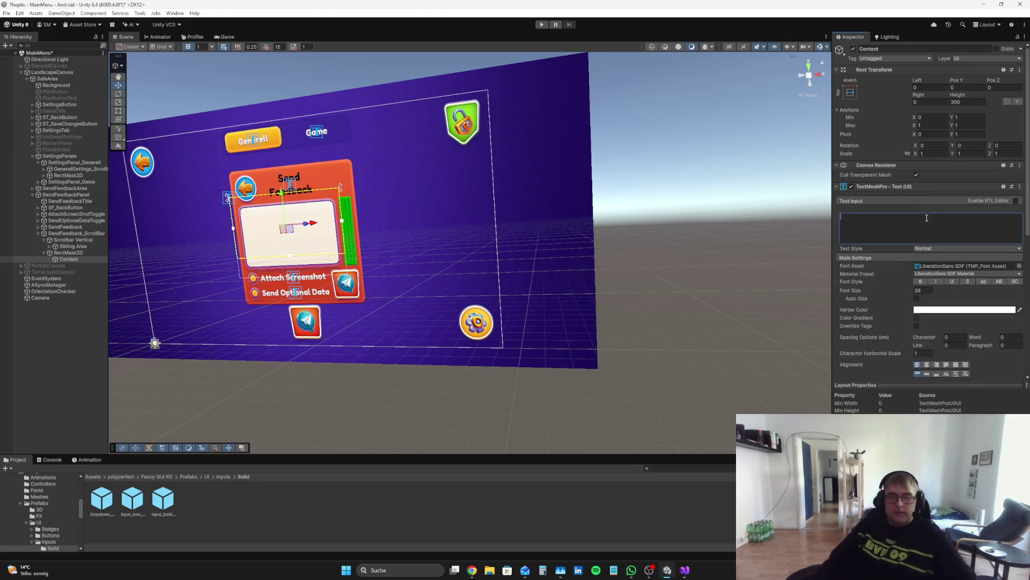
pyautogui.write('fdfdfdf')
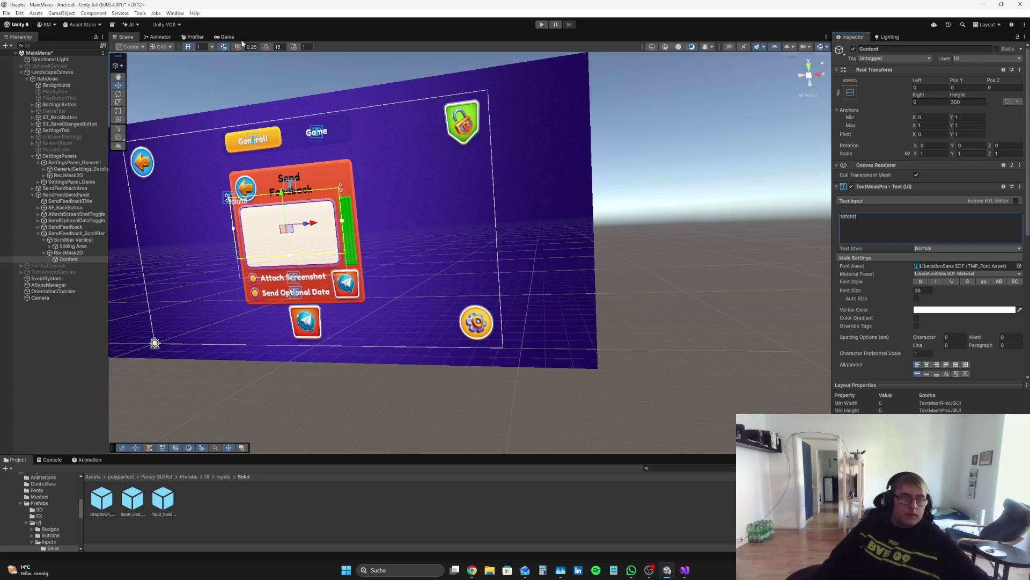
pyautogui.click(225, 37)
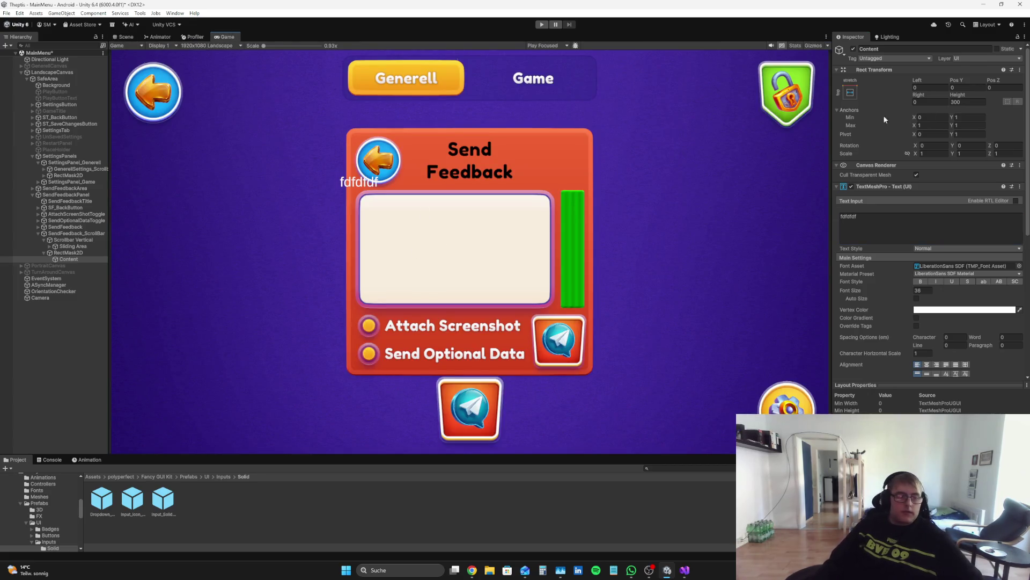
pyautogui.click(68, 253)
# - Drag the RectMask2D's top and left insets until the top sits at about 65
pyautogui.moveTo(957, 81)
pyautogui.mouseDown()
pyautogui.moveTo(990, 82)
pyautogui.moveTo(51, 75)
pyautogui.moveTo(52, 87)
pyautogui.mouseUp()
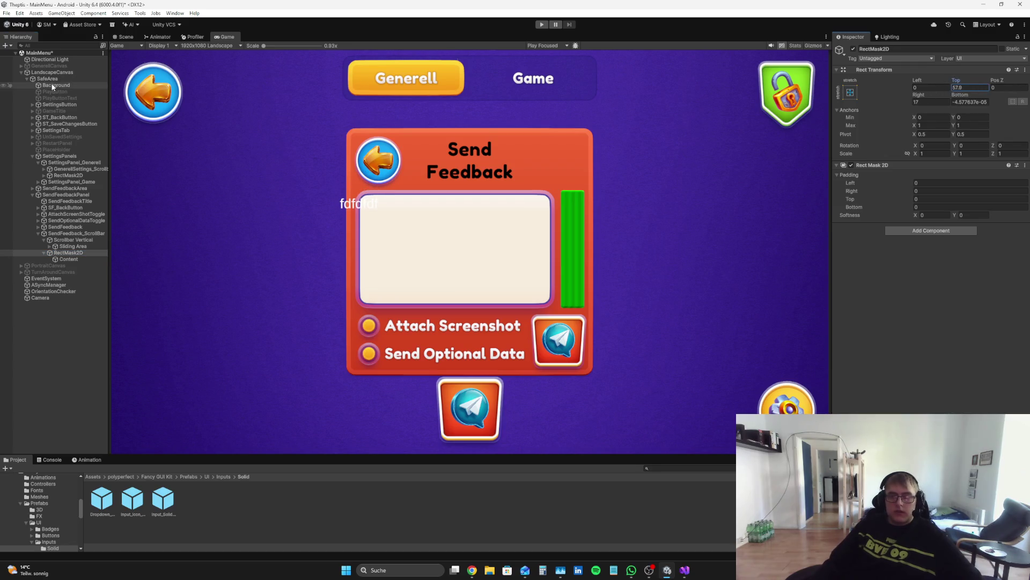
pyautogui.moveTo(919, 80); pyautogui.dragTo(687, 227)
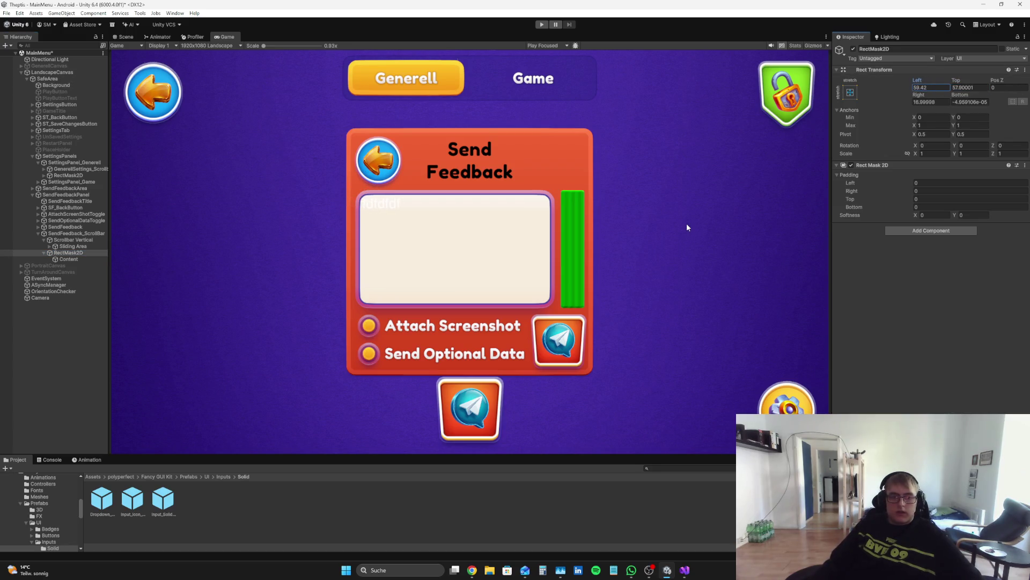
pyautogui.moveTo(957, 81); pyautogui.dragTo(958, 82)
pyautogui.moveTo(34, 81); pyautogui.dragTo(123, 61)
pyautogui.moveTo(41, 76)
pyautogui.mouseDown()
pyautogui.moveTo(11, 86)
pyautogui.moveTo(977, 87)
pyautogui.mouseUp()
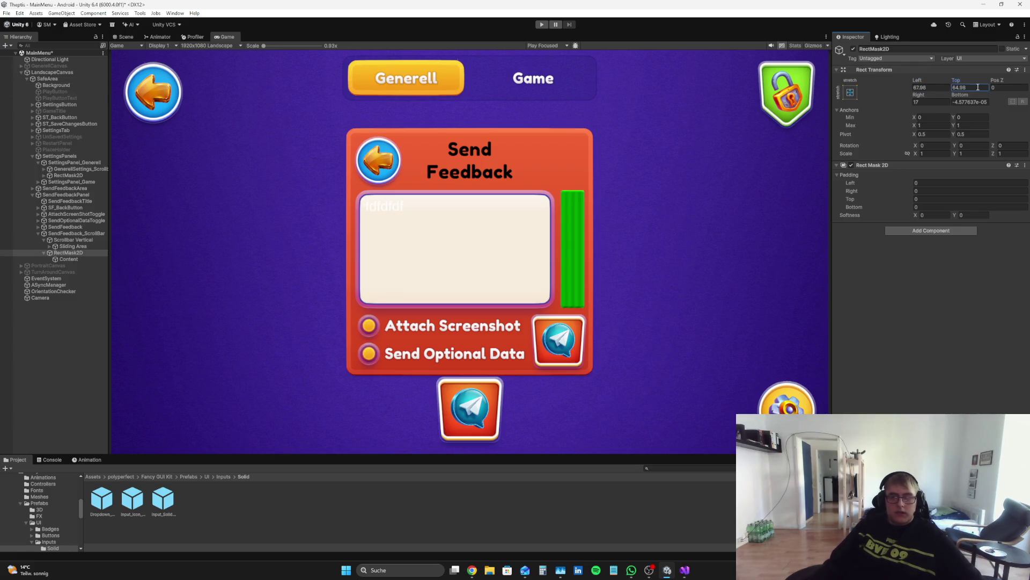
# - Select Content and try a FredokaOne font asset from the font picker
pyautogui.click(88, 259)
pyautogui.click(1019, 265)
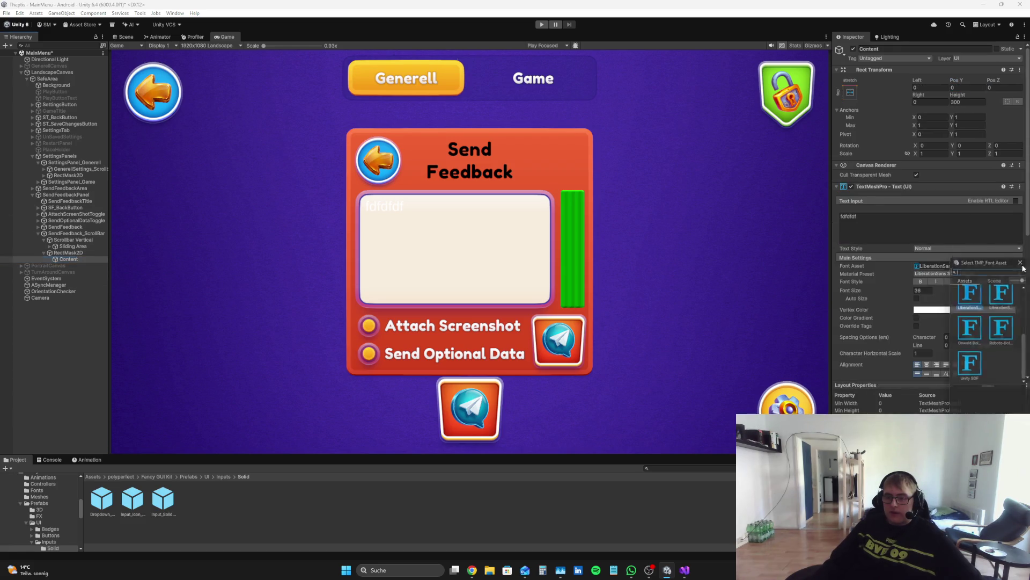
pyautogui.write('fredok')
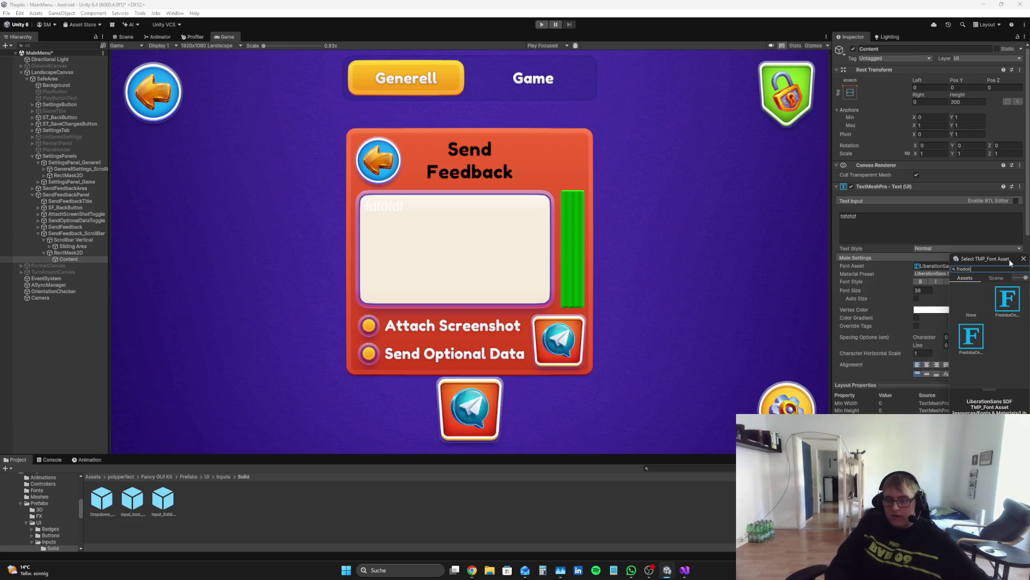
pyautogui.click(1008, 299)
pyautogui.click(977, 337)
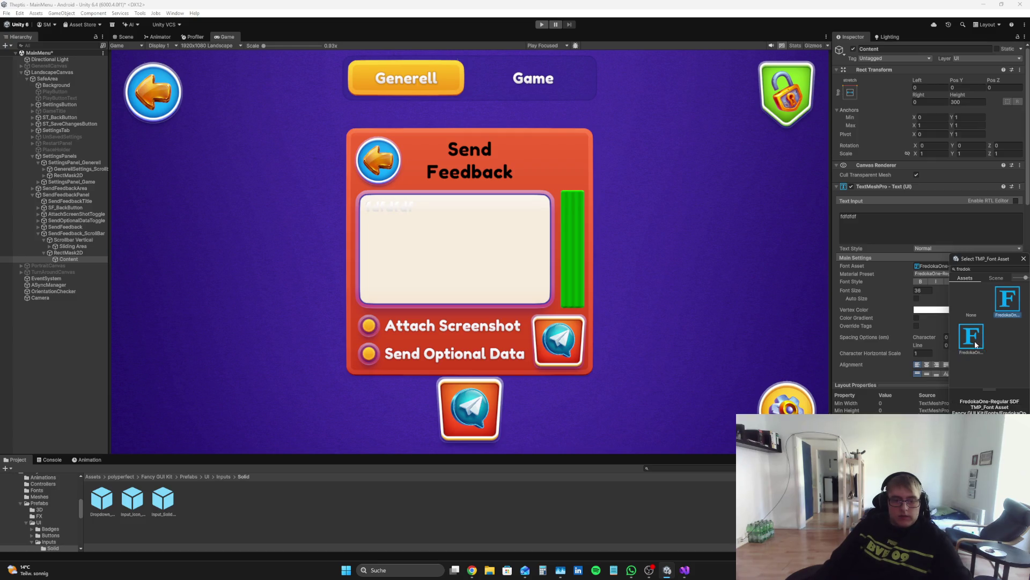
pyautogui.click(897, 226)
pyautogui.click(897, 226)
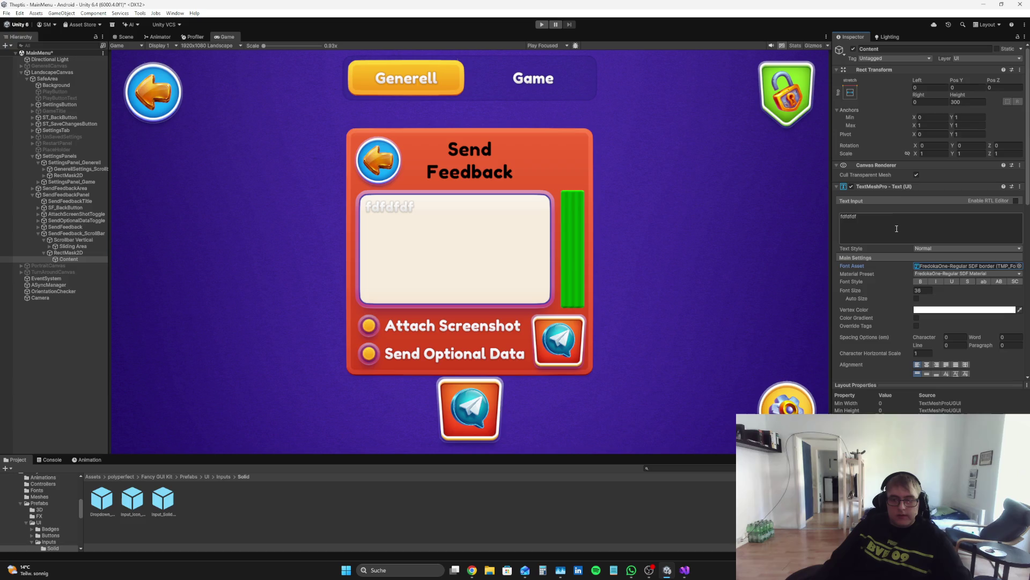
# - Make the Content text black with font size 45
pyautogui.click(964, 309)
pyautogui.click(961, 383)
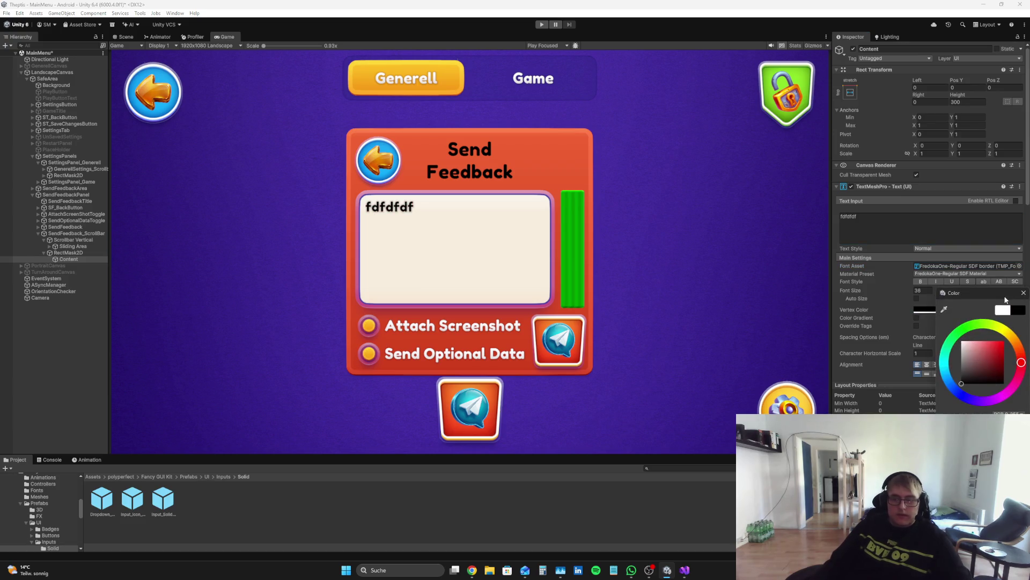
pyautogui.click(1023, 293)
pyautogui.doubleClick(923, 290)
pyautogui.press('BackSpace')
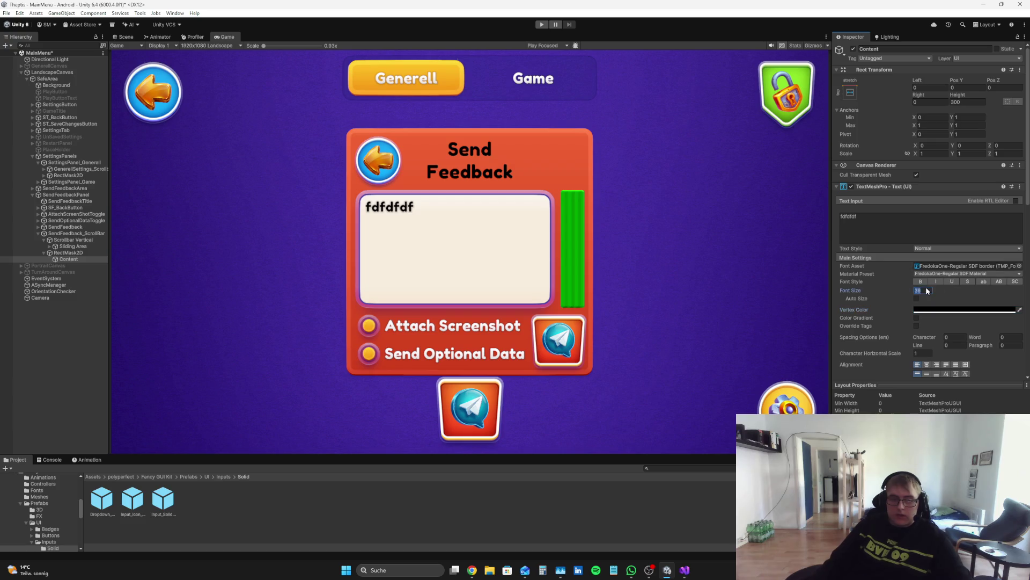
pyautogui.write('45')
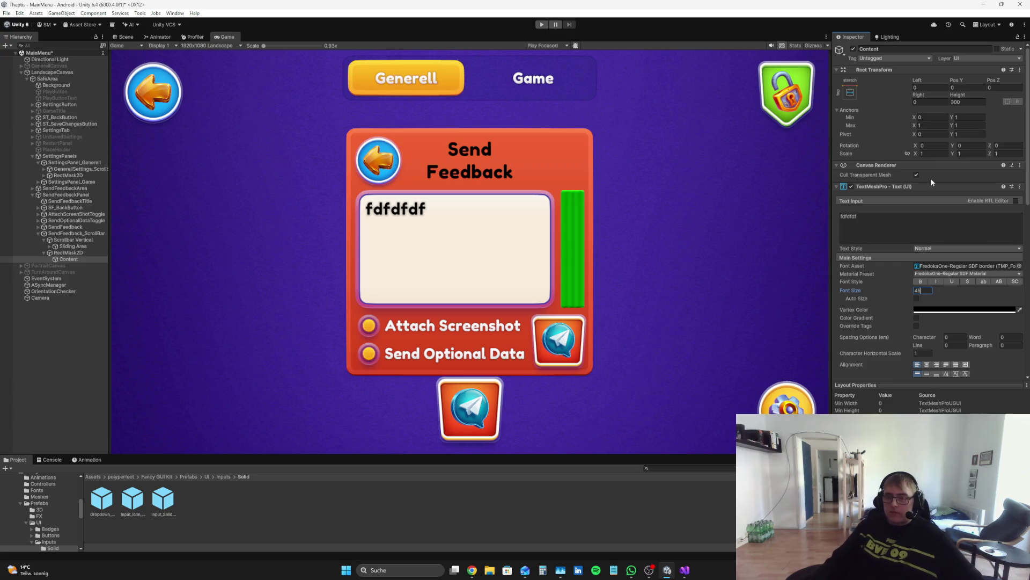
# - Apply FredokaOne-Regular SDF as the Content text's Font Asset
pyautogui.scroll(-3, 976, 279)
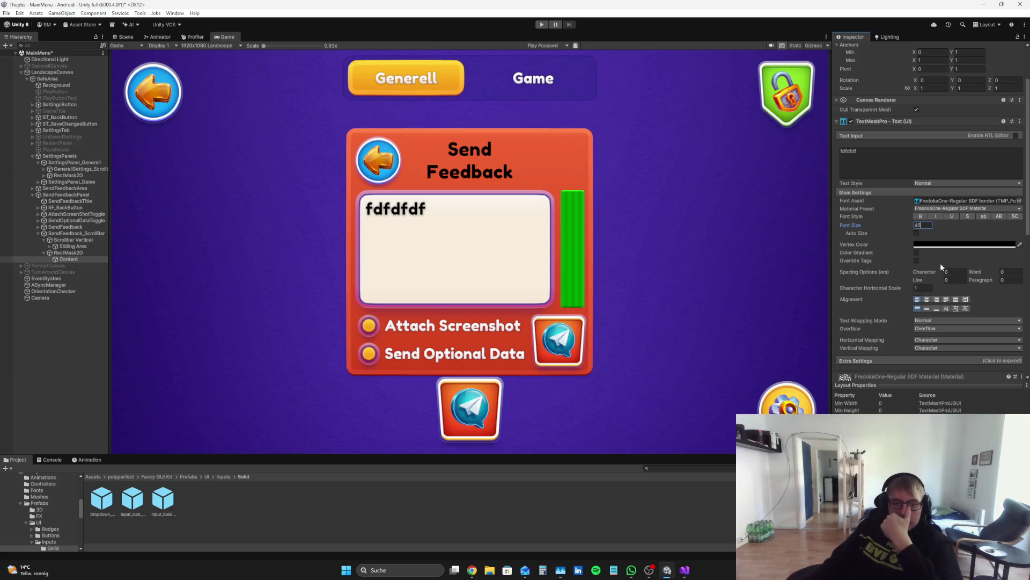
pyautogui.scroll(3, 945, 275)
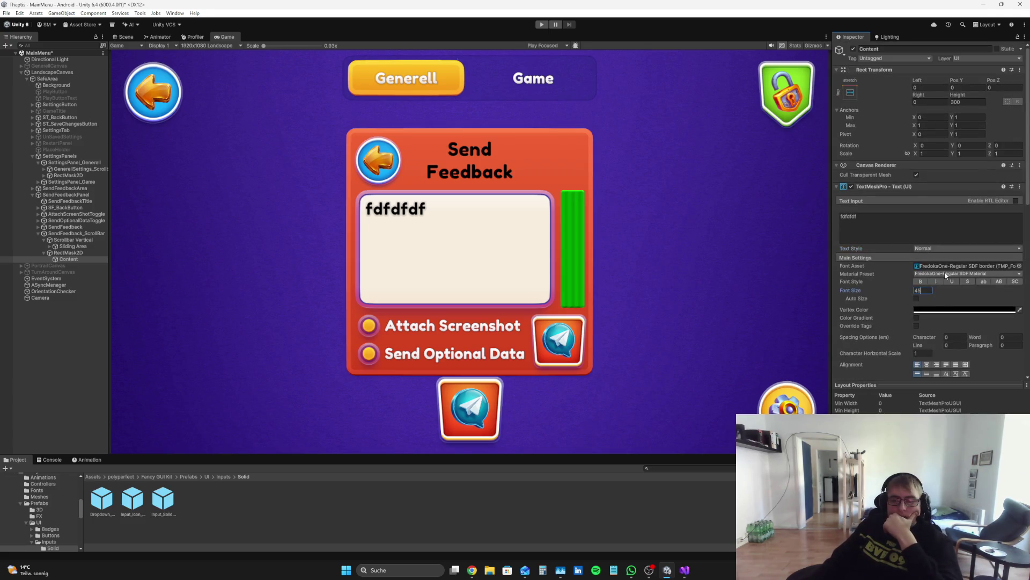
pyautogui.click(1017, 269)
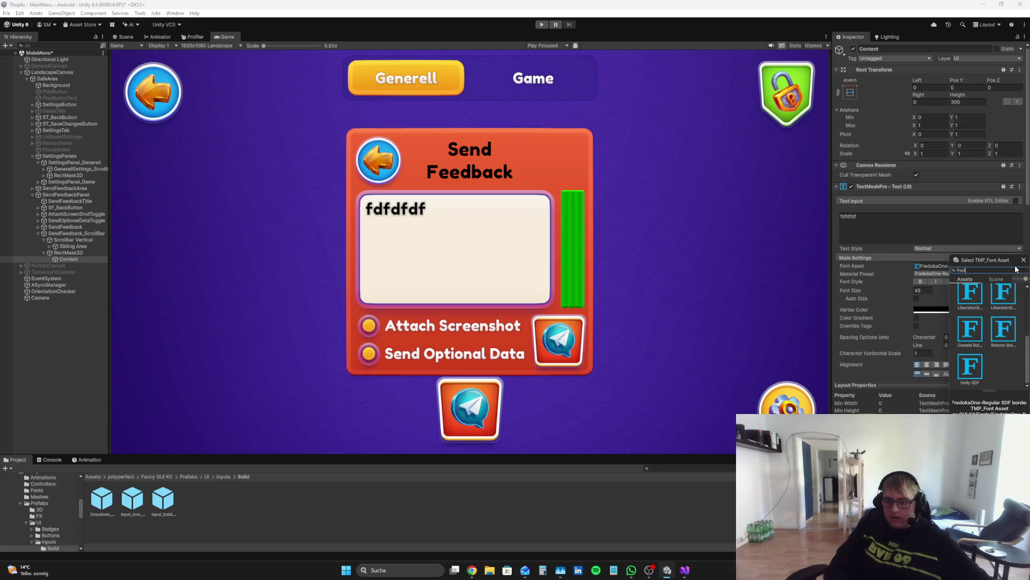
pyautogui.click(1017, 299)
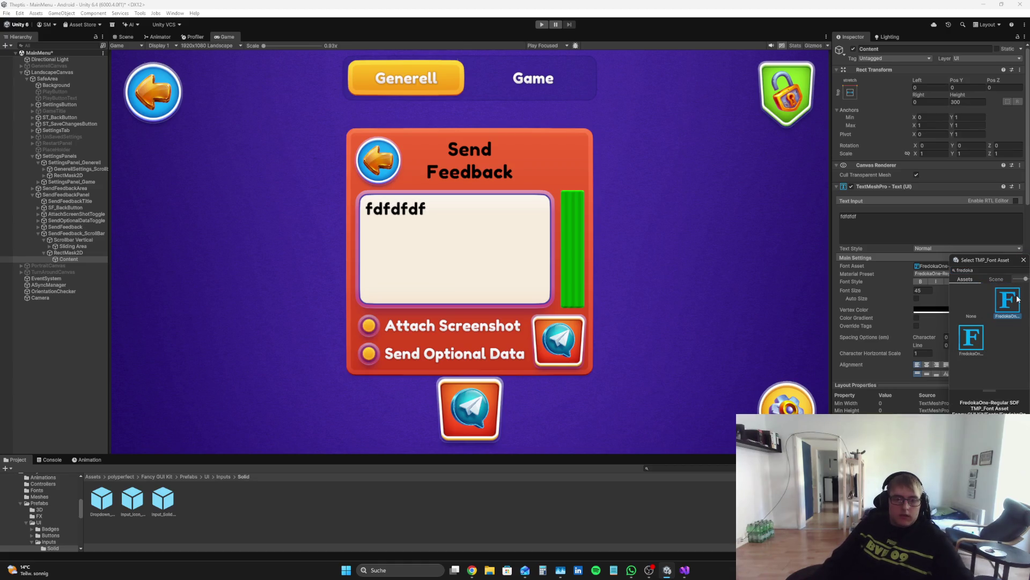
pyautogui.doubleClick(1017, 299)
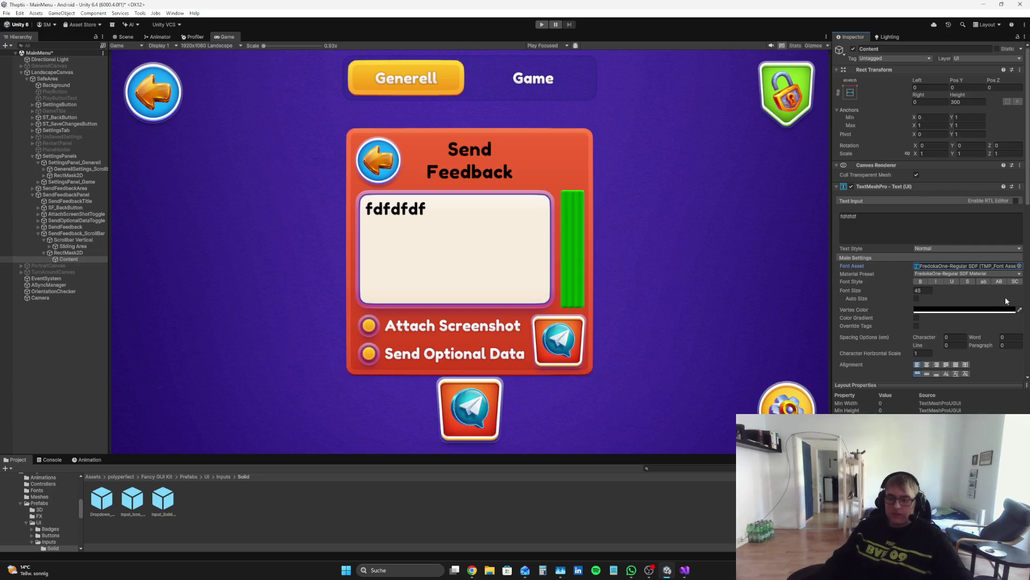
pyautogui.click(930, 219)
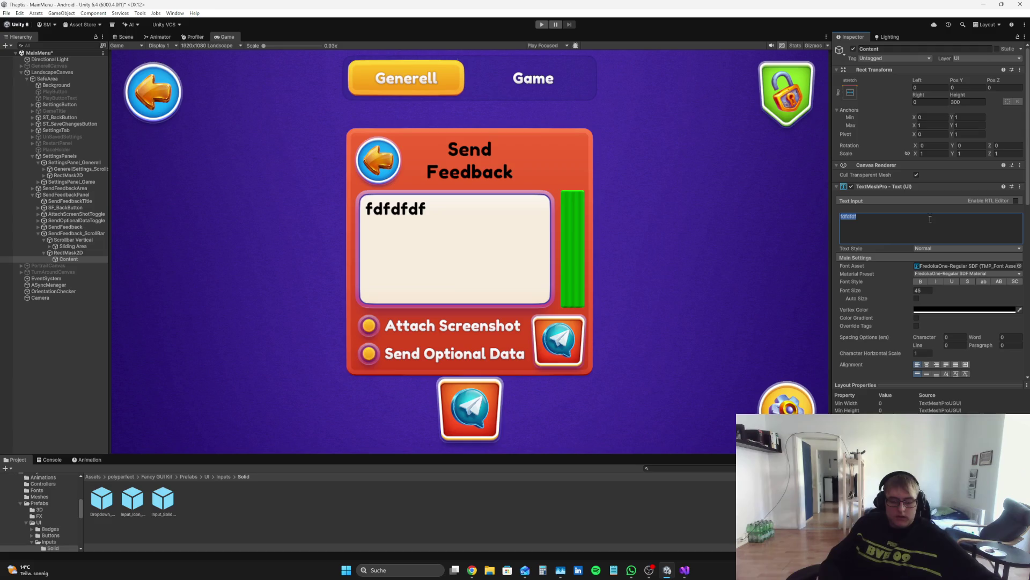
# - Replace the Content text with a row of d characters and start narrowing the RectMask2D from the right
pyautogui.press('BackSpace')
pyautogui.write('ddddddddddddddddddd')
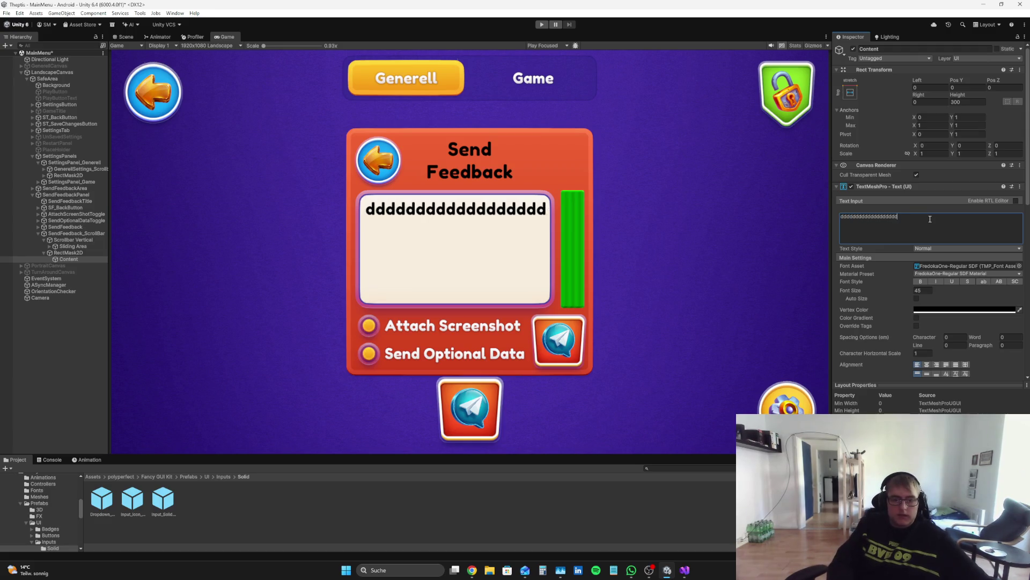
pyautogui.write('dddddd')
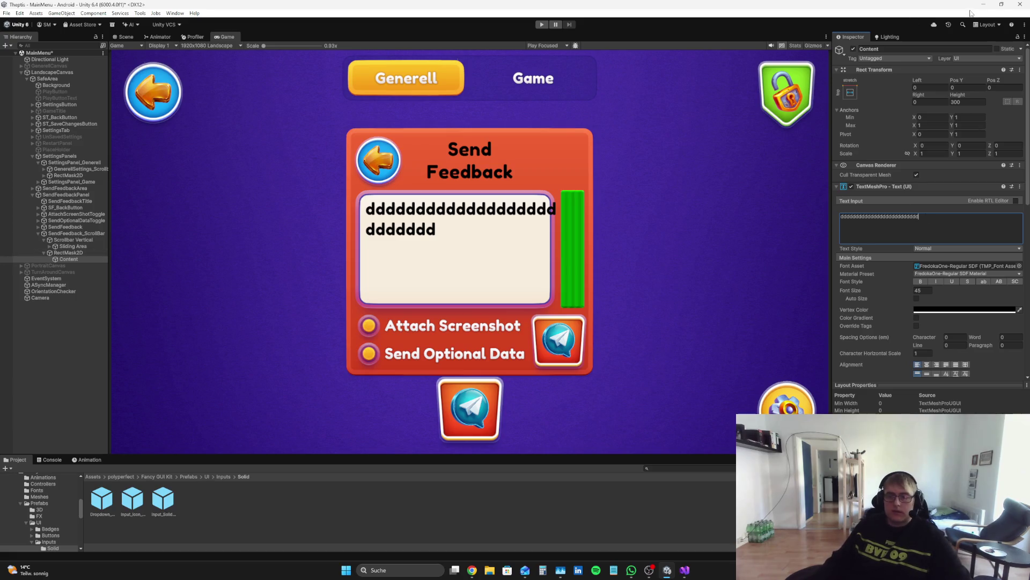
pyautogui.click(19, 252)
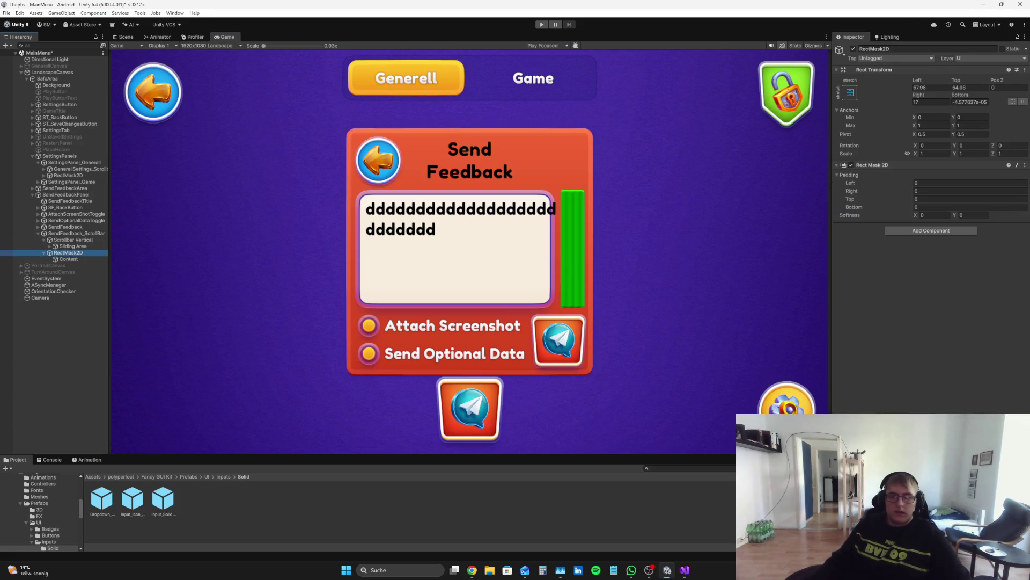
pyautogui.moveTo(919, 95)
pyautogui.mouseDown()
pyautogui.moveTo(823, 91)
pyautogui.moveTo(990, 91)
pyautogui.mouseUp()
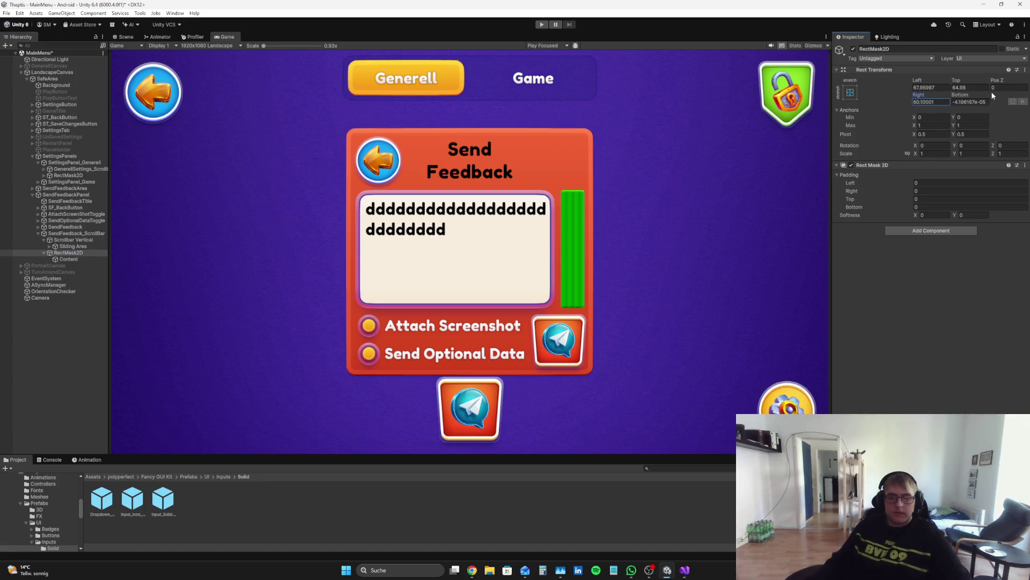
pyautogui.click(124, 39)
pyautogui.scroll(5, 372, 186)
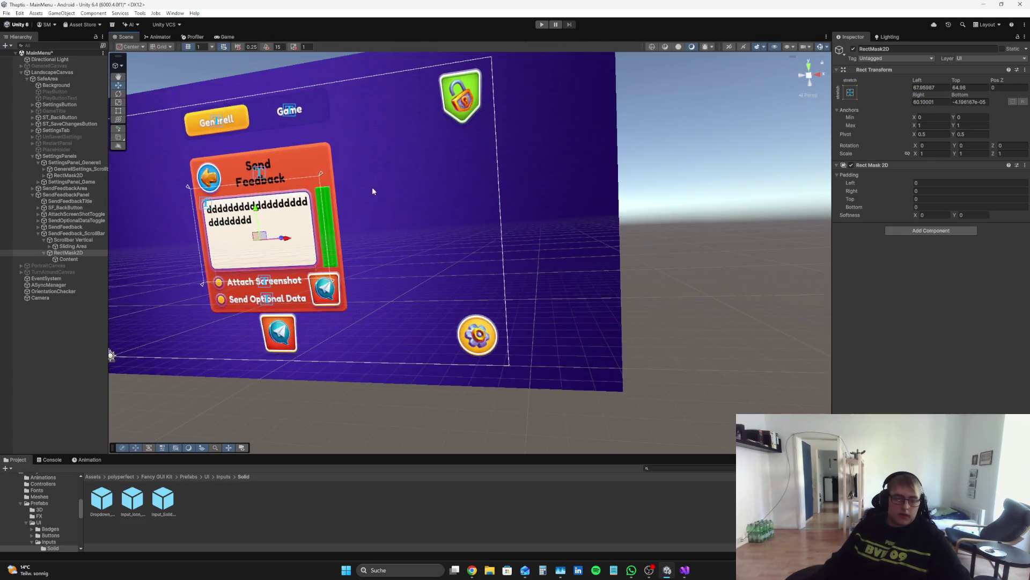
# - Set the RectMask2D's Right and Left insets to 65
pyautogui.click(941, 101)
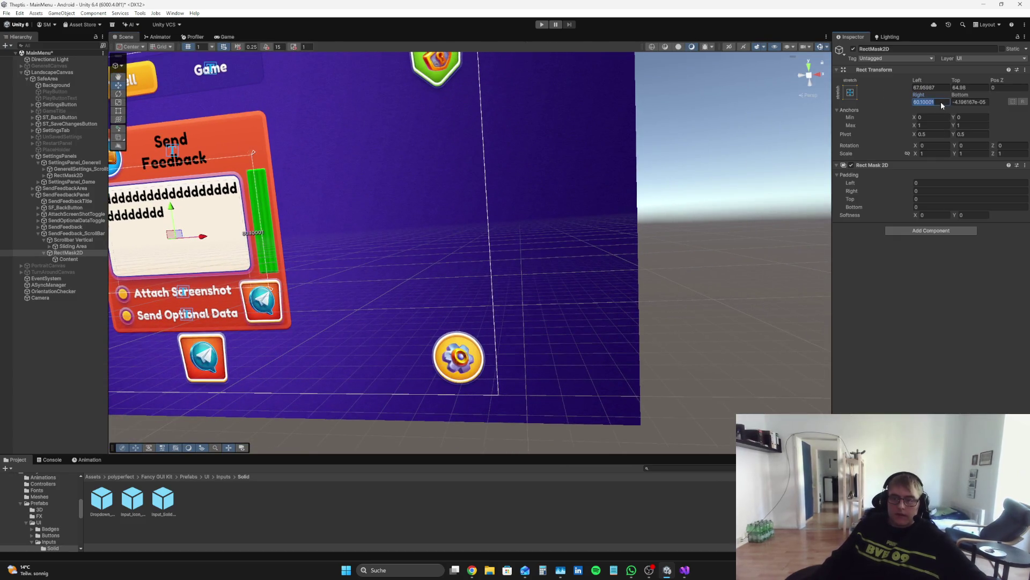
pyautogui.press('BackSpace')
pyautogui.write('65')
pyautogui.click(928, 85)
pyautogui.press('BackSpace')
pyautogui.write('65')
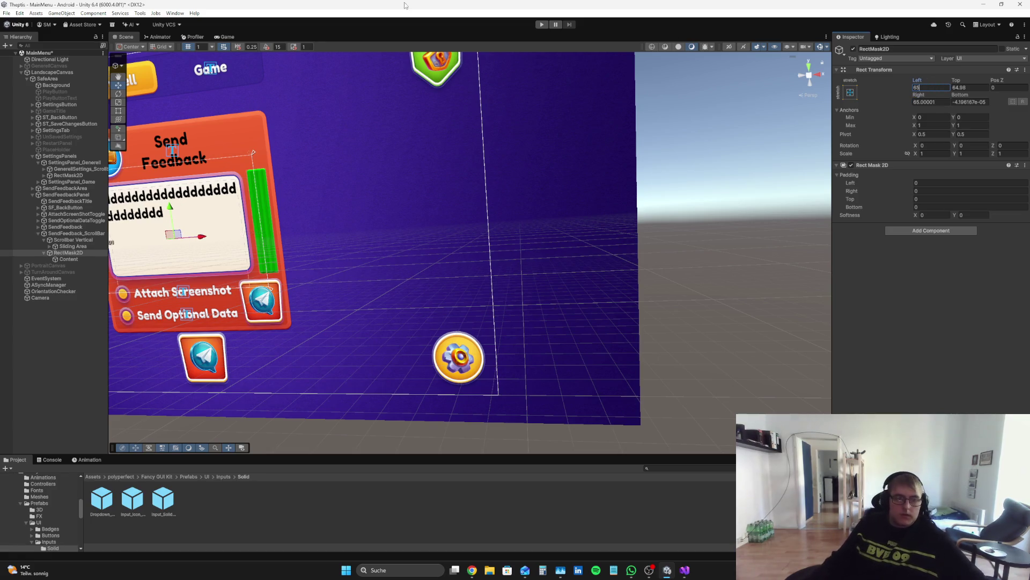
# - Append a long run of f characters to the Content text to test wrapping in the Game view
pyautogui.click(224, 37)
pyautogui.click(69, 258)
pyautogui.click(934, 219)
pyautogui.write('f')
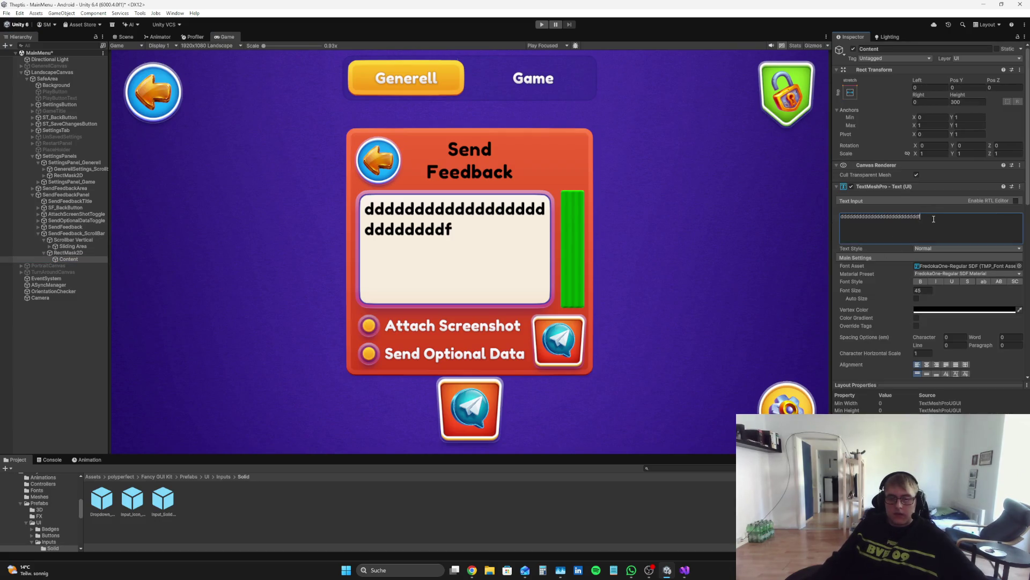
pyautogui.write('ffffffffffffffffffffffffffffffffffffffffffffff')
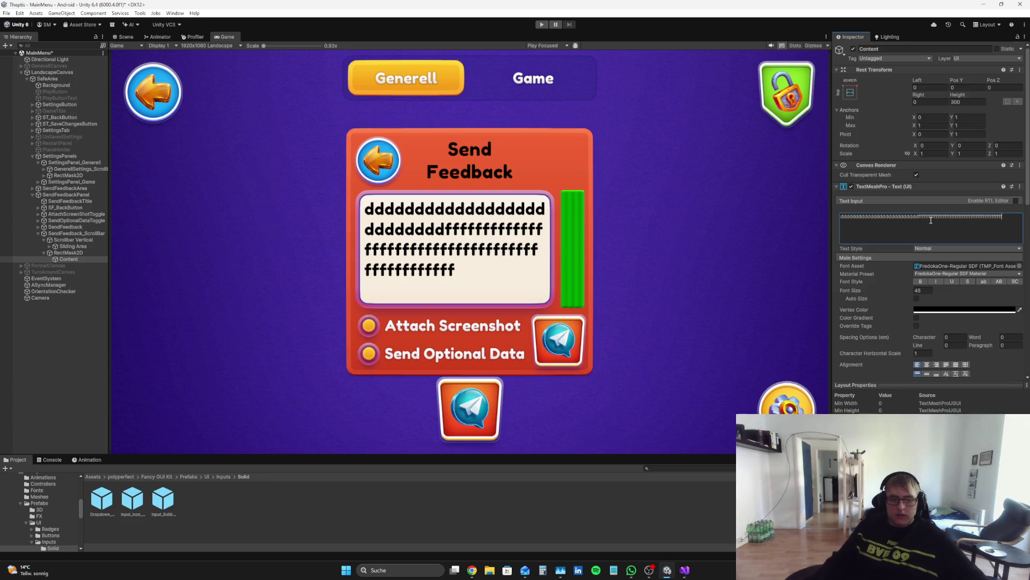
pyautogui.write('fffffffffffffffffffffffffffffffffffffffffffffffffffffffffffffffffffffffffffffffffffff')
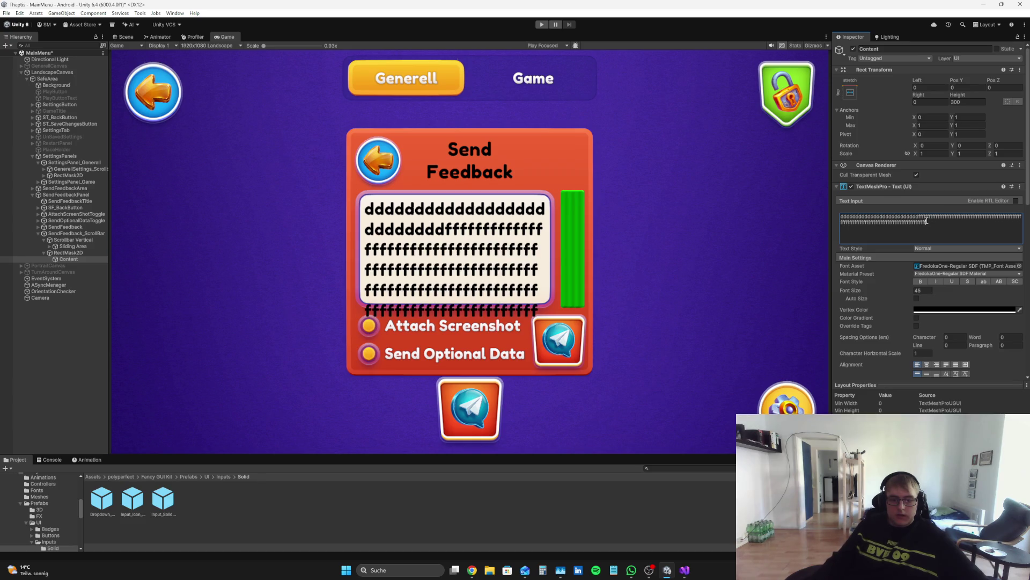
# - Experiment with the RectMask2D's Rect Mask 2D top and bottom padding, then reset both to 0
pyautogui.click(92, 252)
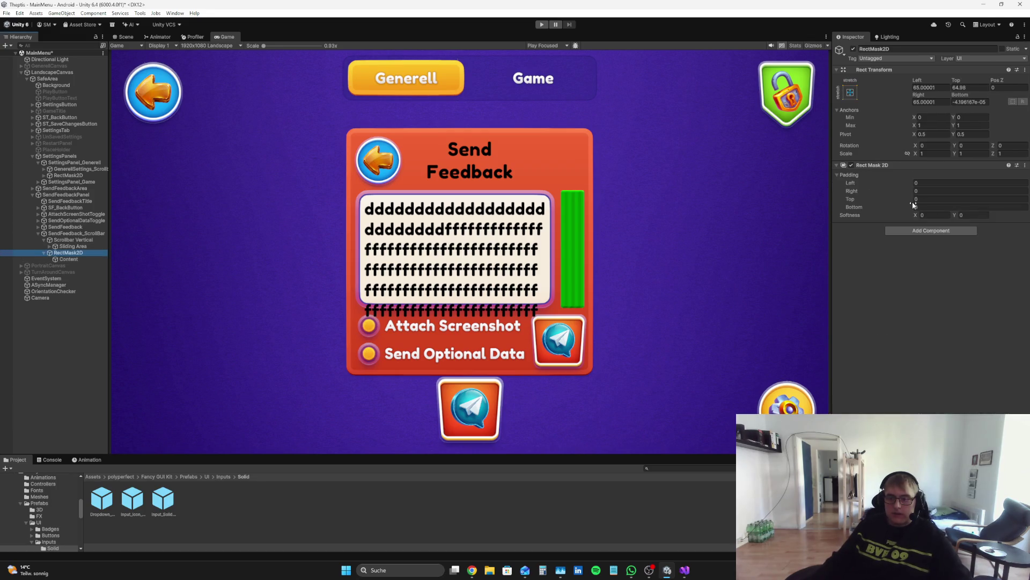
pyautogui.moveTo(910, 203)
pyautogui.mouseDown()
pyautogui.moveTo(923, 203)
pyautogui.moveTo(912, 207)
pyautogui.mouseUp()
pyautogui.write('0')
pyautogui.moveTo(75, 205); pyautogui.dragTo(485, 201)
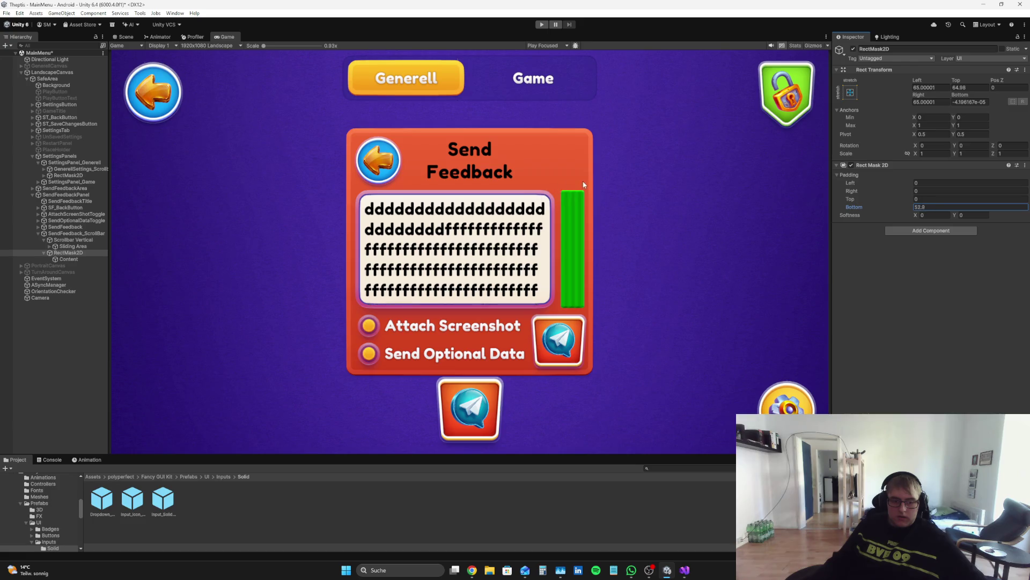
pyautogui.moveTo(668, 164); pyautogui.dragTo(671, 159)
pyautogui.click(922, 207)
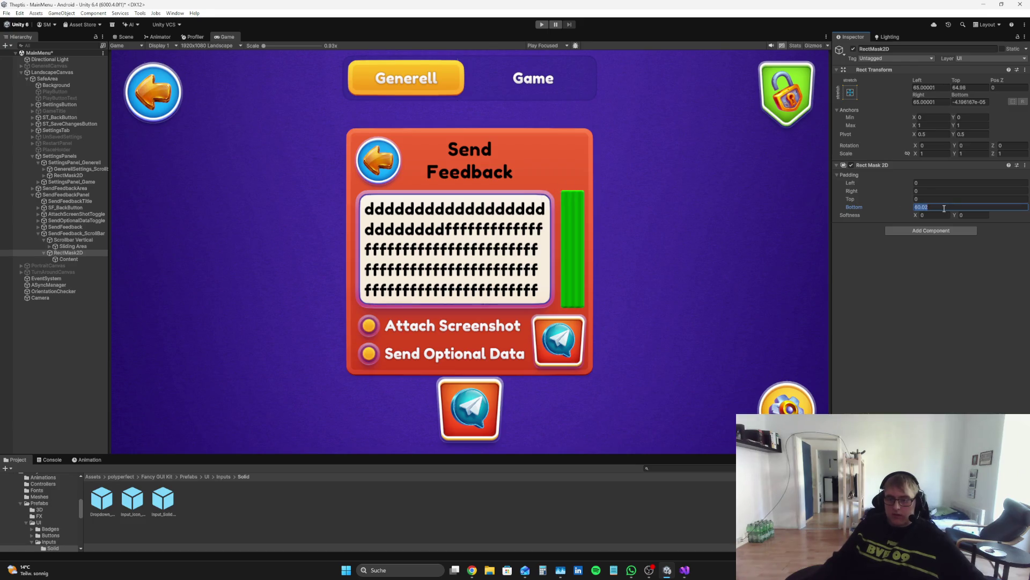
pyautogui.press('BackSpace')
pyautogui.write('0')
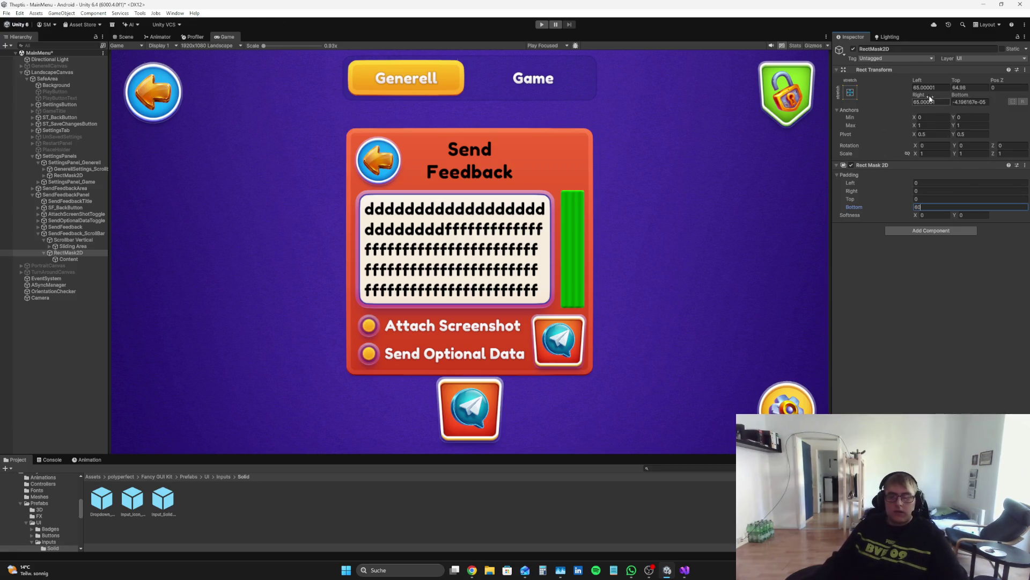
pyautogui.hotkey('ctrl', 'z')
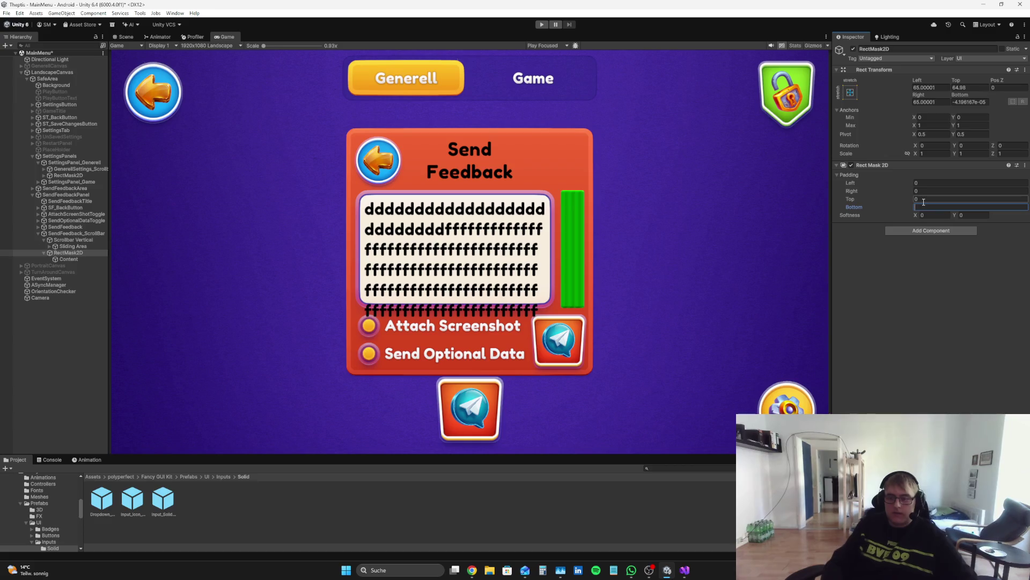
# - Set the RectMask2D's Bottom, Top and Left insets to 65, then select Content's text
pyautogui.moveTo(960, 95)
pyautogui.mouseDown()
pyautogui.moveTo(987, 88)
pyautogui.moveTo(148, 88)
pyautogui.mouseUp()
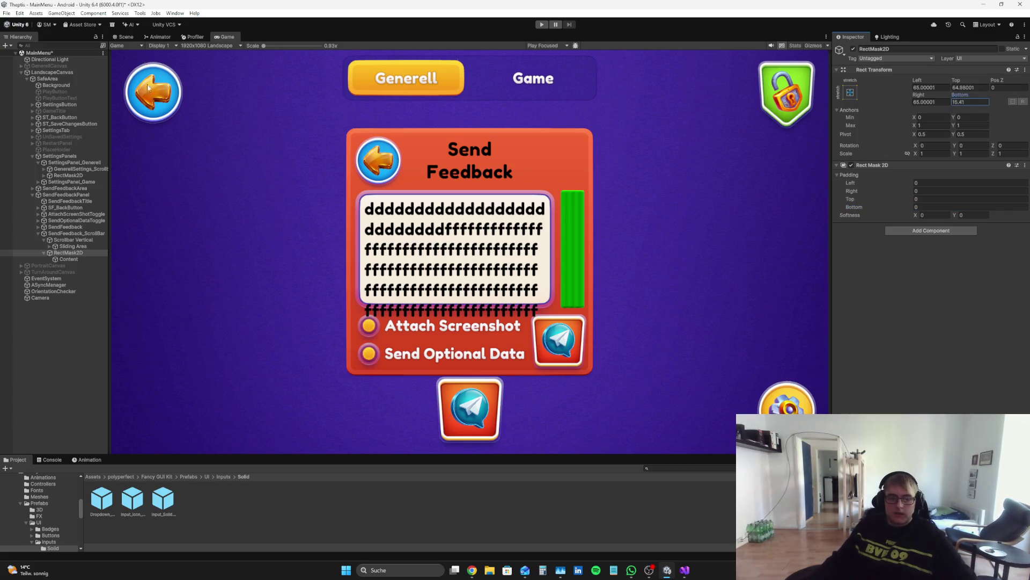
pyautogui.moveTo(311, 100); pyautogui.dragTo(739, 91)
pyautogui.write('65')
pyautogui.click(972, 87)
pyautogui.write('65')
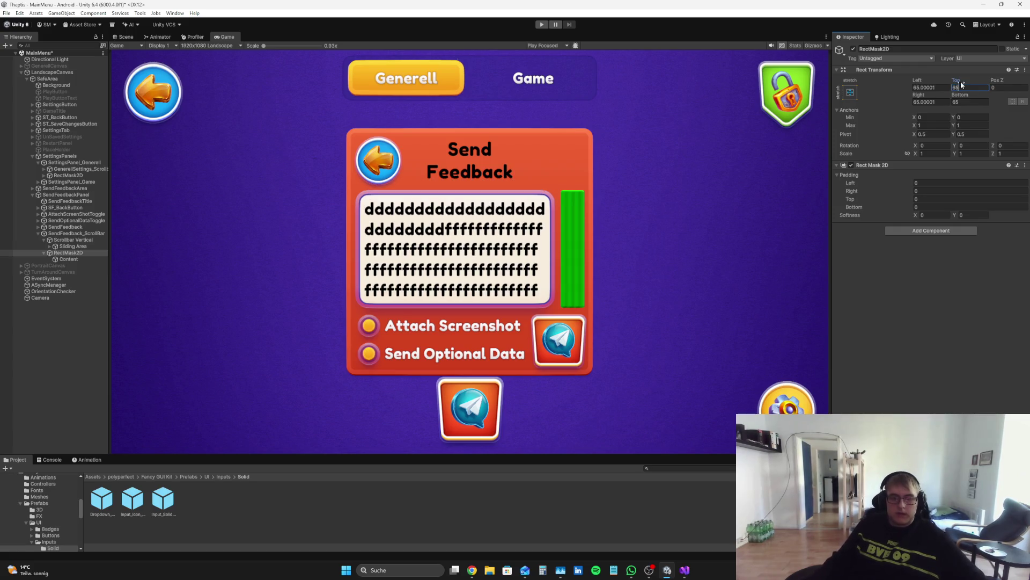
pyautogui.click(937, 85)
pyautogui.write('65')
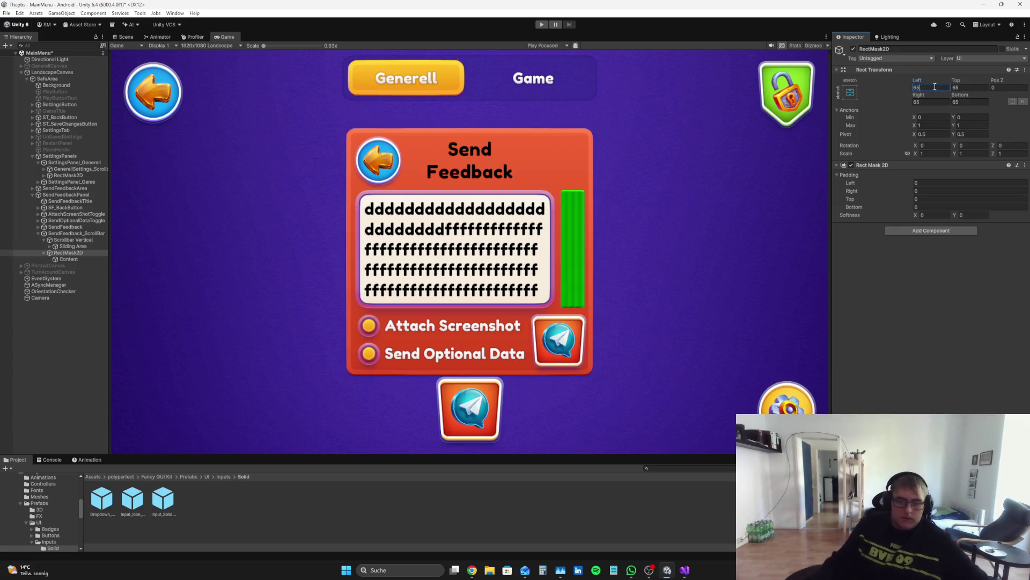
pyautogui.click(937, 99)
pyautogui.click(994, 223)
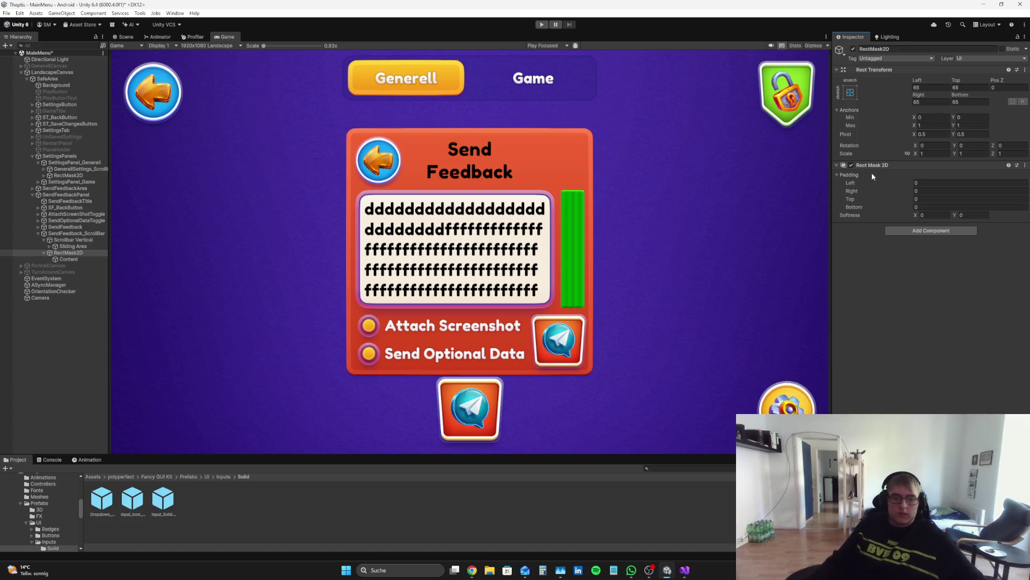
pyautogui.click(63, 259)
pyautogui.click(880, 228)
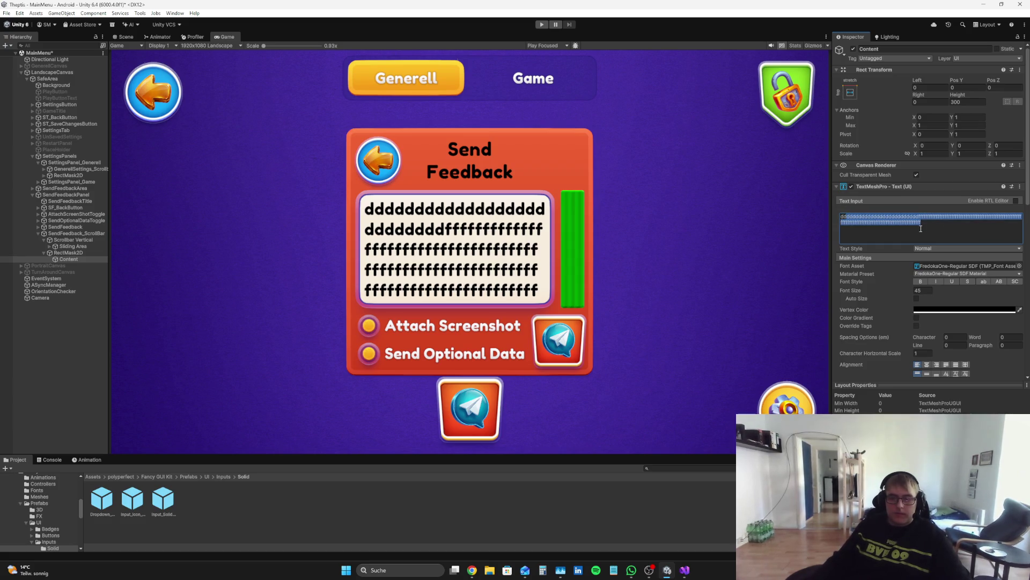
# - Replace Content's long test text with 'fdd', deselect, and switch to the tutorial video
pyautogui.write('ddfcvf')
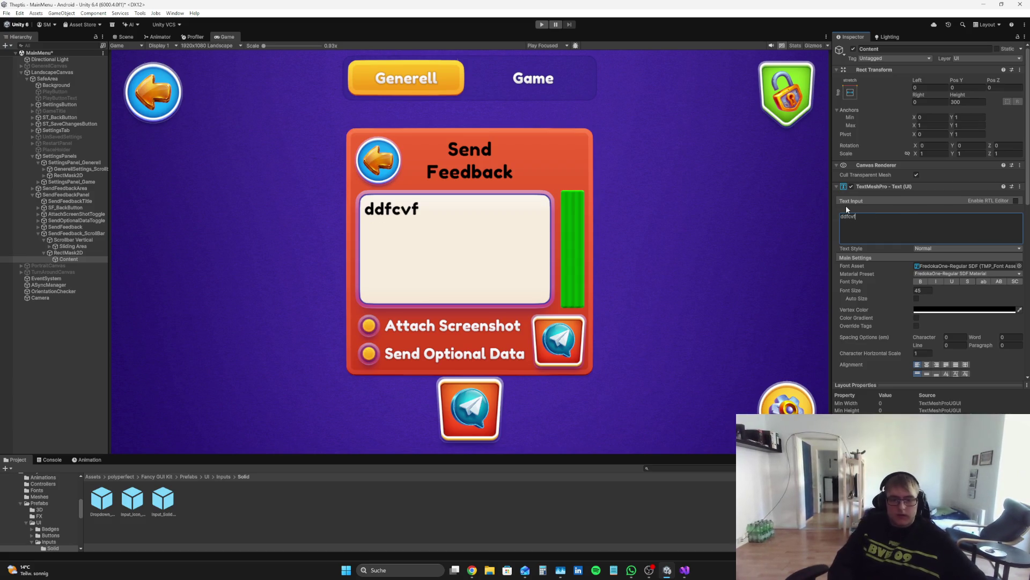
pyautogui.write('jjjjjjjjjjjjjjjjjjjjjj')
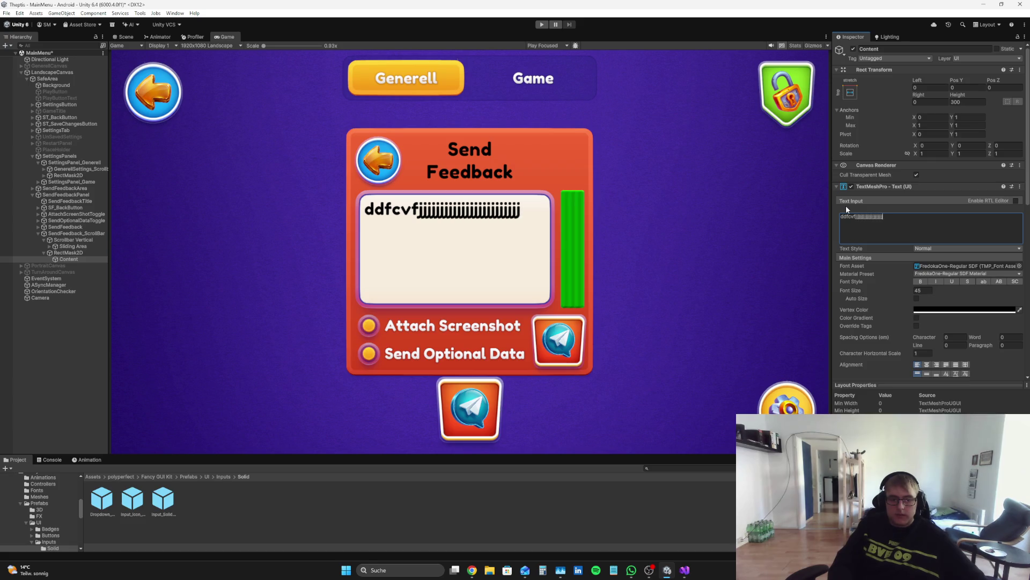
pyautogui.write('jjjjjjjjjjdfsdsfjudsopfjdsopfjdso')
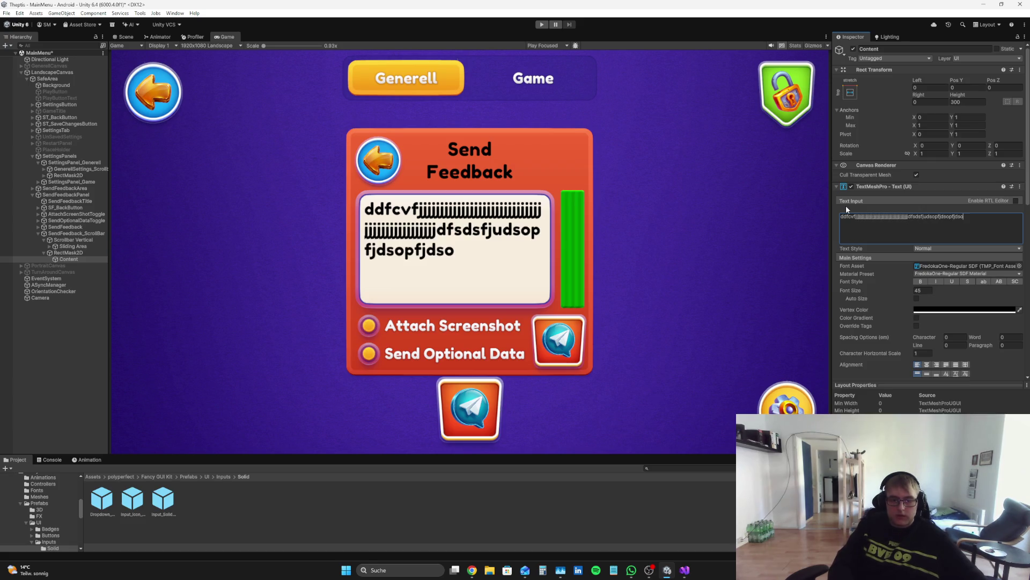
pyautogui.write('fjopdljfpodsjfposdjfpodsjfopdsjfjfodj')
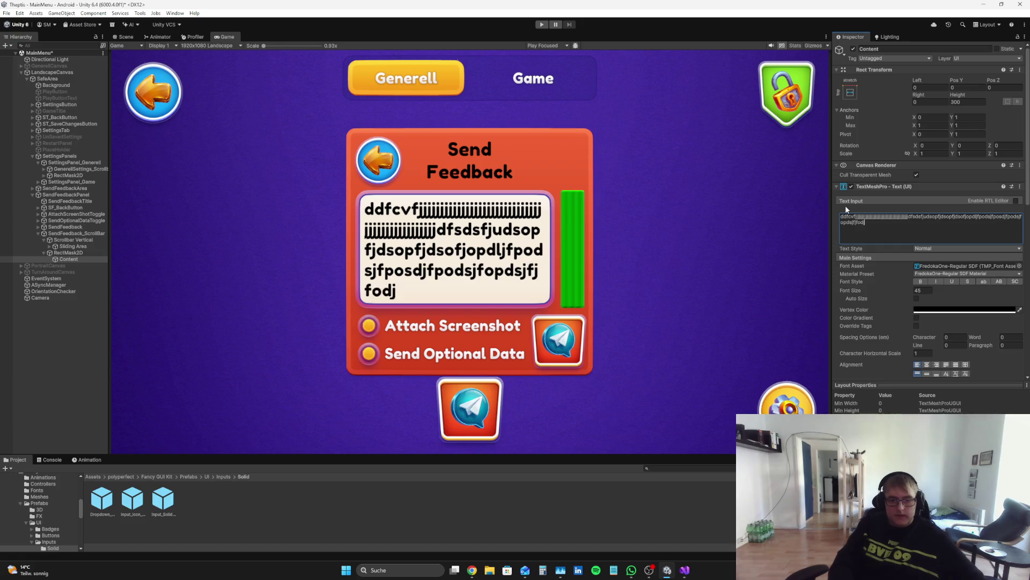
pyautogui.write('sfosdjofjdsofjosdfsfdsf')
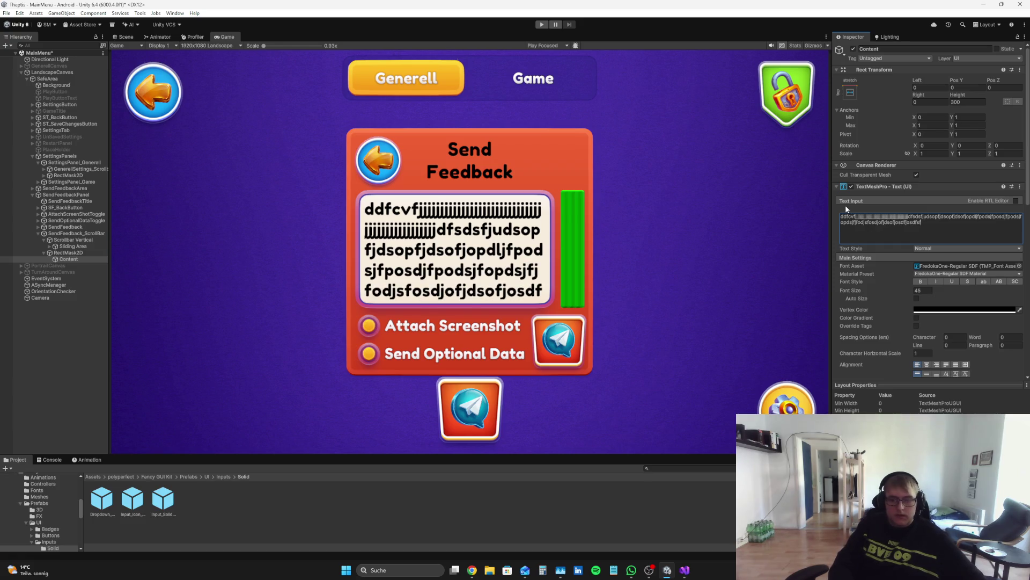
pyautogui.hotkey('ctrl', 'a')
pyautogui.press('BackSpace')
pyautogui.write('fdd')
pyautogui.click(38, 374)
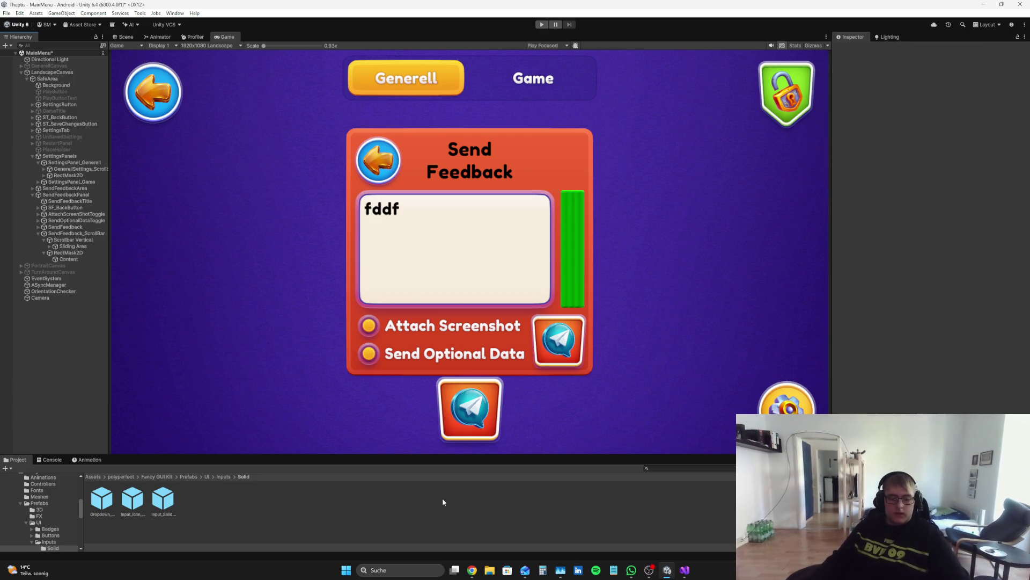
pyautogui.click(471, 569)
pyautogui.click(524, 281)
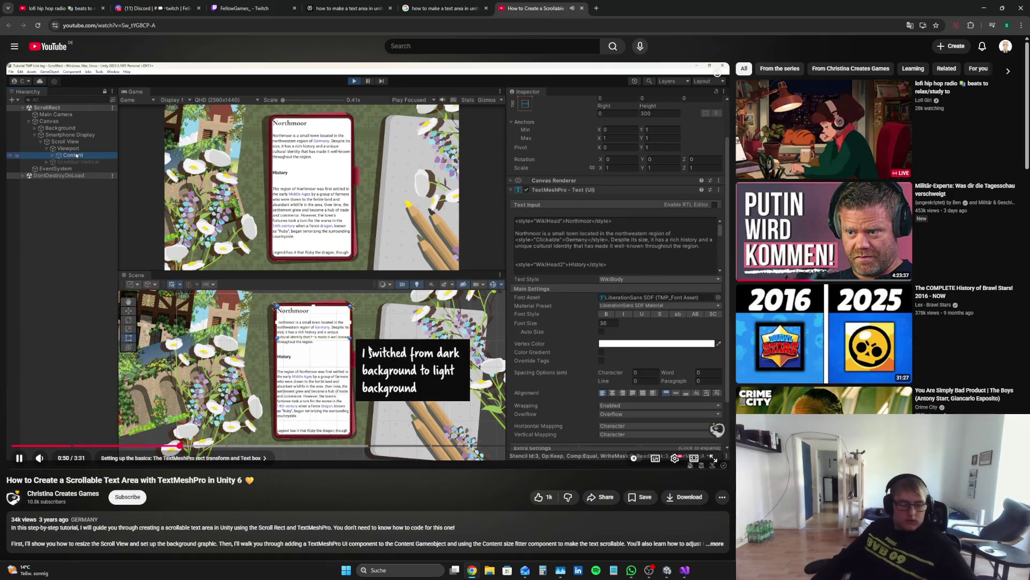
pyautogui.click(180, 445)
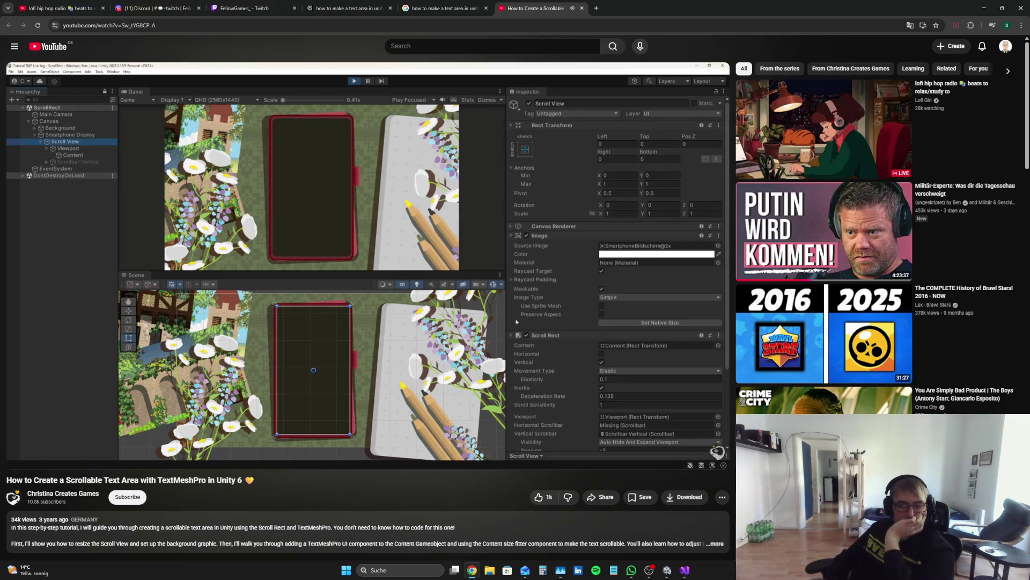
pyautogui.click(571, 349)
pyautogui.click(670, 572)
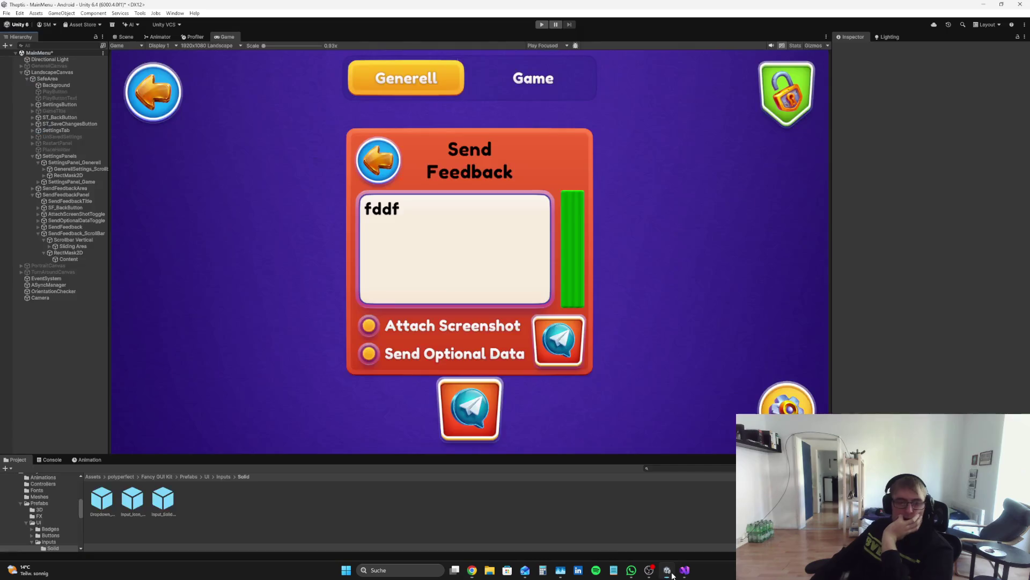
# - Assign Content to the Content field of SendFeedback_ScrollBar's No Drag Scroll Rect
pyautogui.click(76, 233)
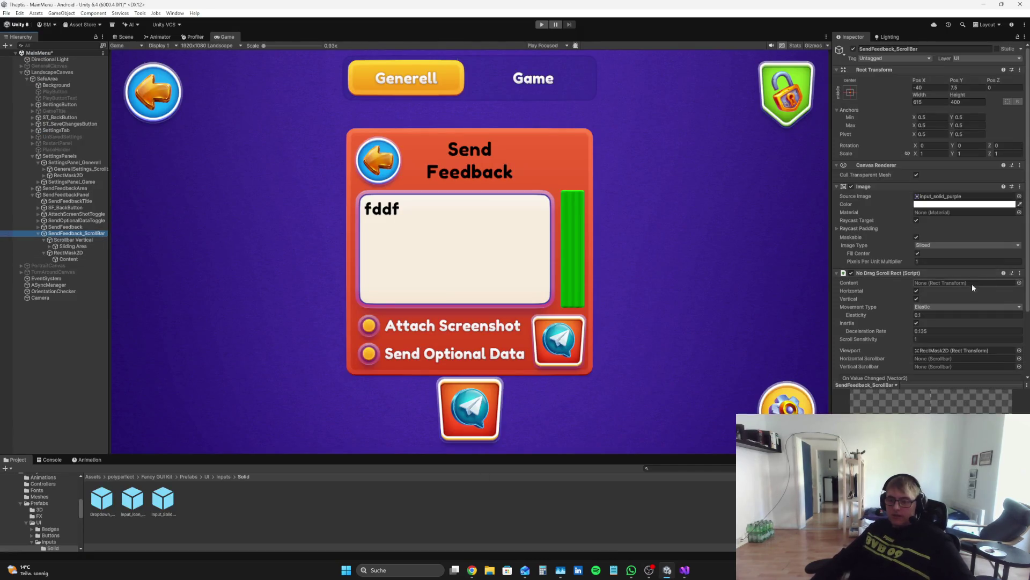
pyautogui.moveTo(82, 260); pyautogui.dragTo(961, 240)
pyautogui.click(68, 260)
# - Add and then delete a long run of f test characters in Content's text, then return to the tutorial
pyautogui.click(892, 183)
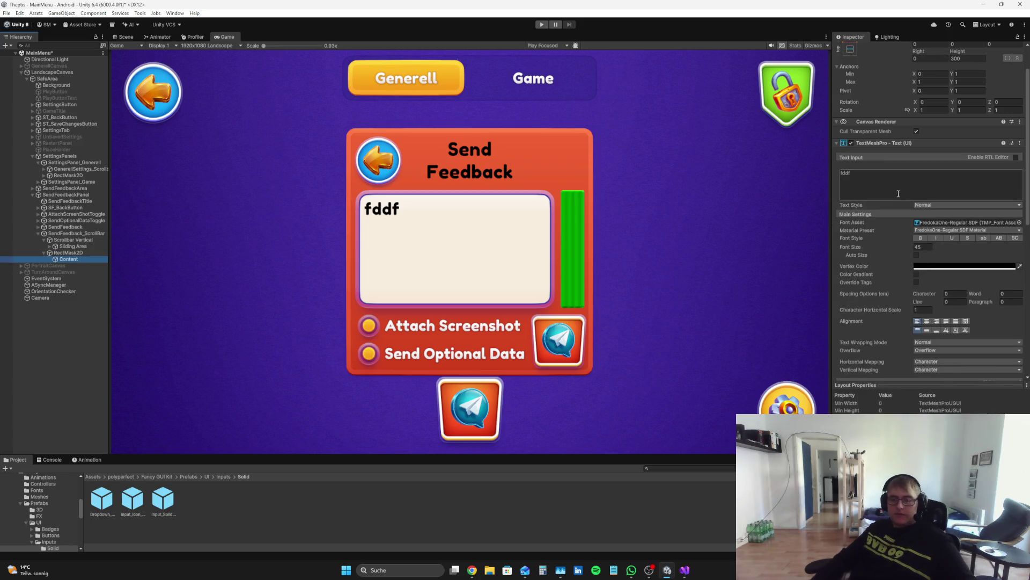
pyautogui.click(893, 183)
pyautogui.write('ffffffffffffffffff')
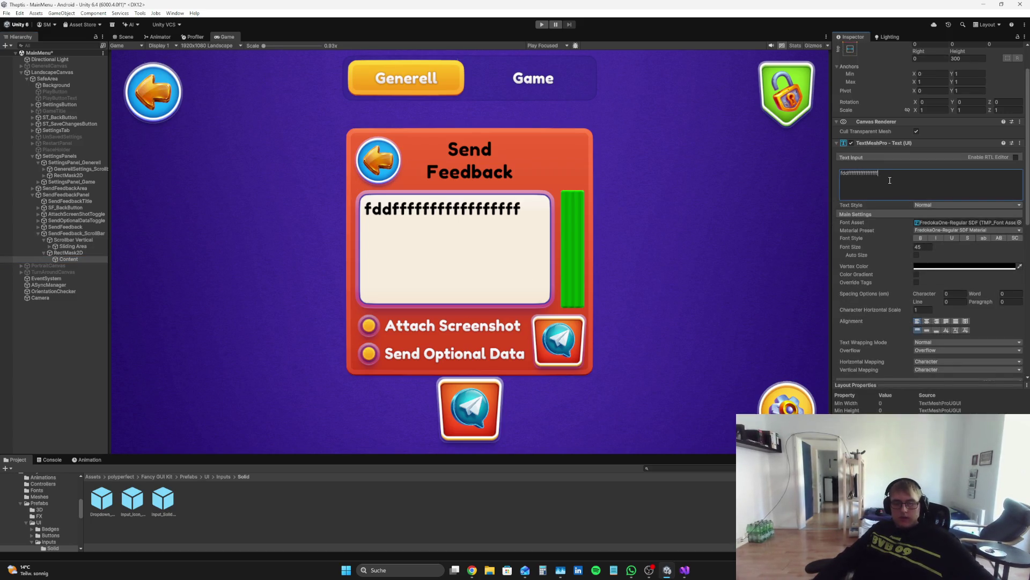
pyautogui.write('ffffffffffffffffffffffffffffffffffffffffffffffffffffffffffffffffffffffffffffffffffffff')
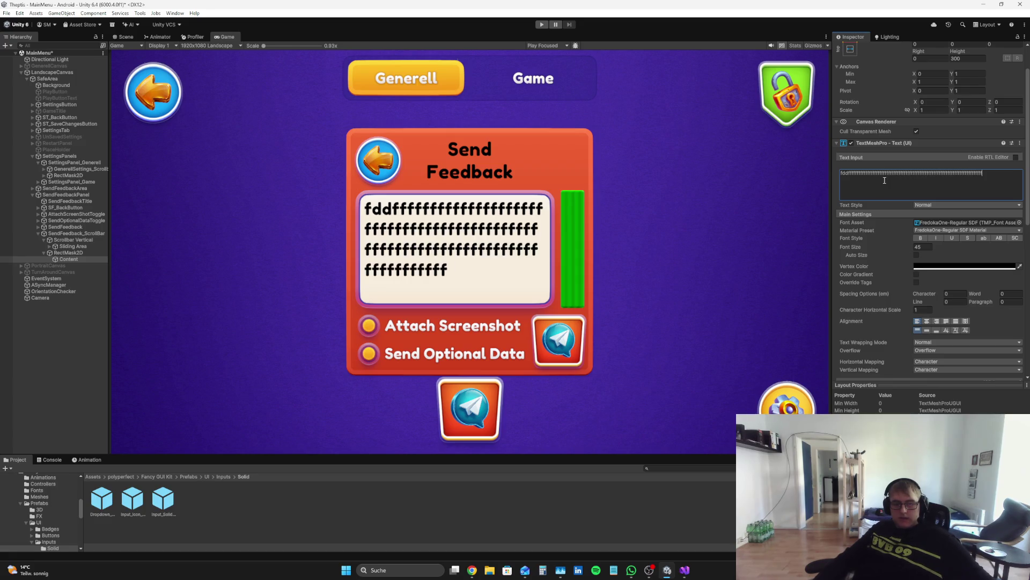
pyautogui.write('fffff')
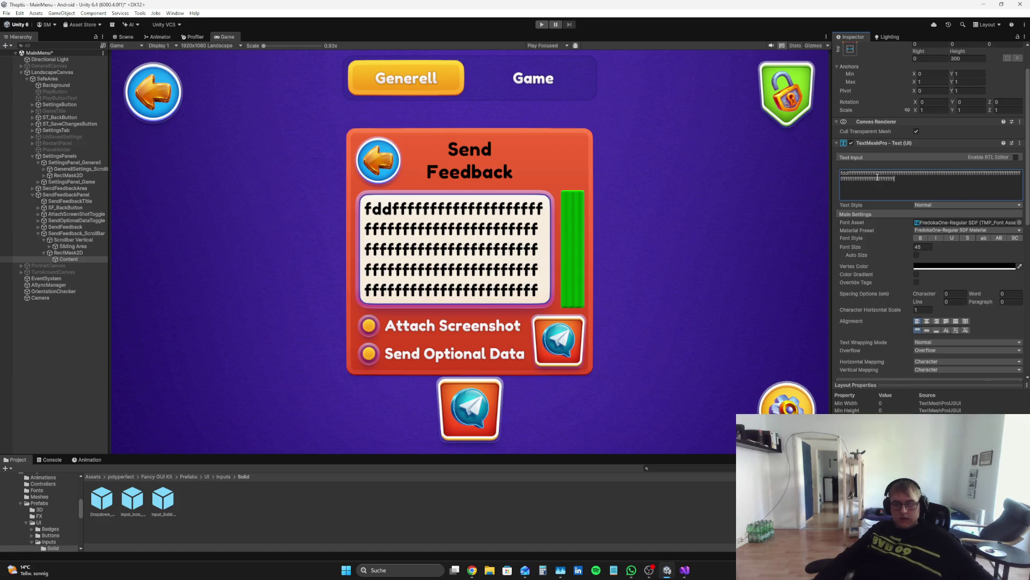
pyautogui.moveTo(887, 182); pyautogui.dragTo(849, 173)
pyautogui.press('BackSpace')
pyautogui.click(89, 389)
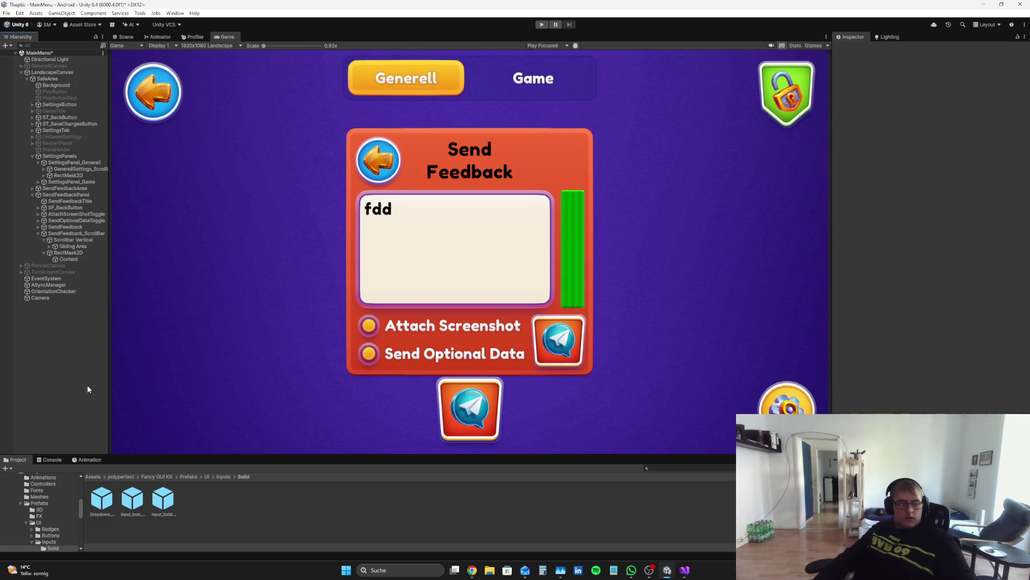
pyautogui.click(472, 570)
pyautogui.click(542, 403)
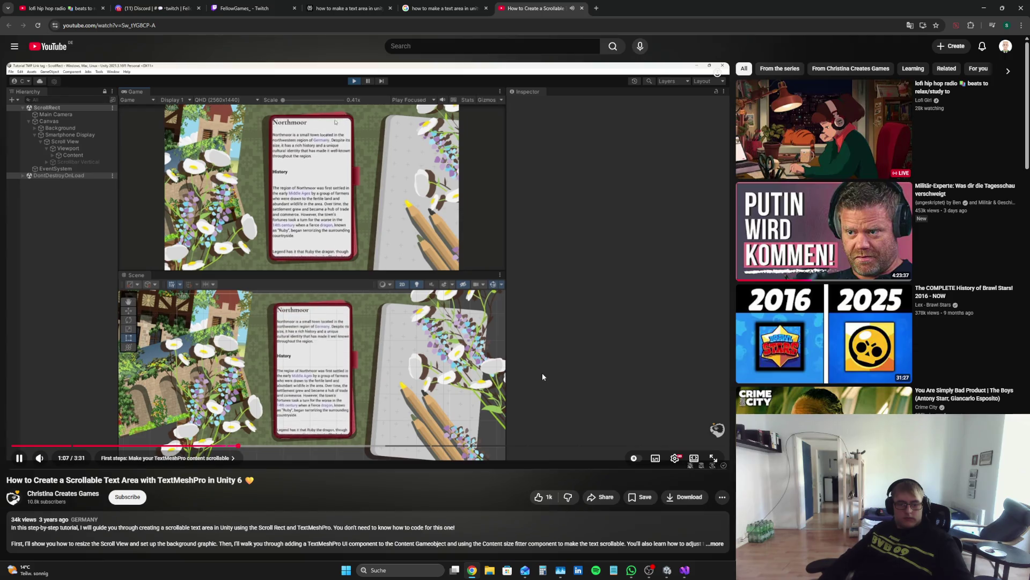
pyautogui.click(554, 389)
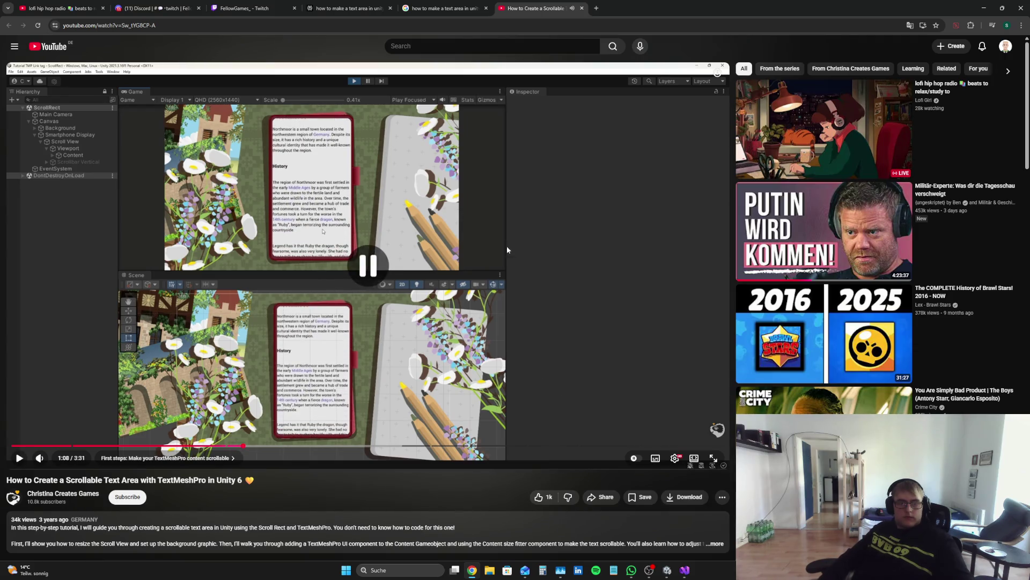
pyautogui.click(356, 8)
pyautogui.scroll(-10, 565, 281)
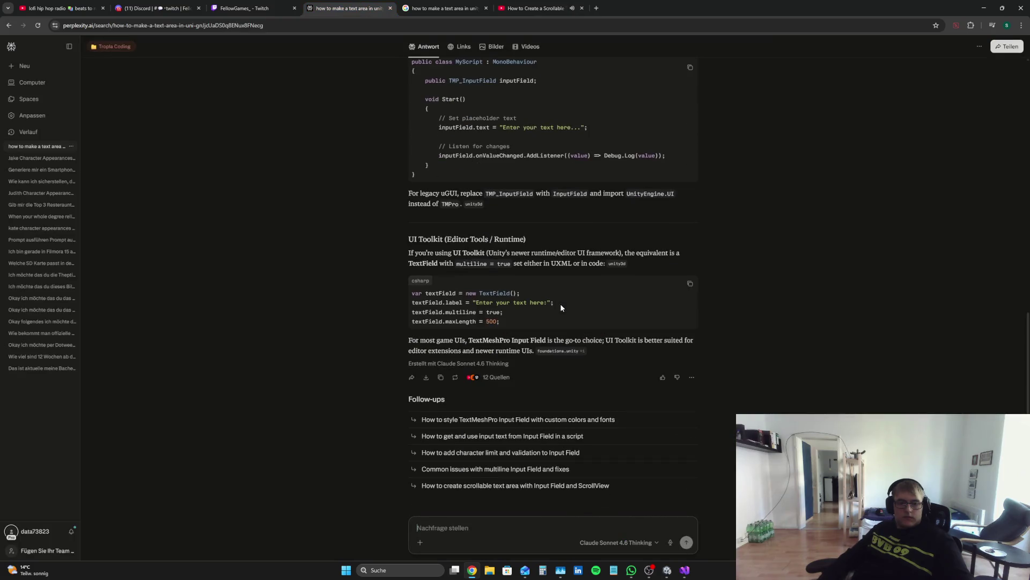
pyautogui.scroll(5, 550, 327)
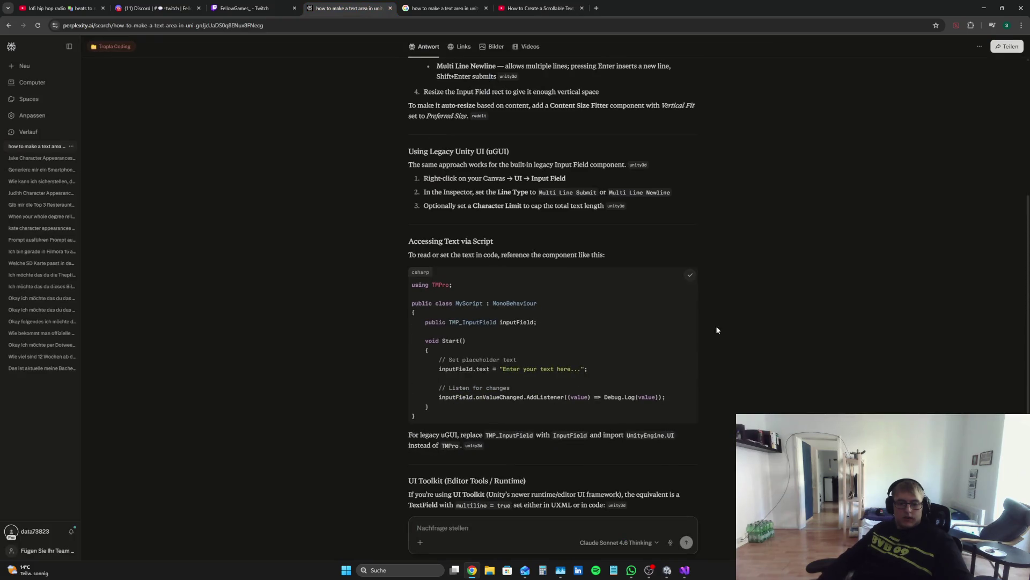
pyautogui.hotkey('alt', 'Tab')
pyautogui.hotkey('alt', 'Tab')
pyautogui.hotkey('alt', 'Tab')
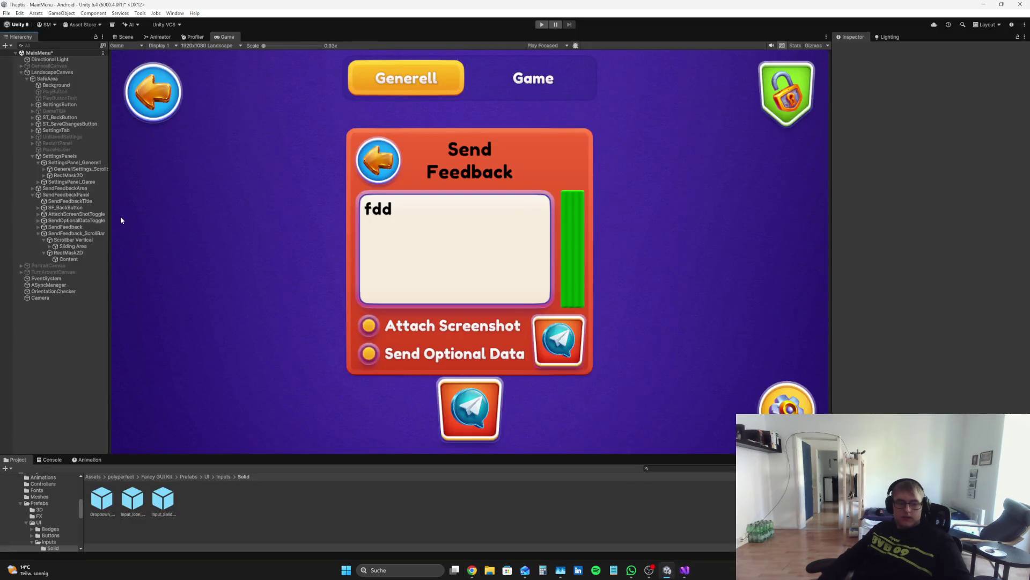
# - Replace Content's 'fdd' text with the pasted C# snippet starting 'using TMPro;' and test it in Play mode
pyautogui.click(82, 258)
pyautogui.doubleClick(868, 220)
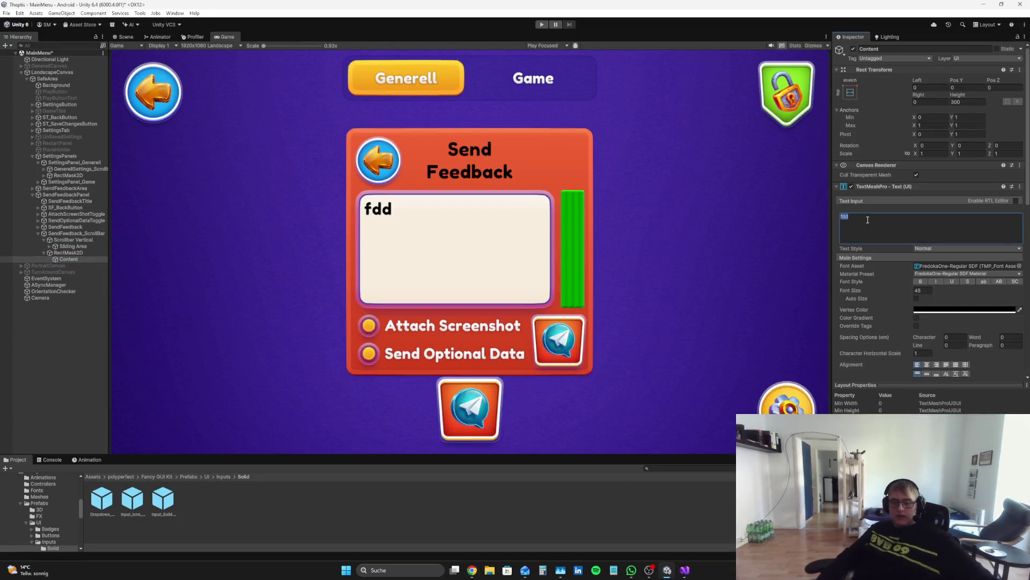
pyautogui.press('BackSpace')
pyautogui.hotkey('ctrl', 'v')
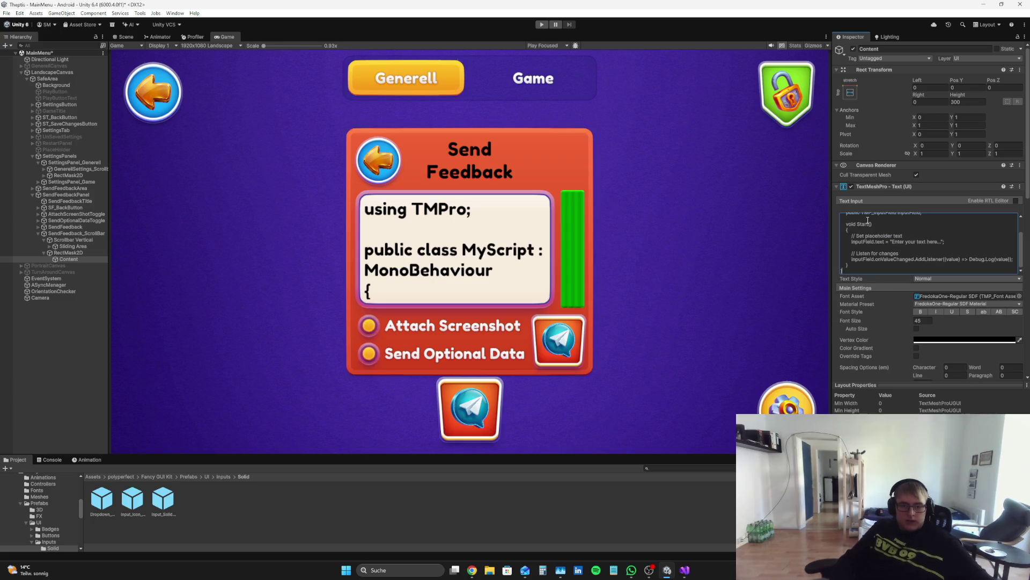
pyautogui.click(363, 245)
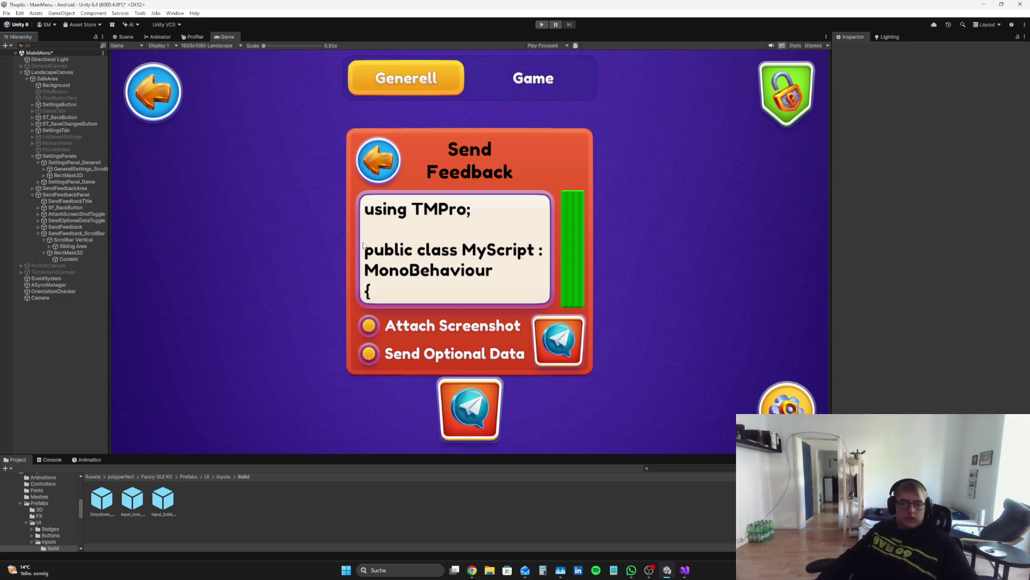
pyautogui.click(543, 25)
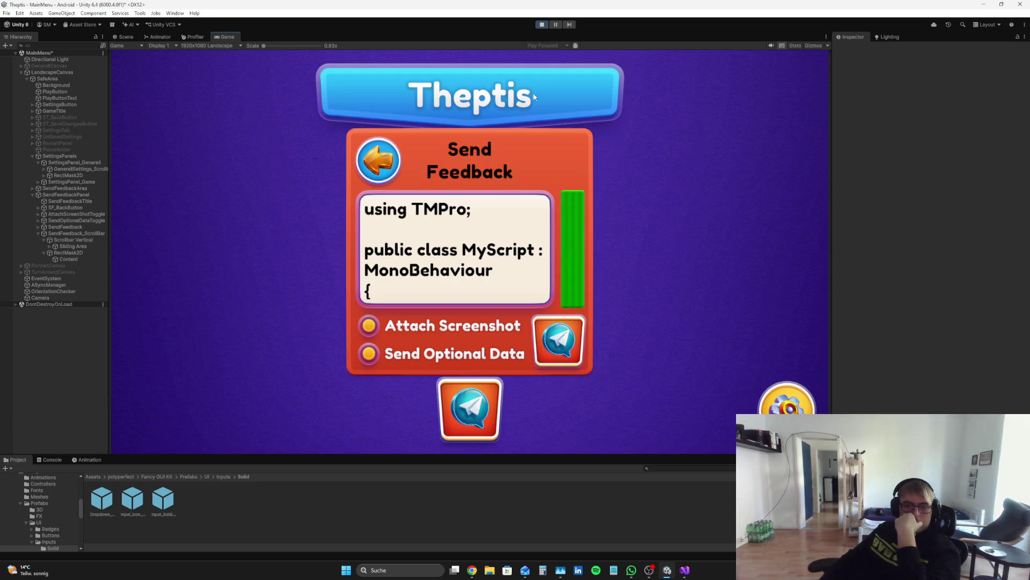
pyautogui.click(541, 24)
# - Inspect the SendFeedback_ScrollBar, Content and SettingsPanel_Generell setups in the Hierarchy
pyautogui.click(81, 233)
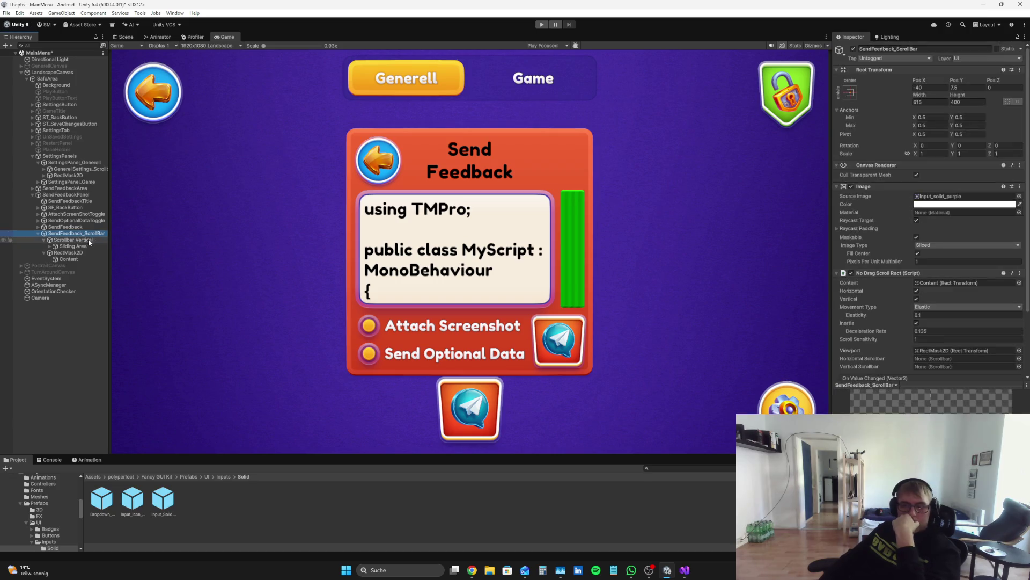
pyautogui.click(81, 259)
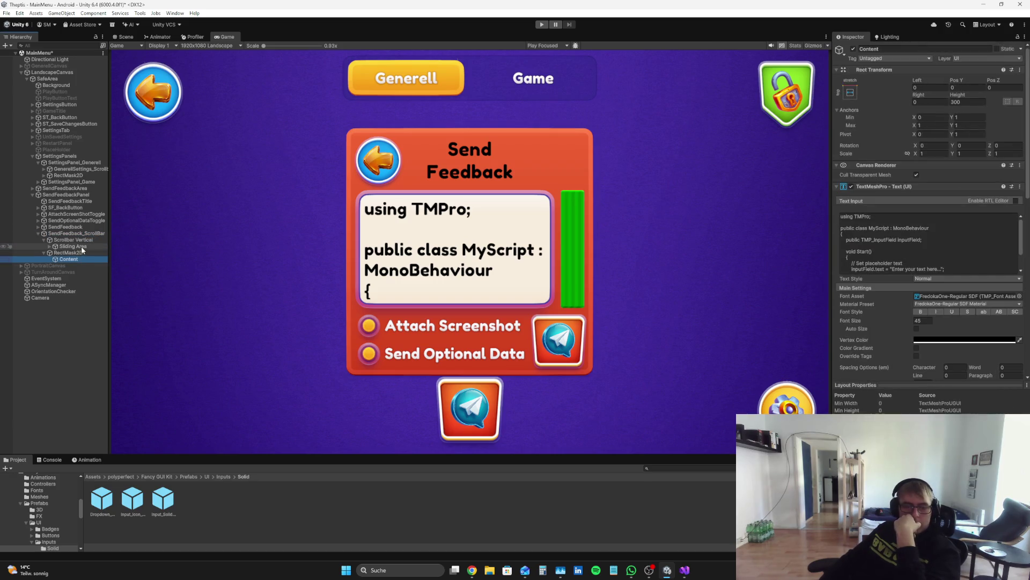
pyautogui.hotkey('ctrl', 'd')
pyautogui.hotkey('ctrl', 'z')
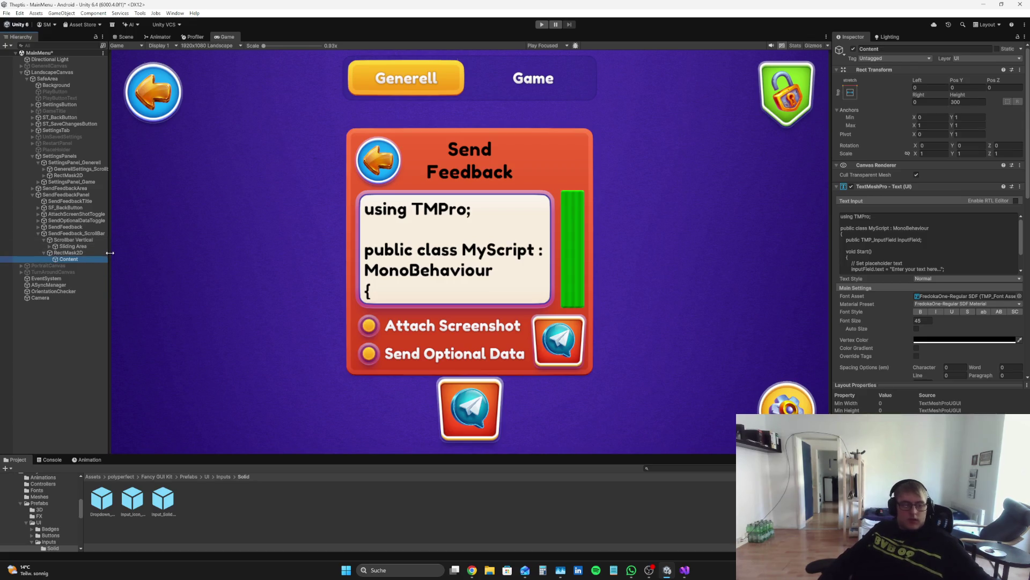
pyautogui.click(45, 176)
pyautogui.click(49, 182)
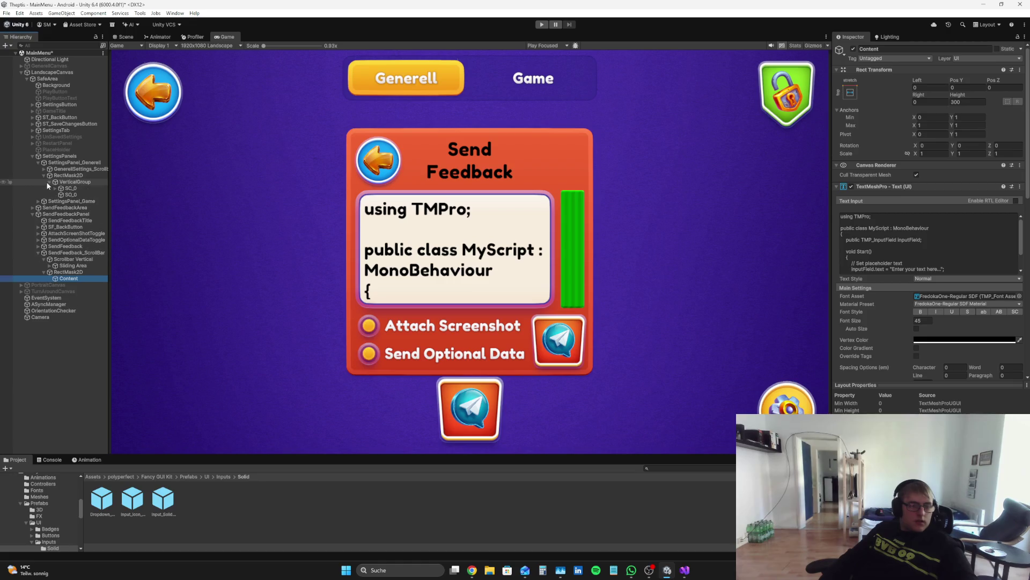
pyautogui.click(67, 188)
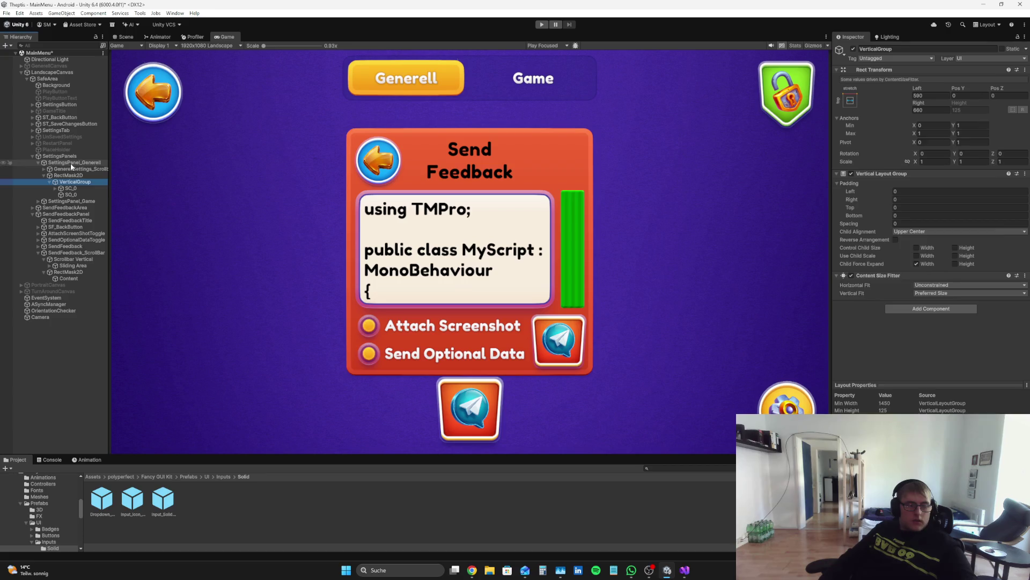
pyautogui.click(70, 163)
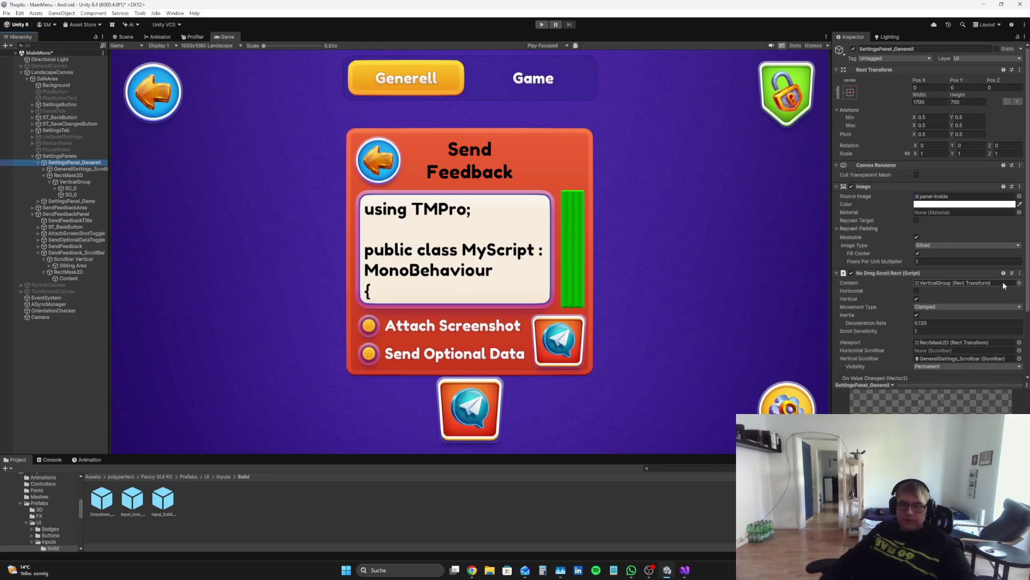
pyautogui.click(68, 279)
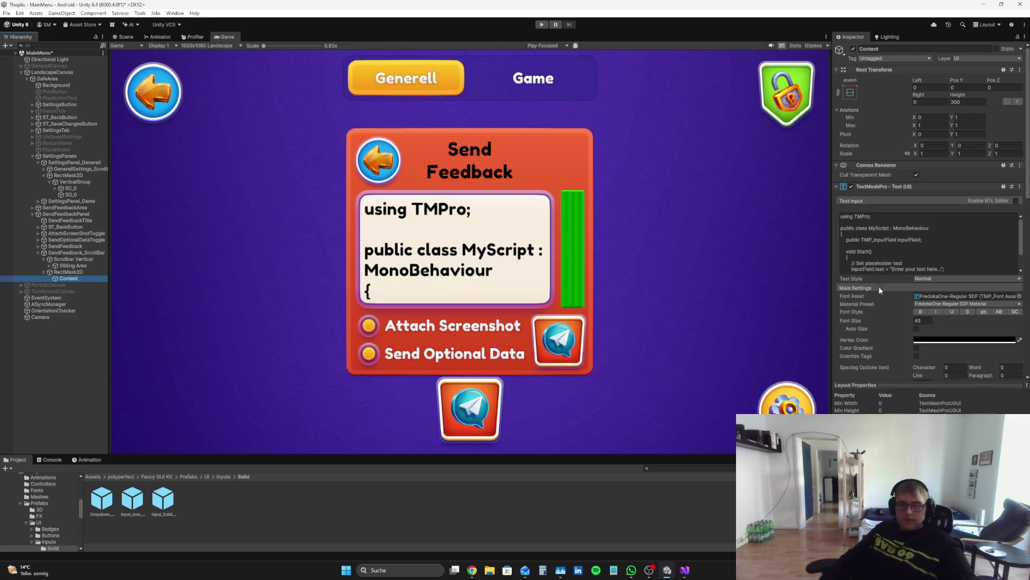
pyautogui.scroll(3, 1001, 251)
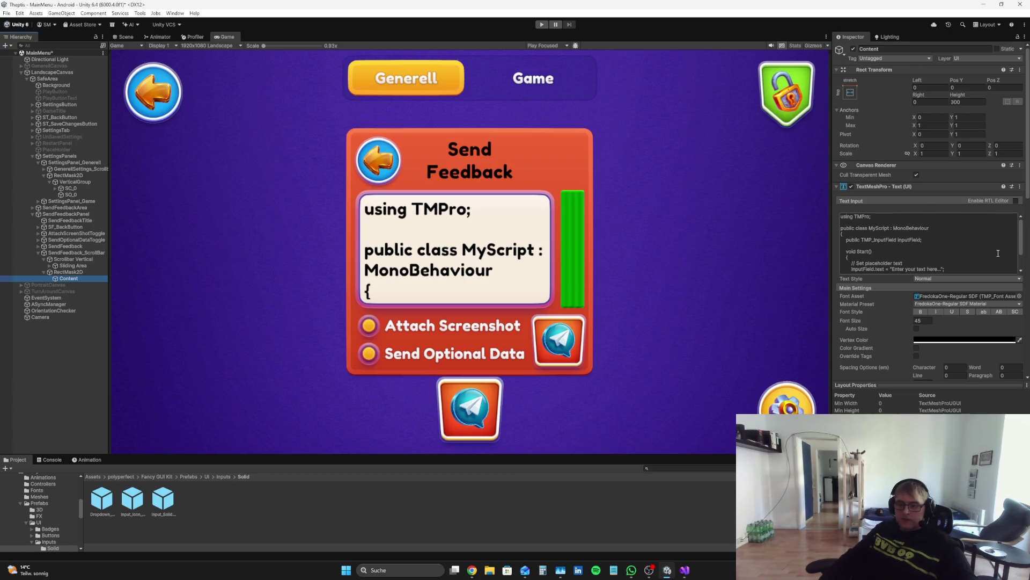
# - Resume the scrollable-text tutorial in the YouTube browser tab
pyautogui.click(472, 569)
pyautogui.click(536, 8)
pyautogui.press('space')
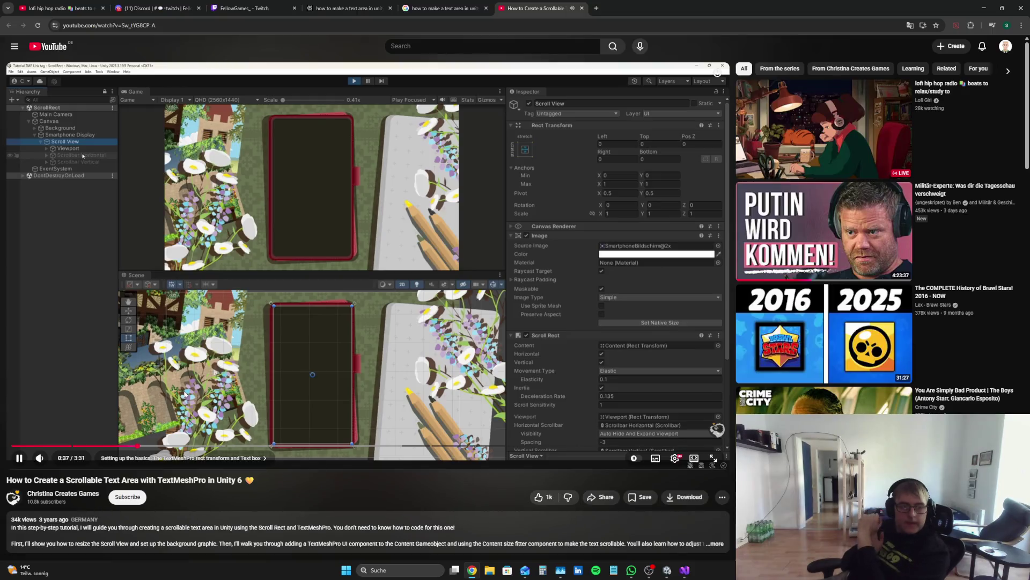
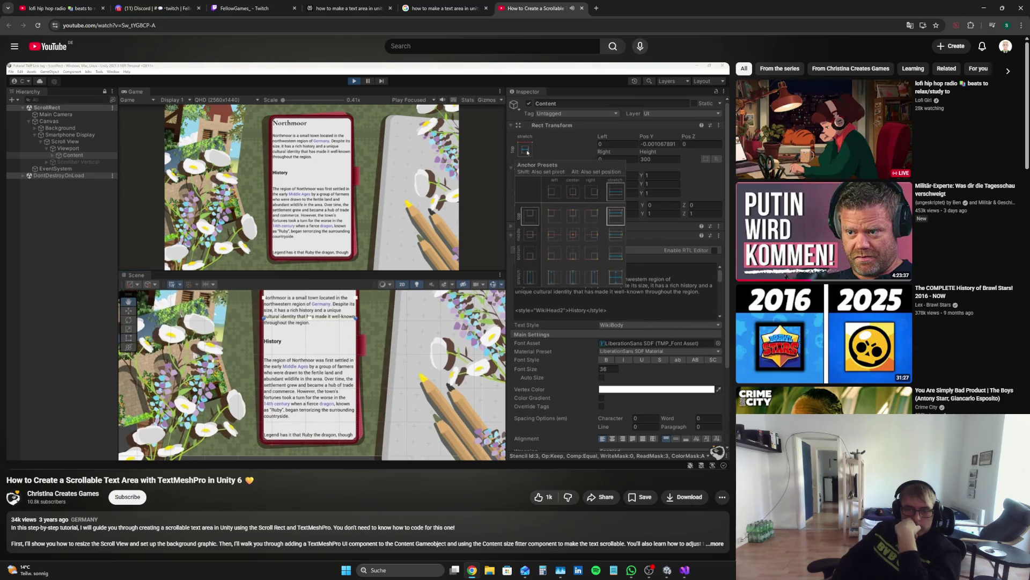
# - Anchor the Content text with the stretch-stretch preset so it fills its parent
pyautogui.click(553, 213)
pyautogui.click(668, 571)
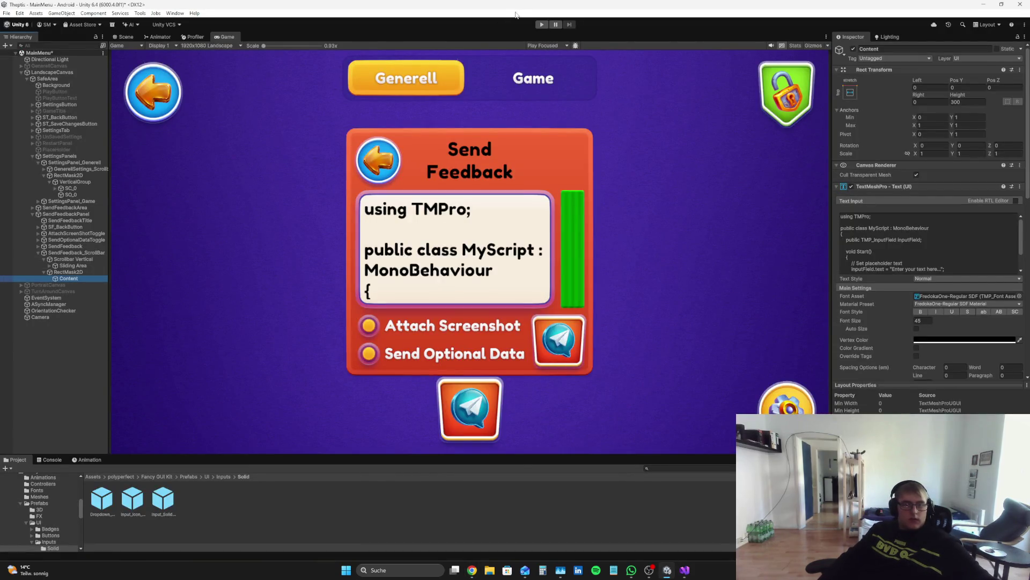
pyautogui.click(850, 92)
pyautogui.keyDown('alt'); pyautogui.keyDown('shift'); pyautogui.click(933, 217); pyautogui.keyUp('shift'); pyautogui.keyUp('alt')
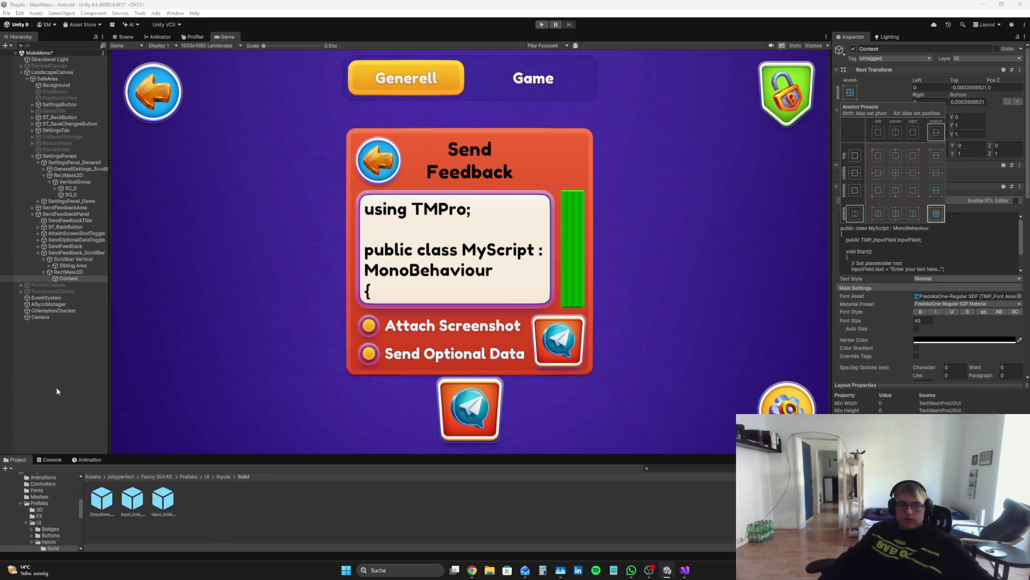
pyautogui.click(66, 368)
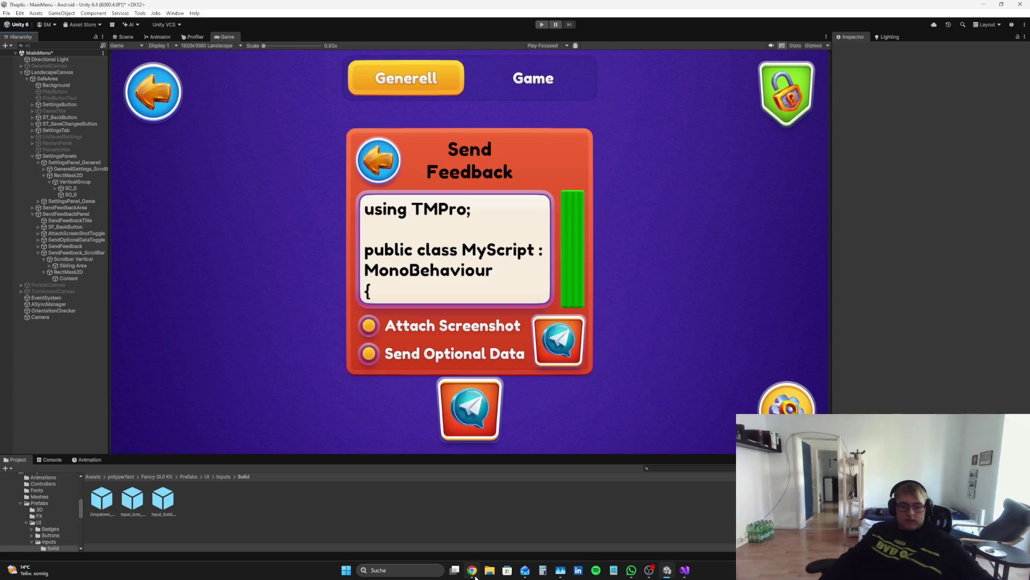
# - Follow the tutorial video and reselect the Content object in Unity
pyautogui.click(472, 570)
pyautogui.click(508, 324)
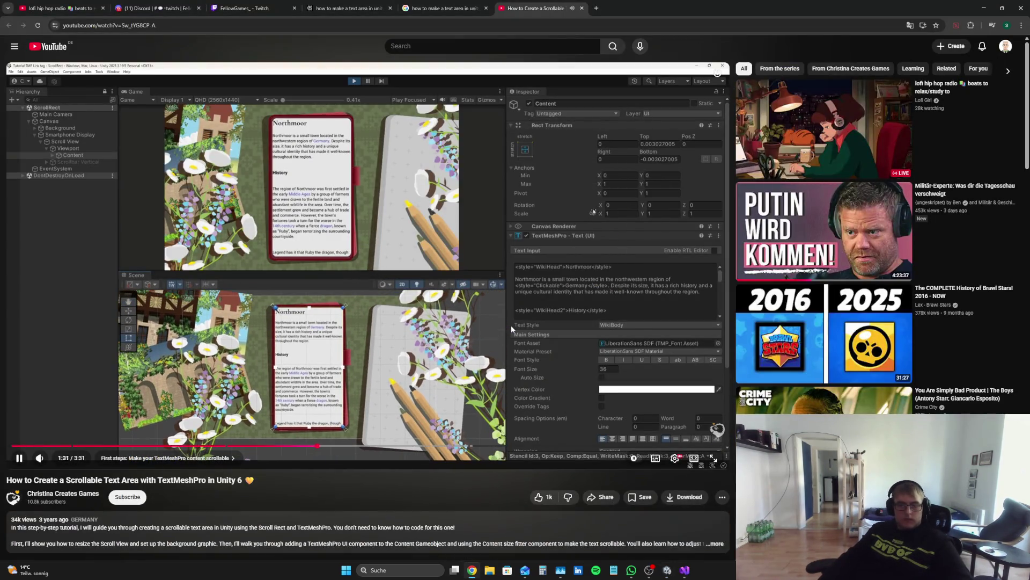
pyautogui.click(533, 307)
pyautogui.hotkey('alt', 'Tab')
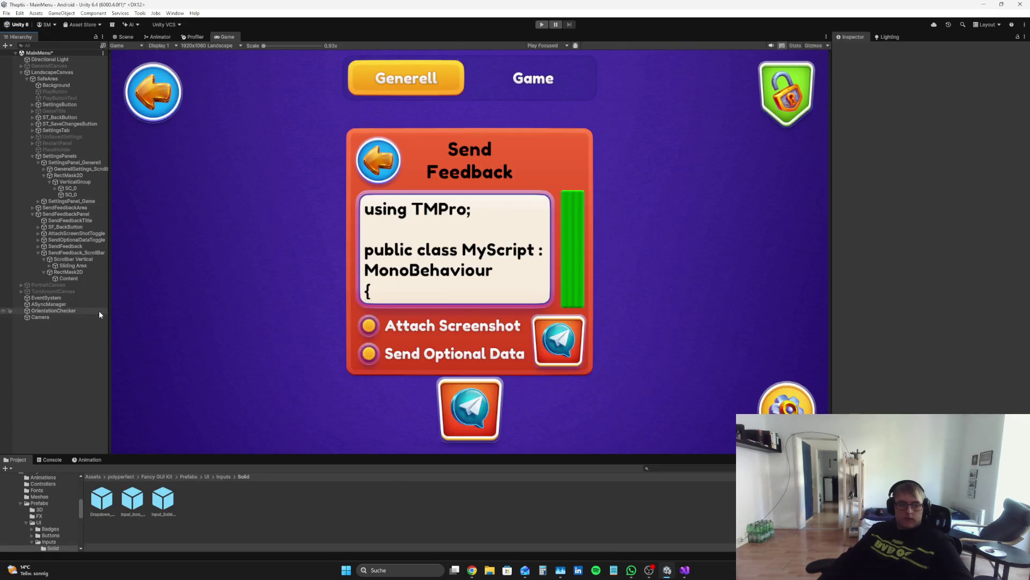
pyautogui.click(68, 278)
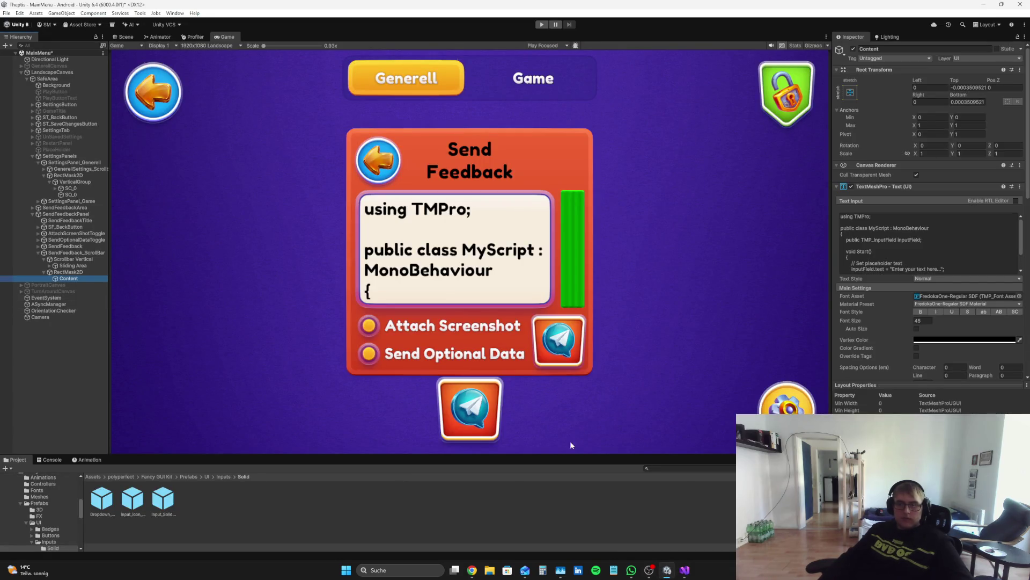
pyautogui.click(472, 570)
pyautogui.click(523, 316)
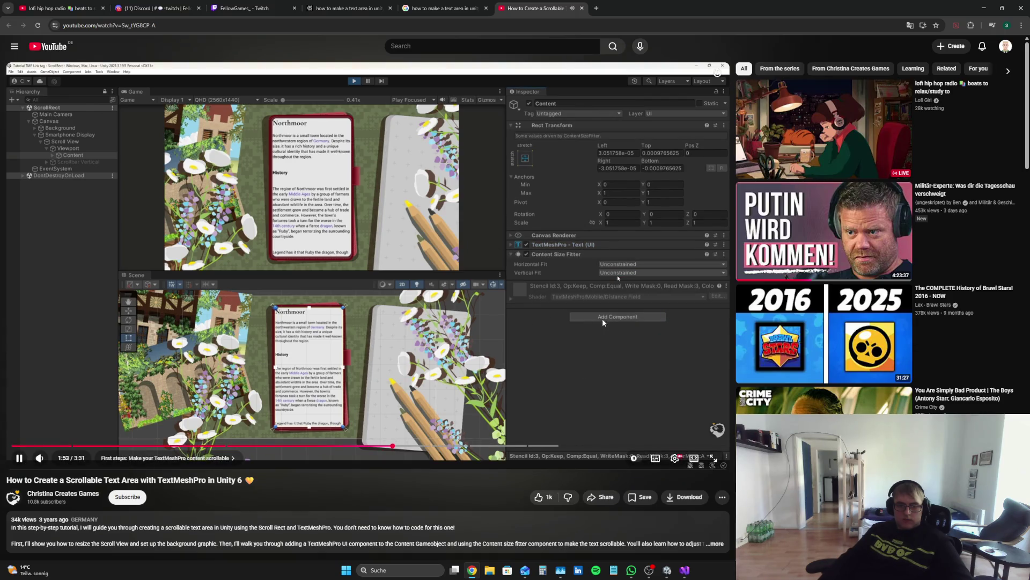
pyautogui.click(594, 301)
pyautogui.click(622, 353)
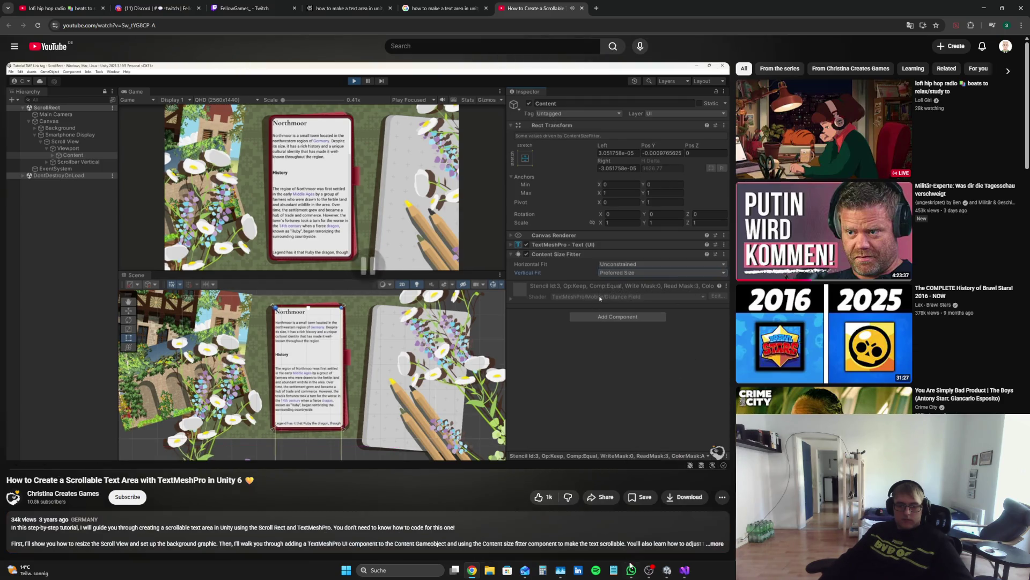
pyautogui.click(668, 572)
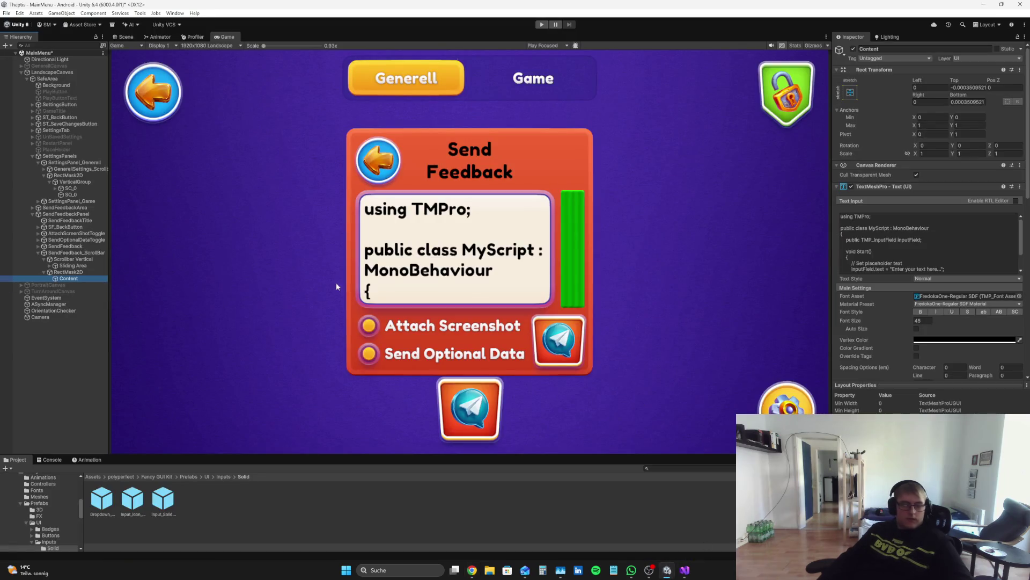
# - Add a Content Size Fitter to Content with Vertical Fit set to Preferred Size
pyautogui.scroll(-15, 932, 327)
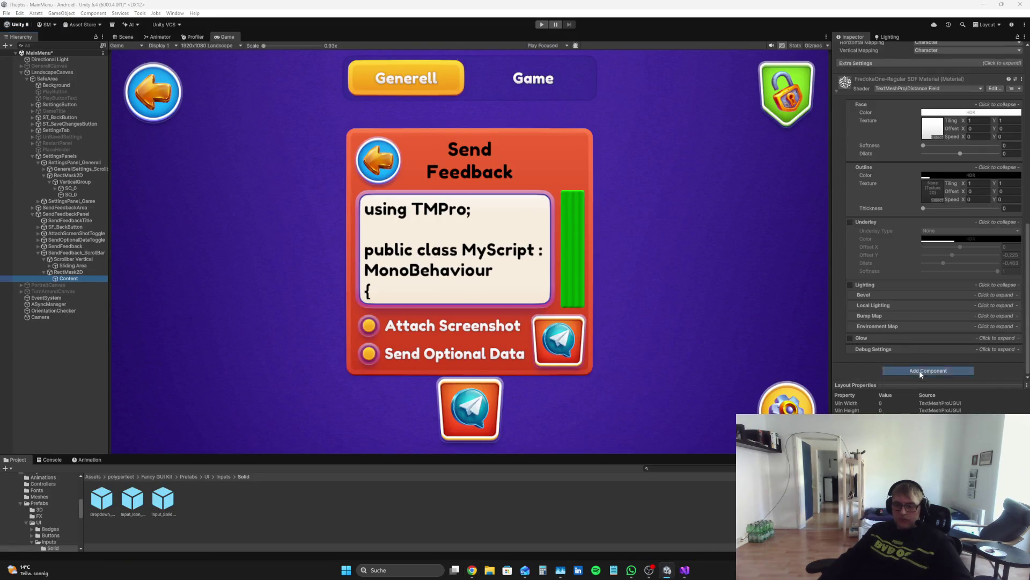
pyautogui.click(921, 371)
pyautogui.write('Con')
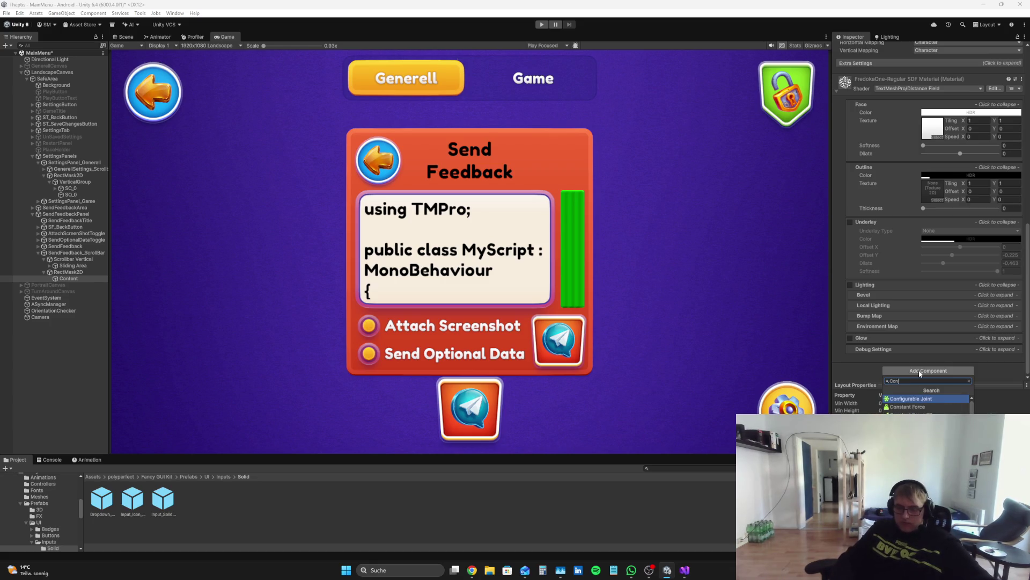
pyautogui.write('te')
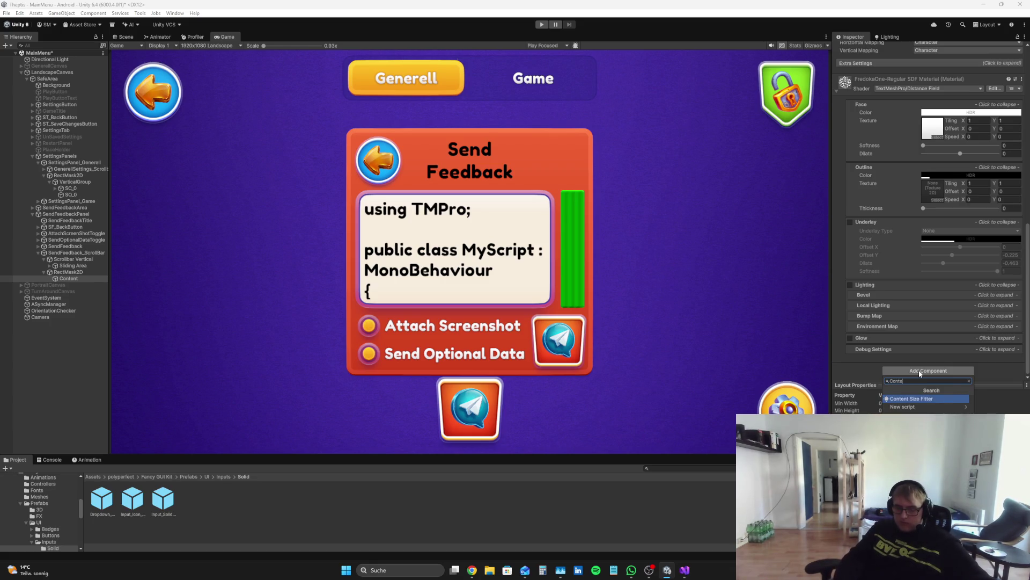
pyautogui.press('Return')
pyautogui.click(918, 331)
pyautogui.click(961, 359)
pyautogui.click(47, 403)
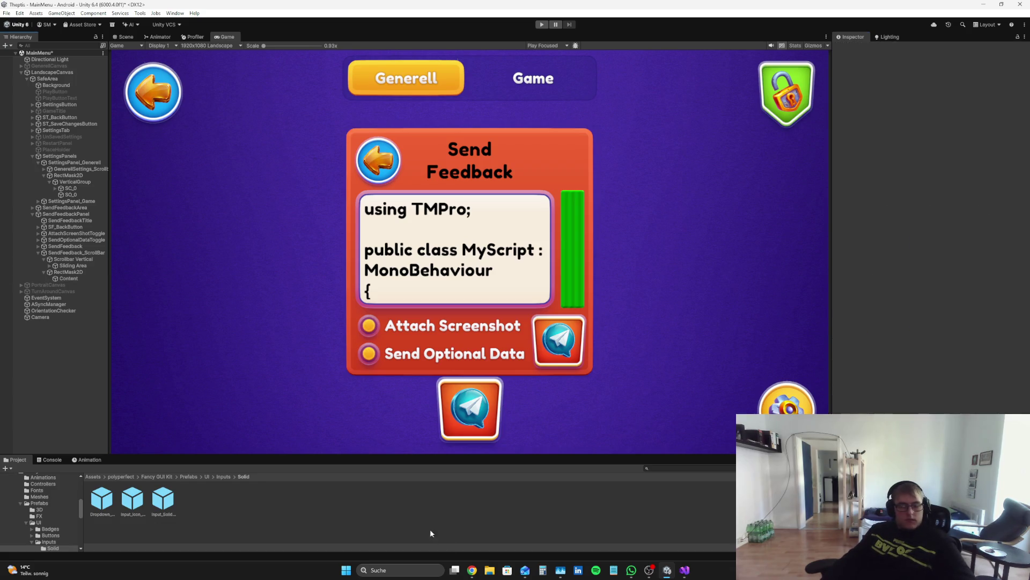
pyautogui.click(470, 570)
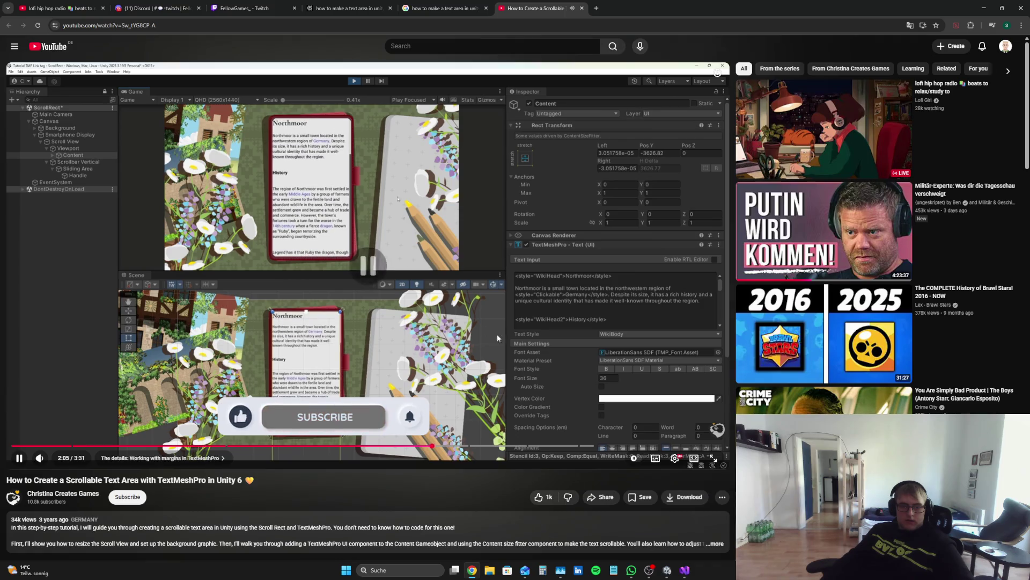
# - Test-run the feedback panel in Play mode, stop it, and select SendFeedback_ScrollBar in the Scene view
pyautogui.hotkey('alt', 'Tab')
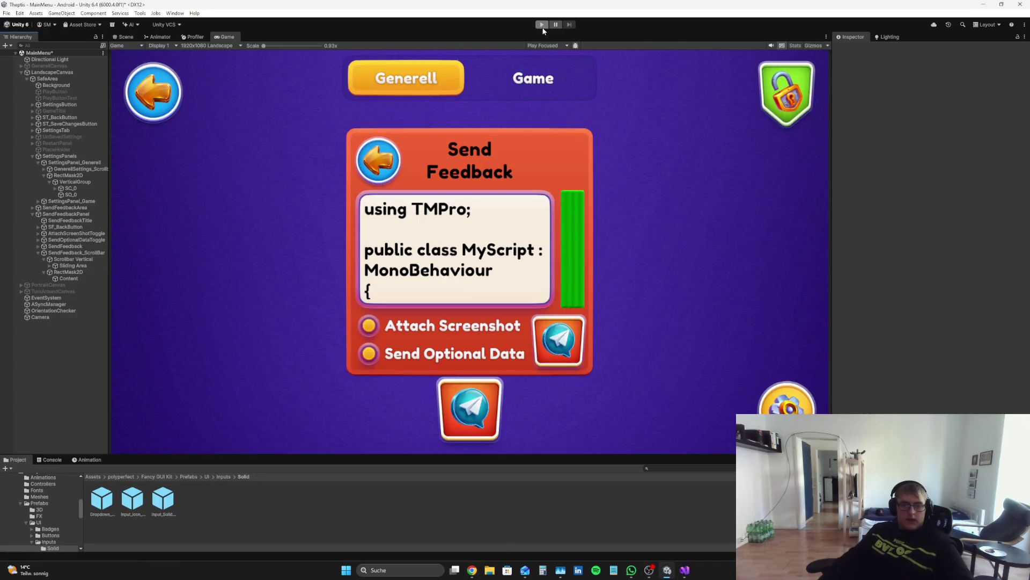
pyautogui.click(542, 25)
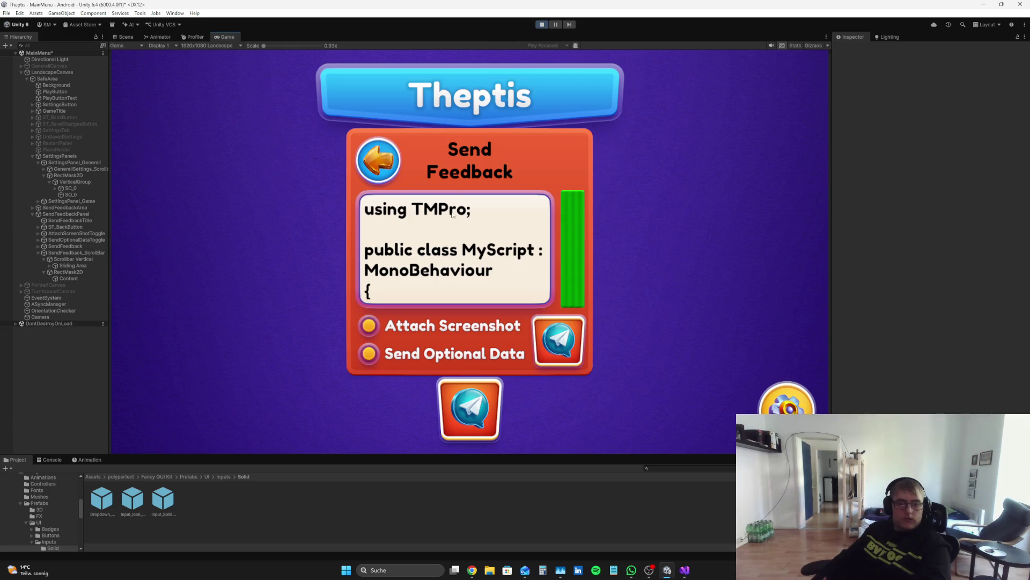
pyautogui.click(541, 25)
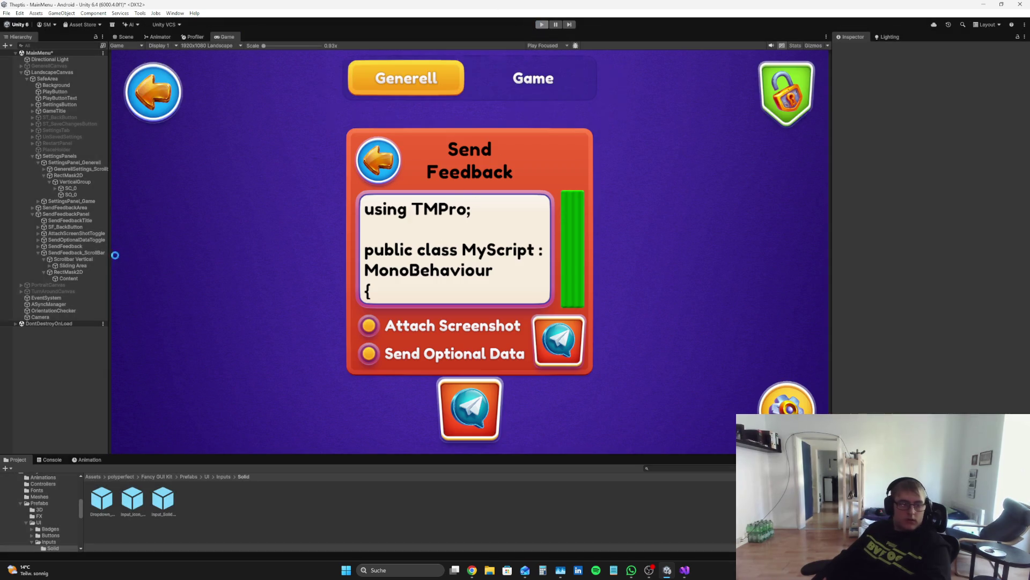
pyautogui.click(86, 252)
pyautogui.click(124, 36)
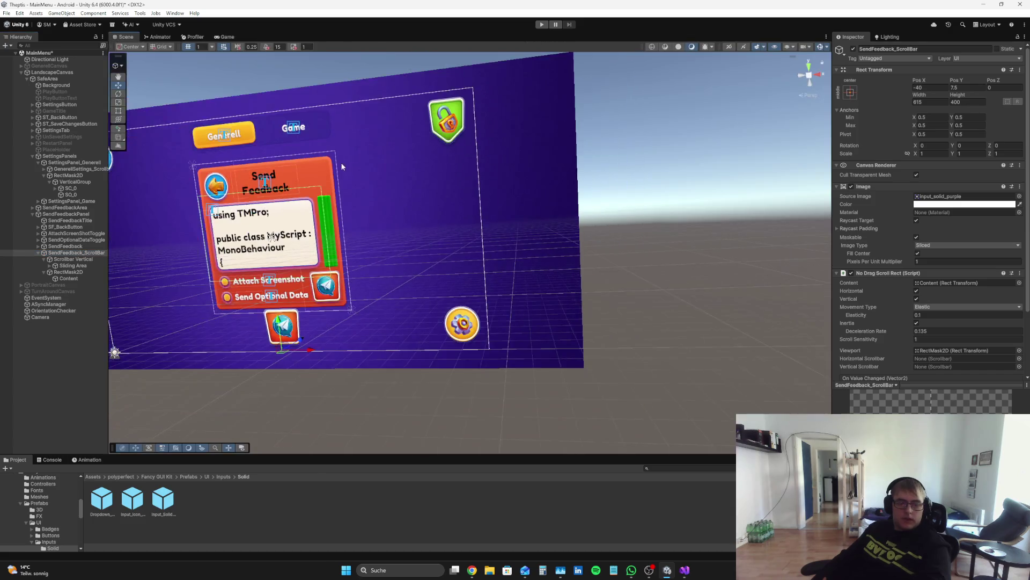
# - Expand the SendFeedback_ScrollBar Image's Raycast Padding and enter 40 for left and right
pyautogui.scroll(2, 358, 231)
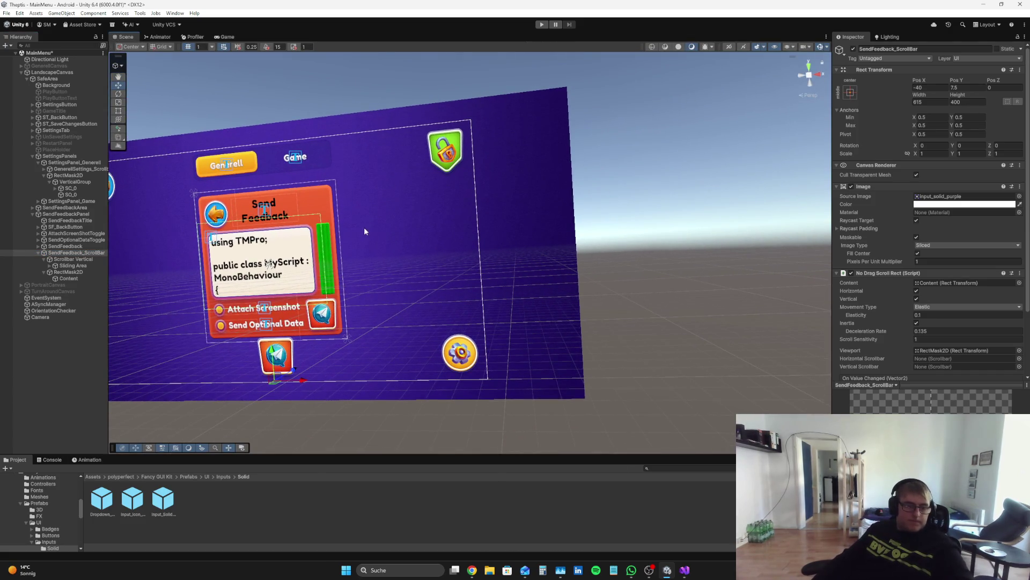
pyautogui.click(62, 255)
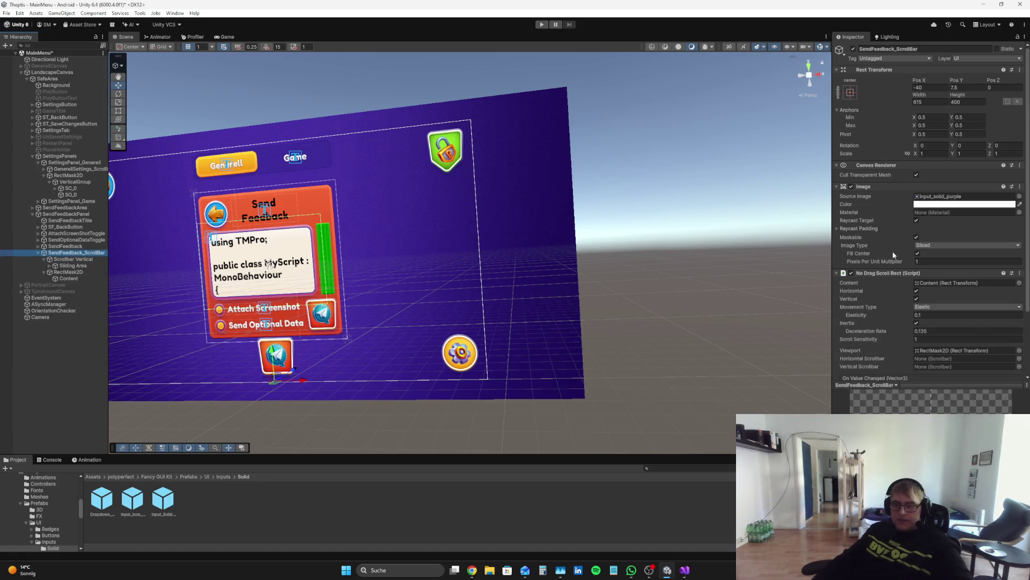
pyautogui.click(858, 228)
pyautogui.moveTo(851, 237); pyautogui.dragTo(815, 235)
pyautogui.moveTo(399, 242)
pyautogui.mouseDown()
pyautogui.moveTo(279, 257)
pyautogui.moveTo(549, 280)
pyautogui.mouseUp()
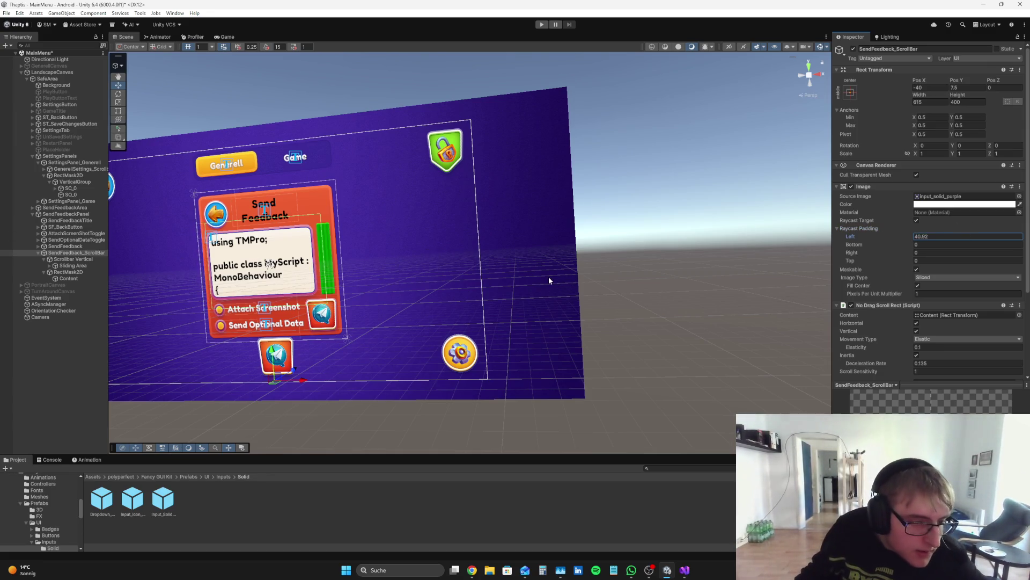
pyautogui.click(940, 236)
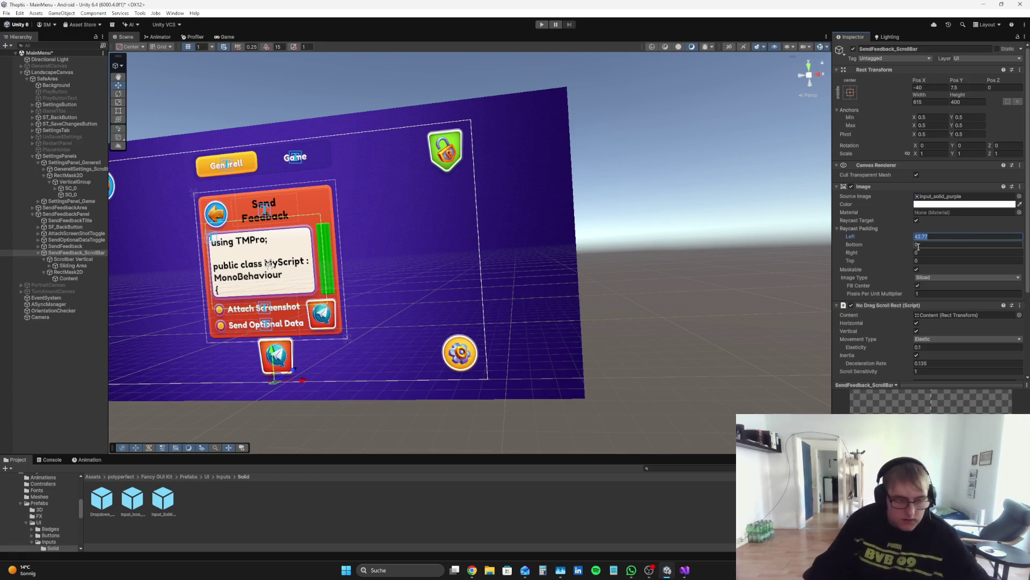
pyautogui.write('40')
pyautogui.click(931, 252)
pyautogui.write('40')
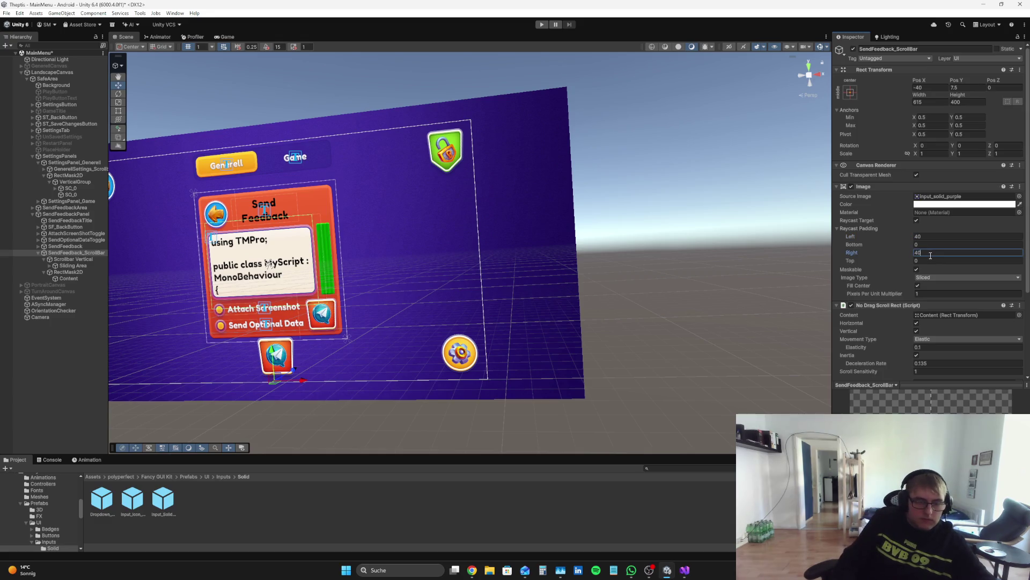
pyautogui.press('Tab')
# - Correct the Raycast Padding so left, right, top and bottom all read 35
pyautogui.write('34.8')
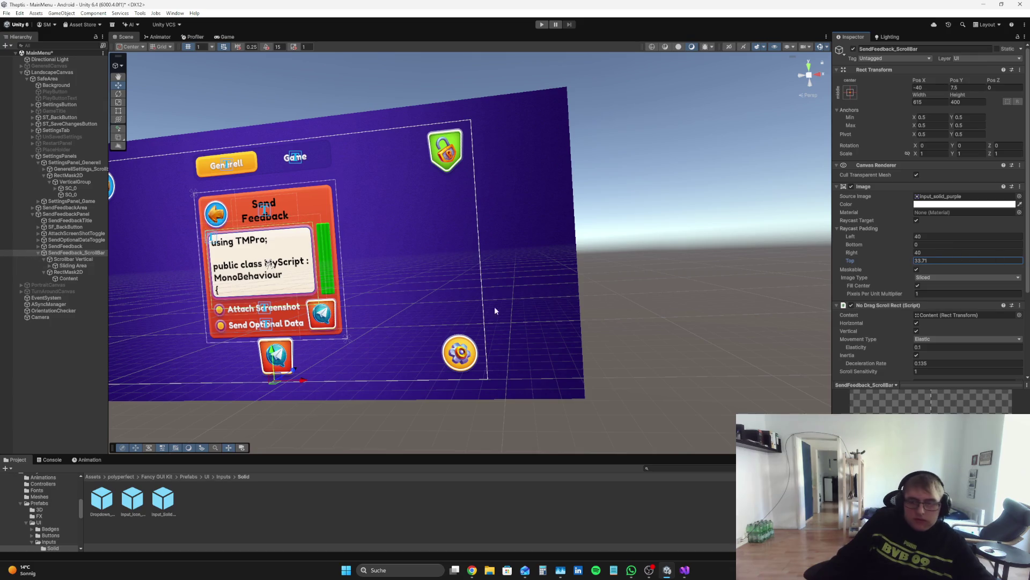
pyautogui.press('BackSpace')
pyautogui.write('5')
pyautogui.click(951, 253)
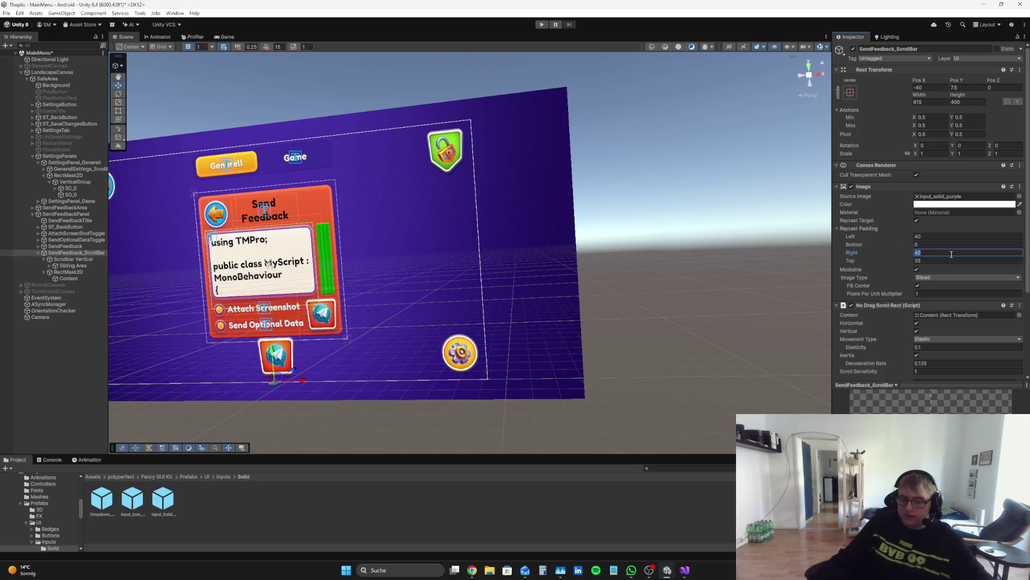
pyautogui.write('35')
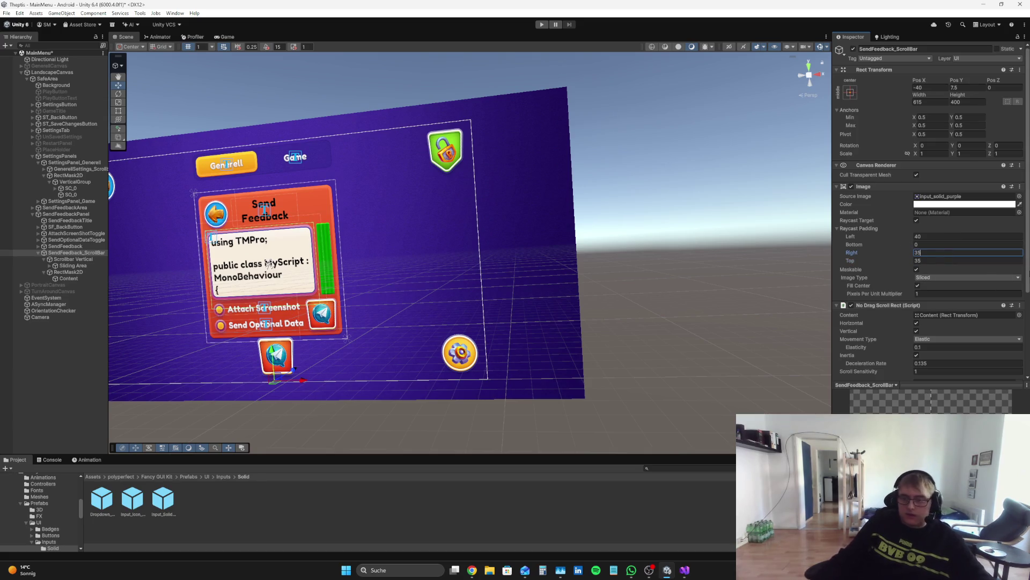
pyautogui.click(938, 230)
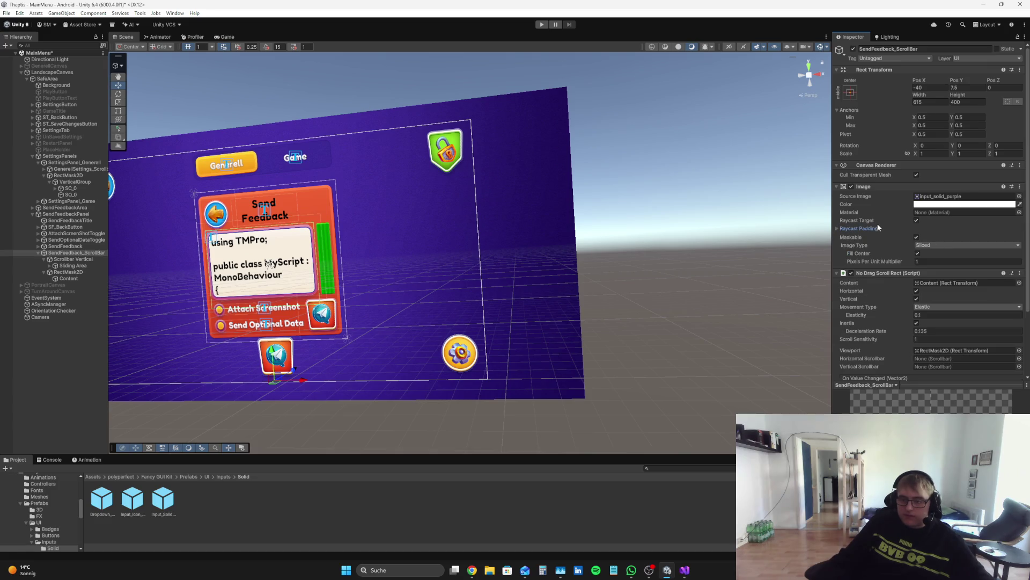
pyautogui.click(878, 228)
pyautogui.click(919, 237)
pyautogui.write('35')
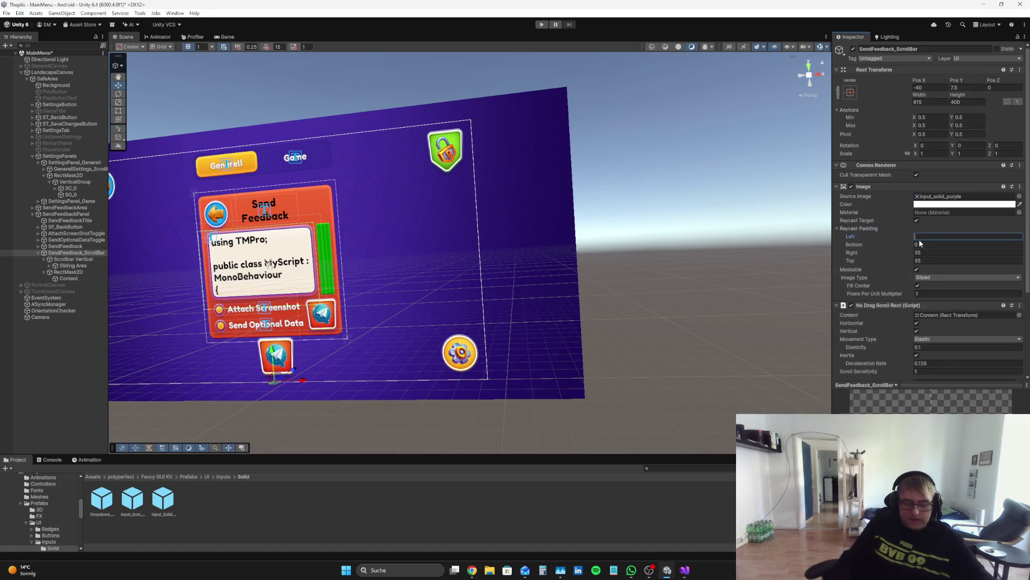
pyautogui.click(929, 244)
pyautogui.write('35')
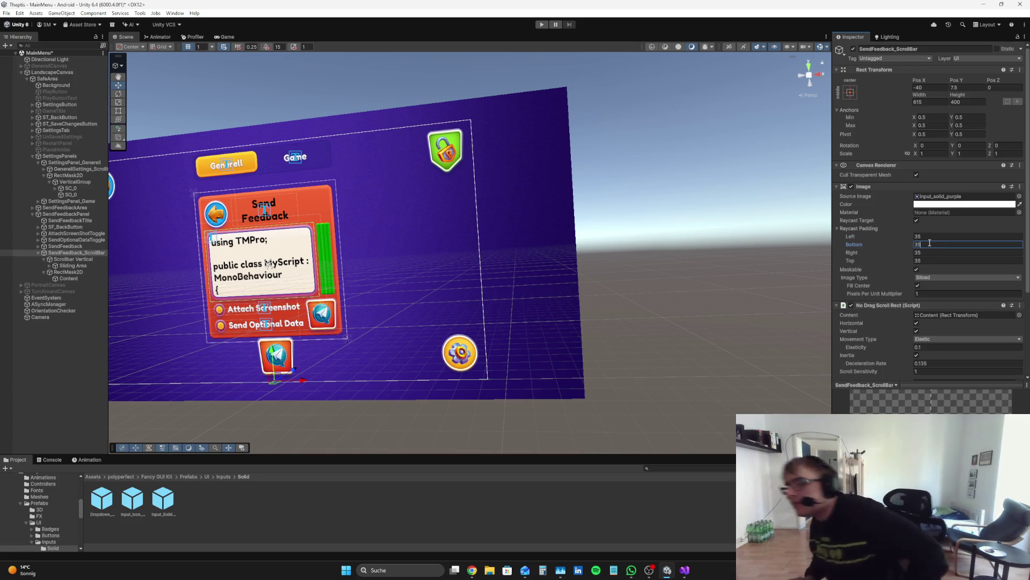
pyautogui.click(70, 259)
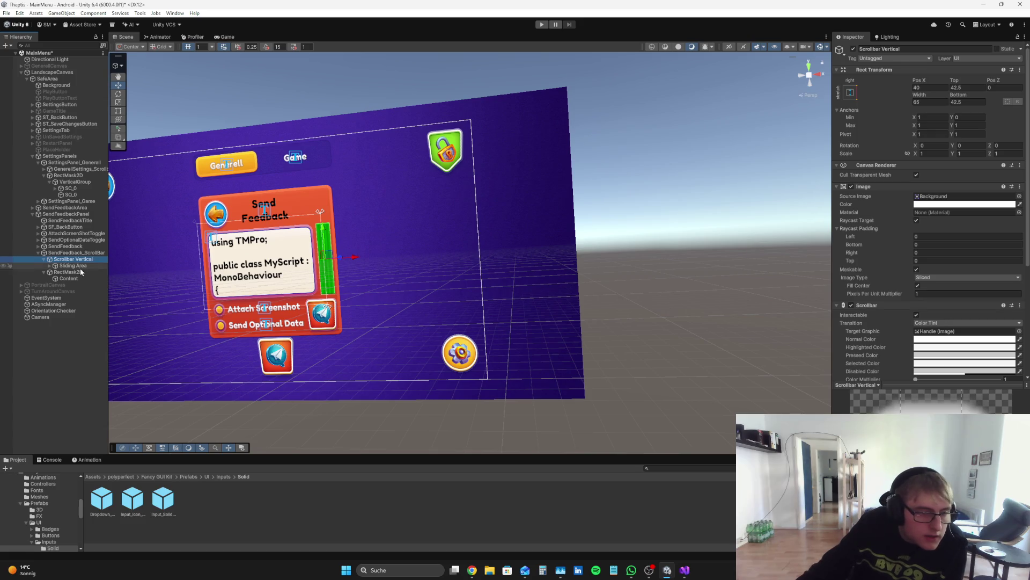
# - Try a 73.25 width on the vertical scrollbar, then undo the change
pyautogui.click(929, 102)
pyautogui.write('73.25')
pyautogui.moveTo(17, 116); pyautogui.dragTo(29, 117)
pyautogui.hotkey('ctrl', 'z')
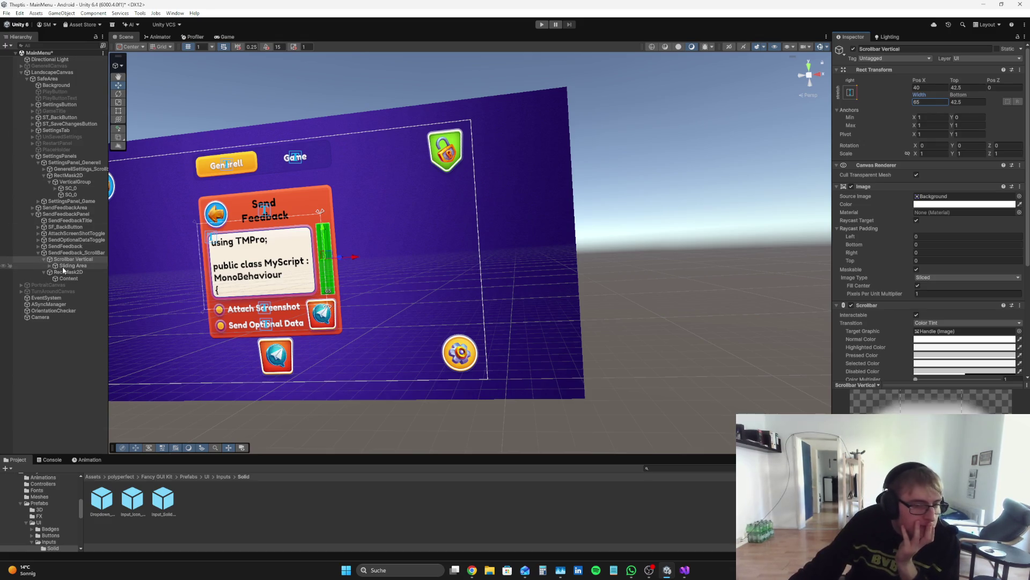
# - Inspect the settings panel's scrollbar and Sliding Area setup for reference
pyautogui.click(69, 266)
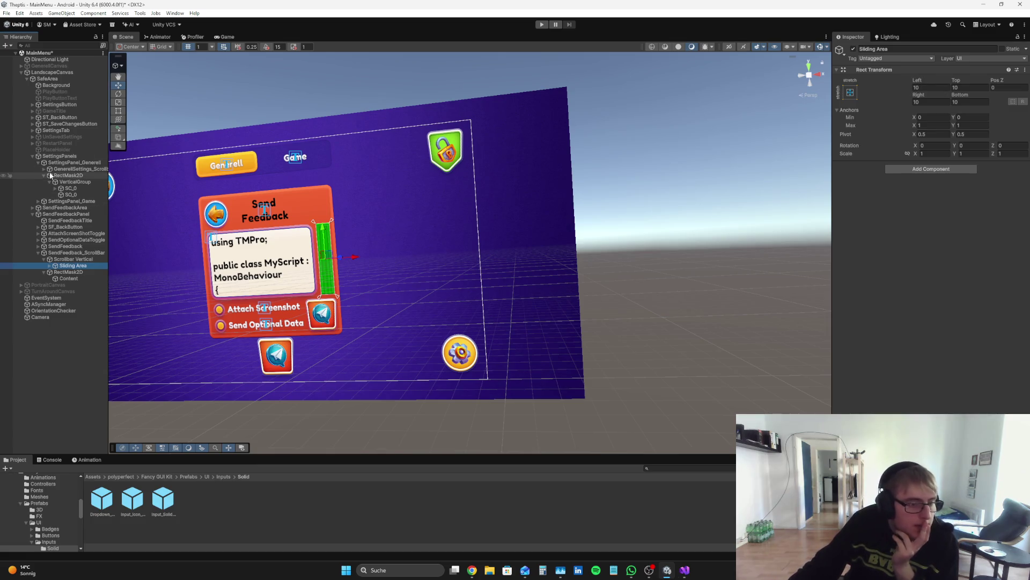
pyautogui.click(44, 169)
pyautogui.click(65, 170)
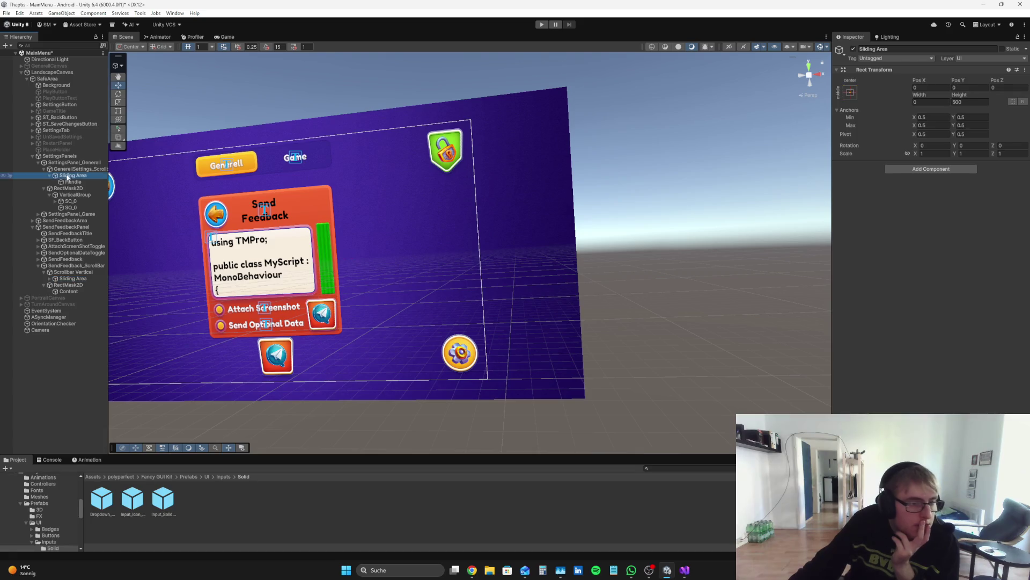
pyautogui.click(368, 235)
pyautogui.moveTo(366, 238)
pyautogui.mouseDown()
pyautogui.moveTo(600, 258)
pyautogui.moveTo(200, 227)
pyautogui.mouseUp()
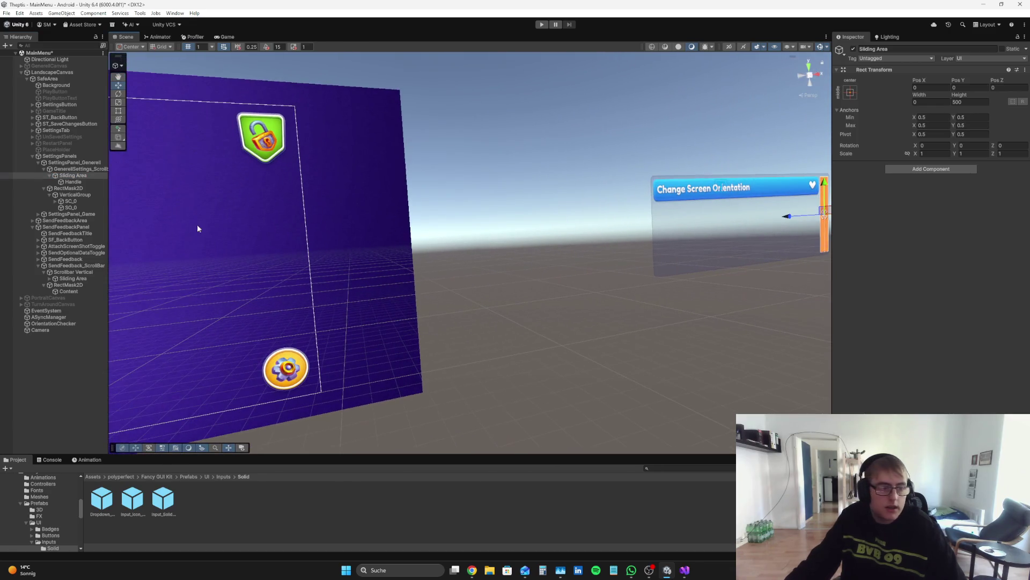
# - Anchor the feedback scrollbar's Sliding Area at centre and shorten its height
pyautogui.click(81, 278)
pyautogui.click(850, 92)
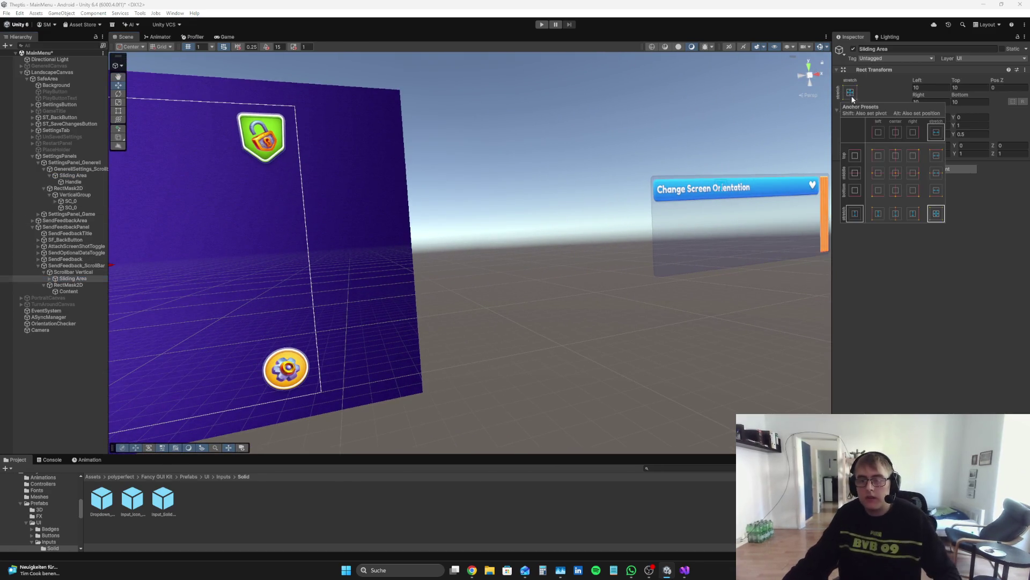
pyautogui.click(897, 172)
pyautogui.moveTo(536, 290); pyautogui.dragTo(483, 290)
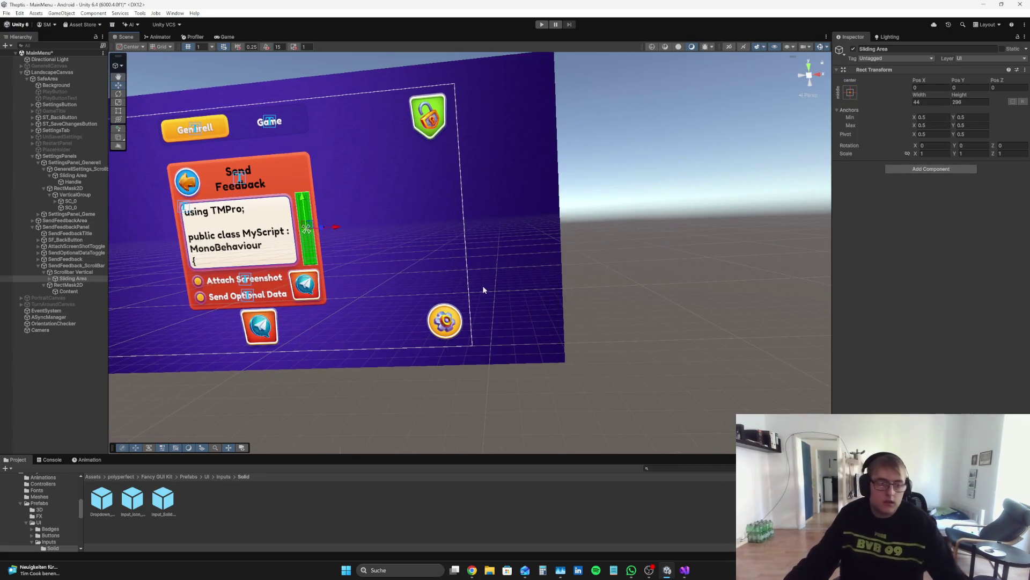
pyautogui.click(73, 278)
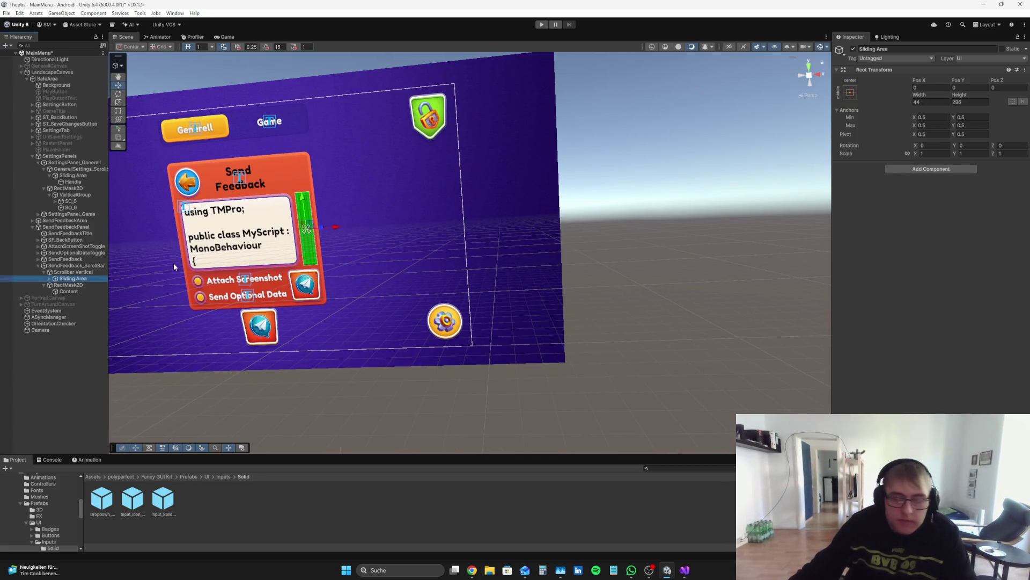
pyautogui.moveTo(985, 97); pyautogui.dragTo(804, 111)
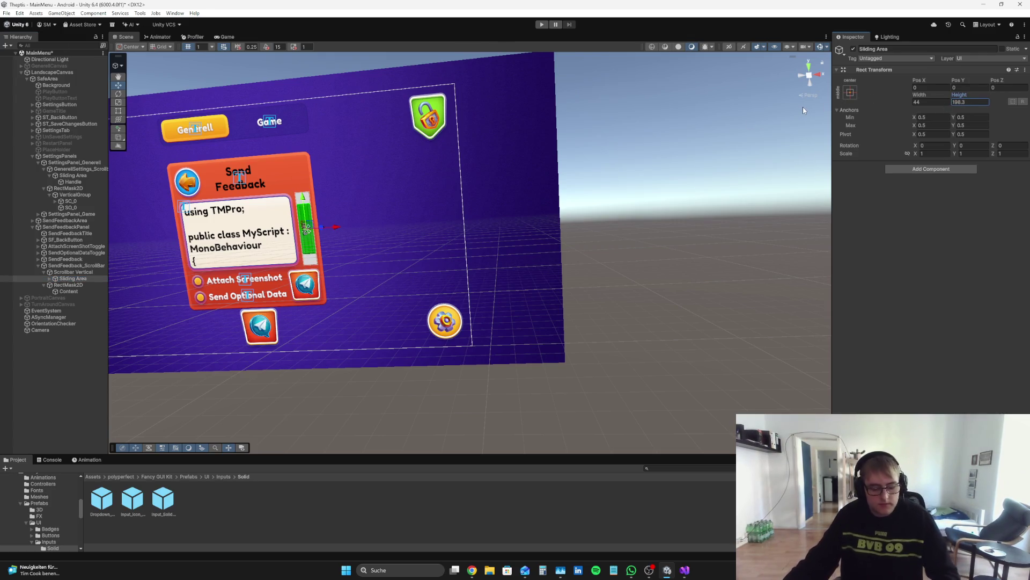
# - Set Scrollbar Vertical's Size to 0.558 and Direction to Top To Bottom
pyautogui.click(73, 271)
pyautogui.scroll(-1, 1012, 213)
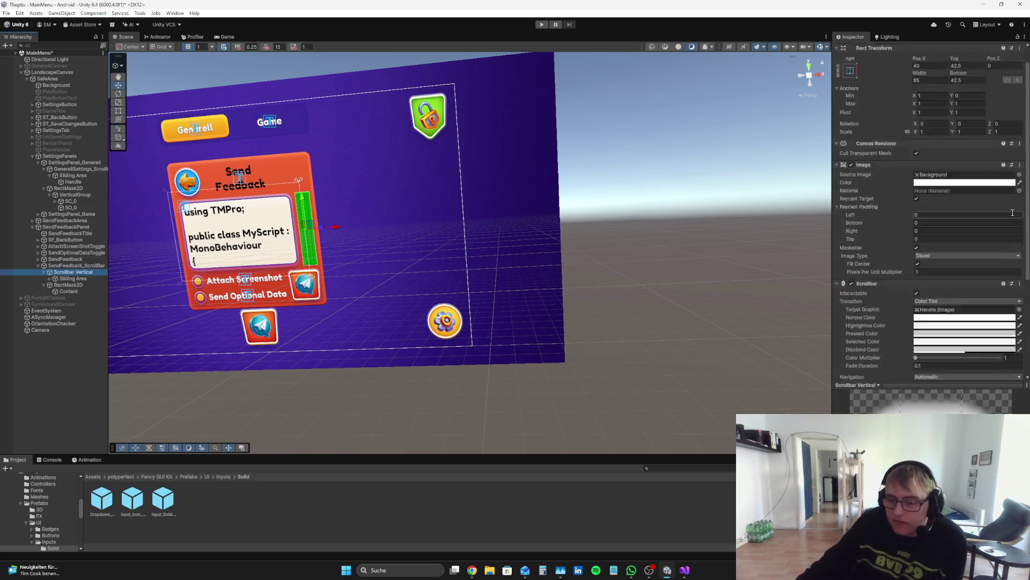
pyautogui.scroll(-5, 1012, 213)
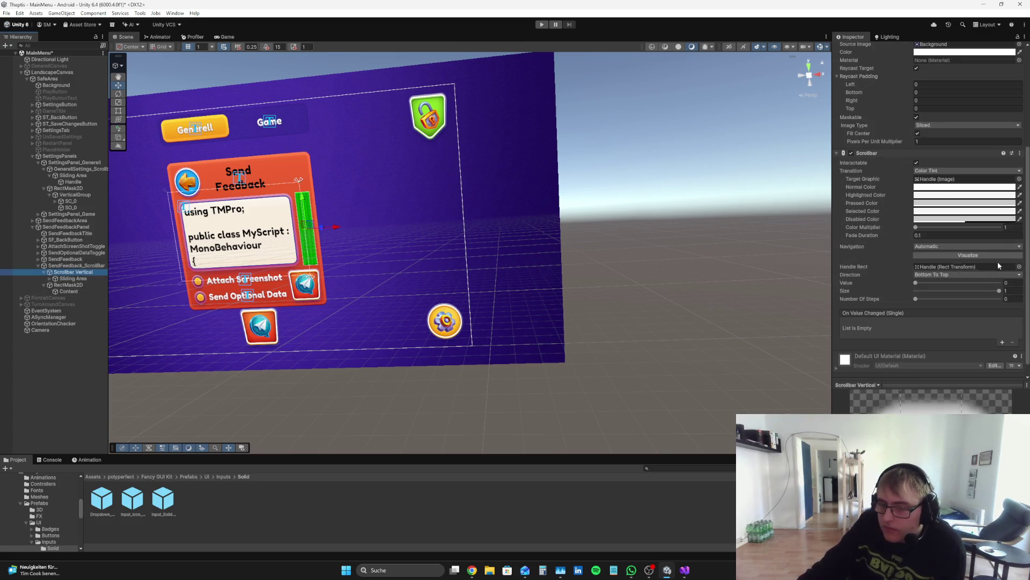
pyautogui.moveTo(996, 292)
pyautogui.mouseDown()
pyautogui.moveTo(952, 285)
pyautogui.moveTo(962, 290)
pyautogui.mouseUp()
pyautogui.click(963, 275)
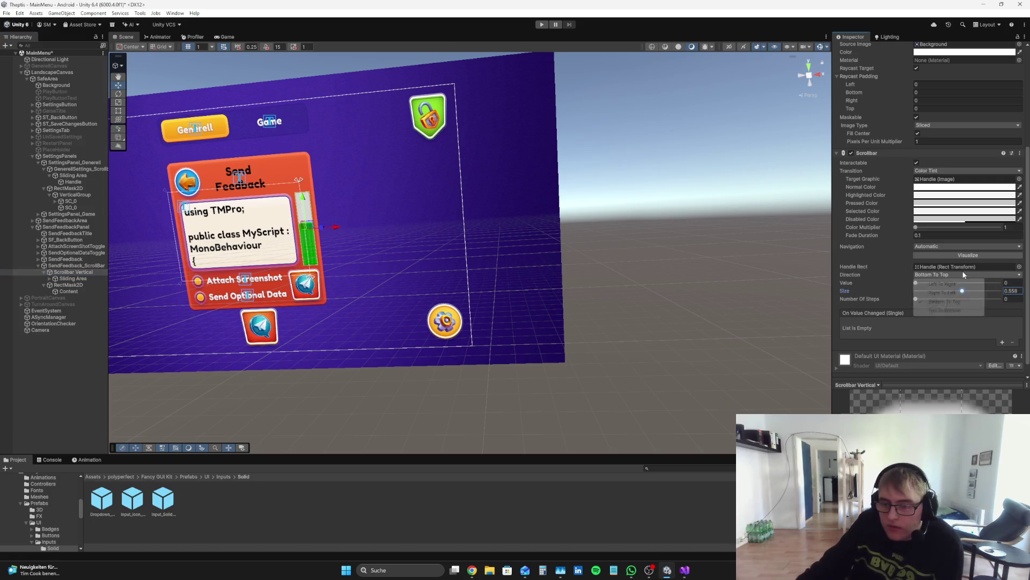
pyautogui.click(953, 310)
pyautogui.click(36, 387)
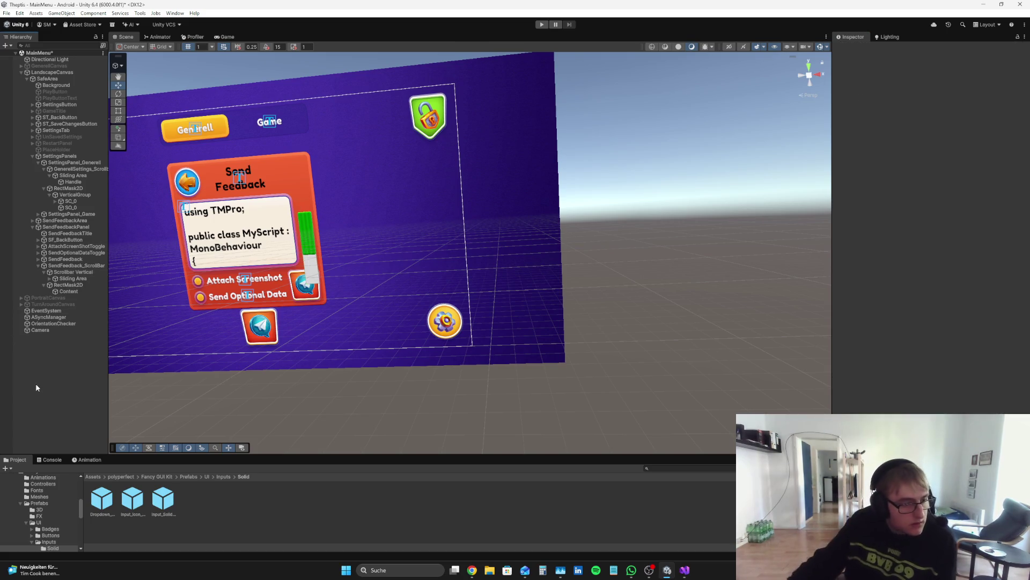
pyautogui.click(90, 272)
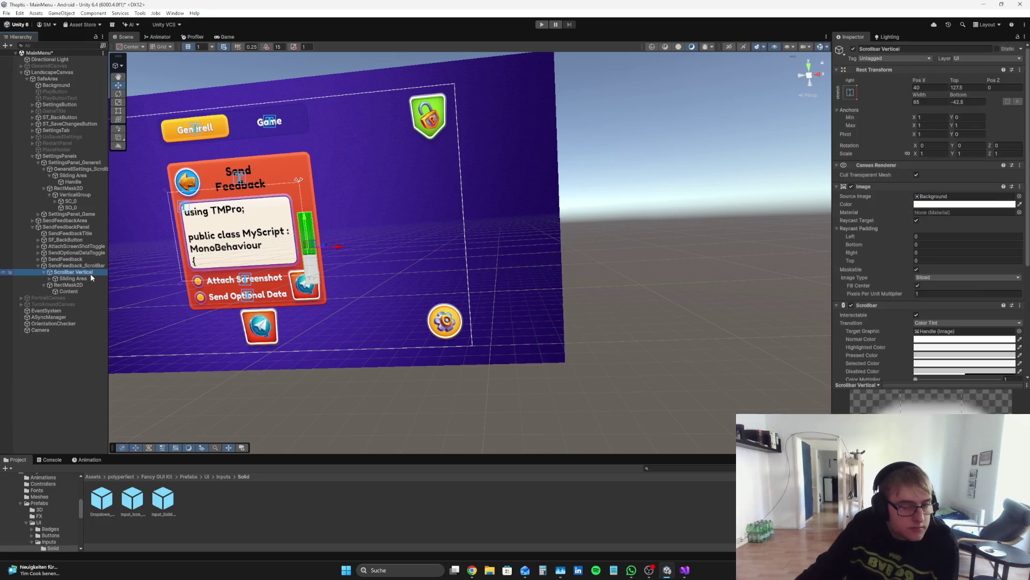
# - Scrub the scrollbar's Top offset and set the Sliding Area height to 268
pyautogui.moveTo(955, 81); pyautogui.dragTo(895, 73)
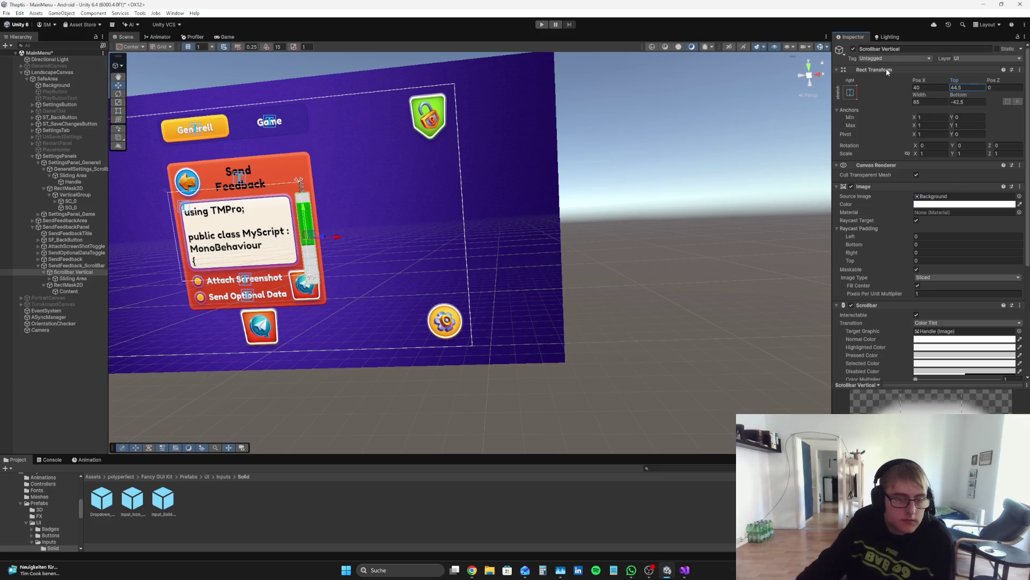
pyautogui.click(56, 279)
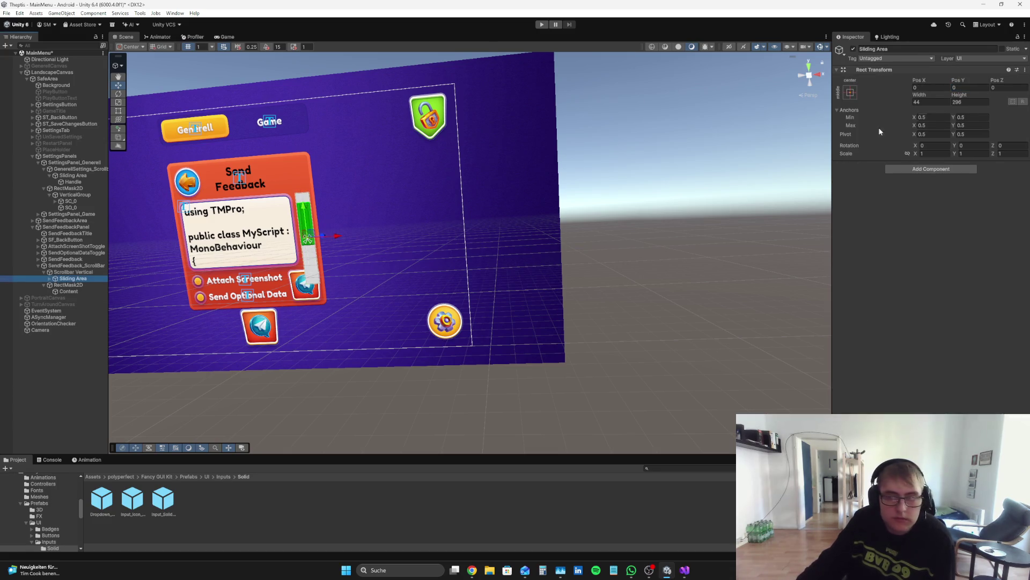
pyautogui.moveTo(925, 96); pyautogui.dragTo(1004, 87)
pyautogui.hotkey('ctrl', 'z')
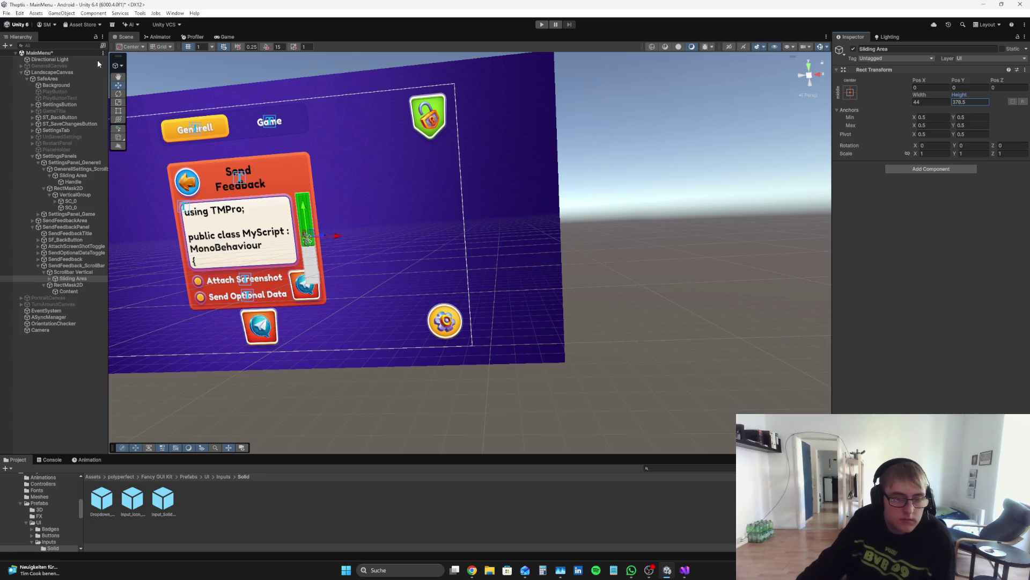
pyautogui.moveTo(68, 75); pyautogui.dragTo(946, 167)
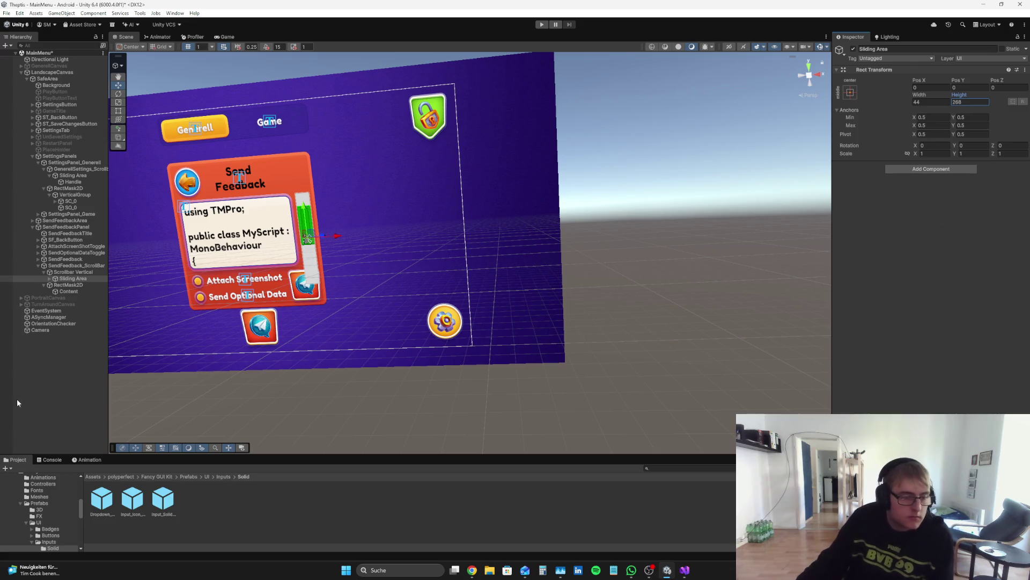
# - Expand the RectMask2D viewport's Padding and adjust its Left value
pyautogui.click(80, 265)
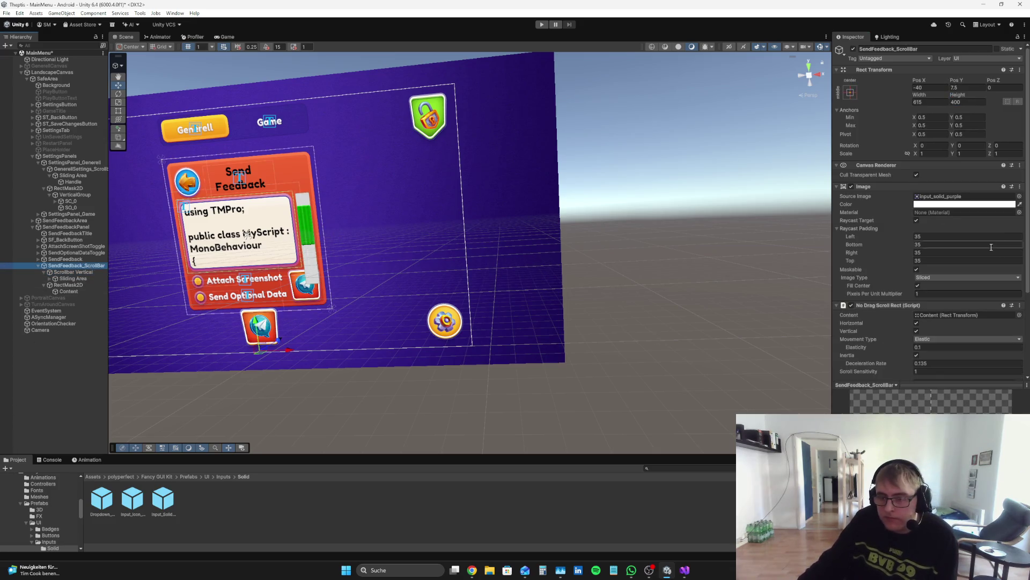
pyautogui.scroll(-4, 991, 247)
pyautogui.scroll(3, 913, 268)
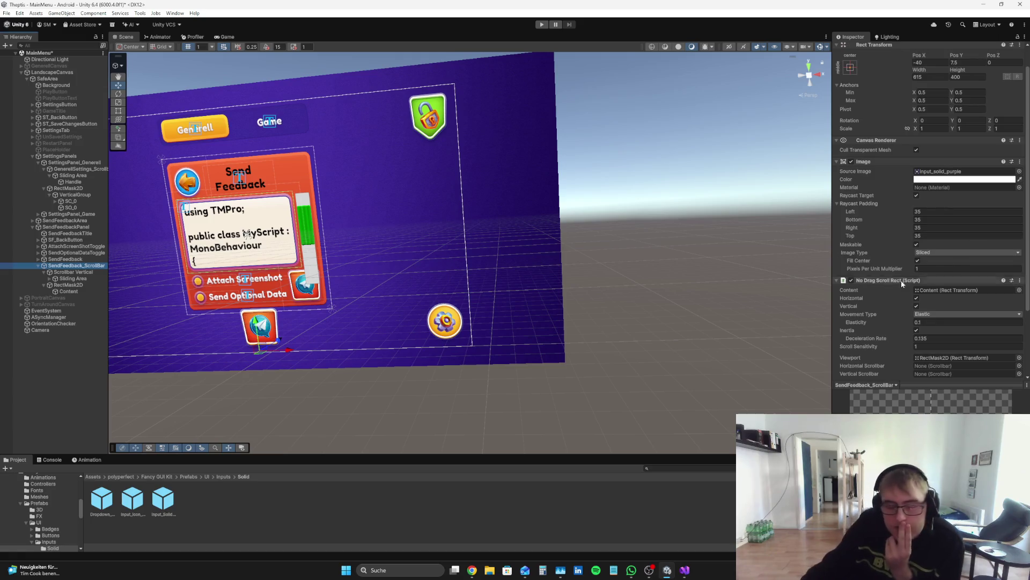
pyautogui.click(86, 272)
pyautogui.click(85, 278)
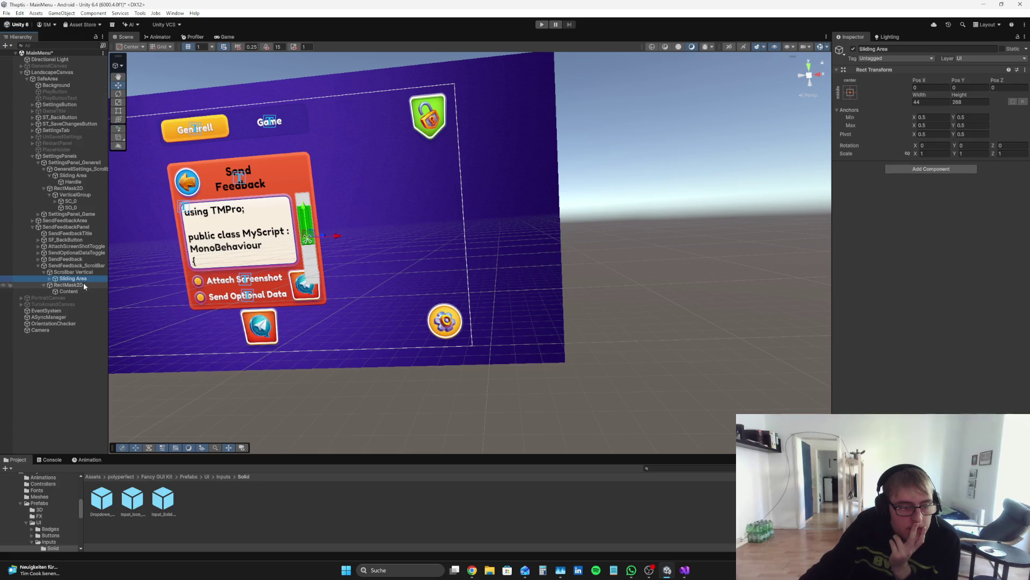
pyautogui.click(83, 285)
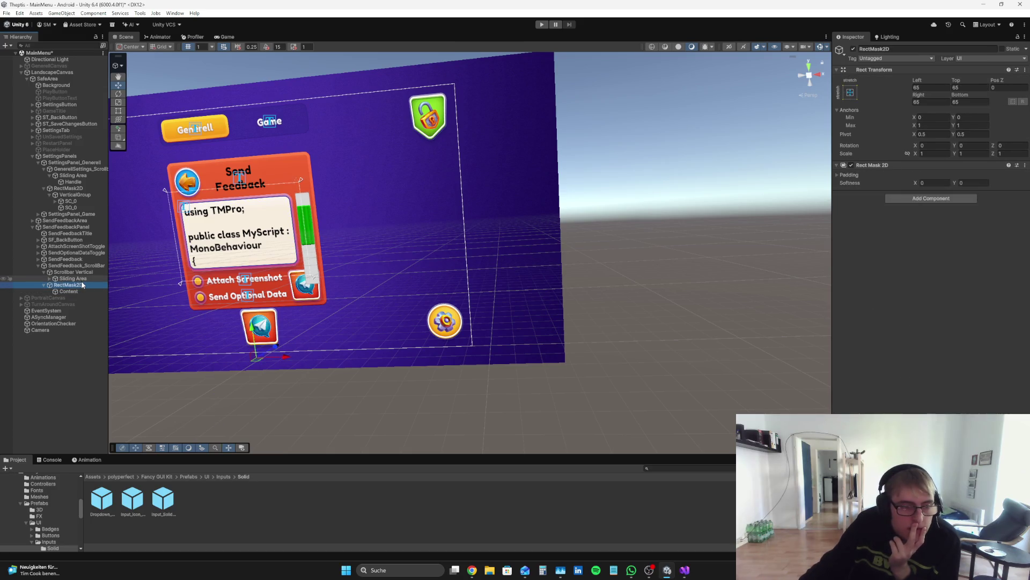
pyautogui.moveTo(922, 82)
pyautogui.mouseDown()
pyautogui.moveTo(940, 82)
pyautogui.moveTo(913, 82)
pyautogui.moveTo(923, 82)
pyautogui.mouseUp()
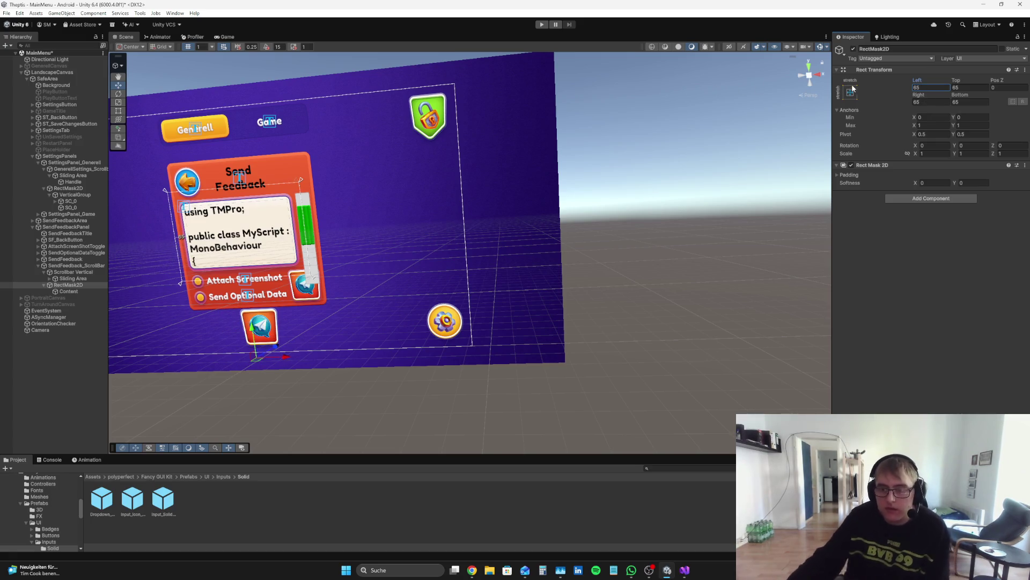
pyautogui.click(846, 175)
pyautogui.moveTo(912, 188)
pyautogui.mouseDown()
pyautogui.moveTo(923, 185)
pyautogui.moveTo(848, 181)
pyautogui.mouseUp()
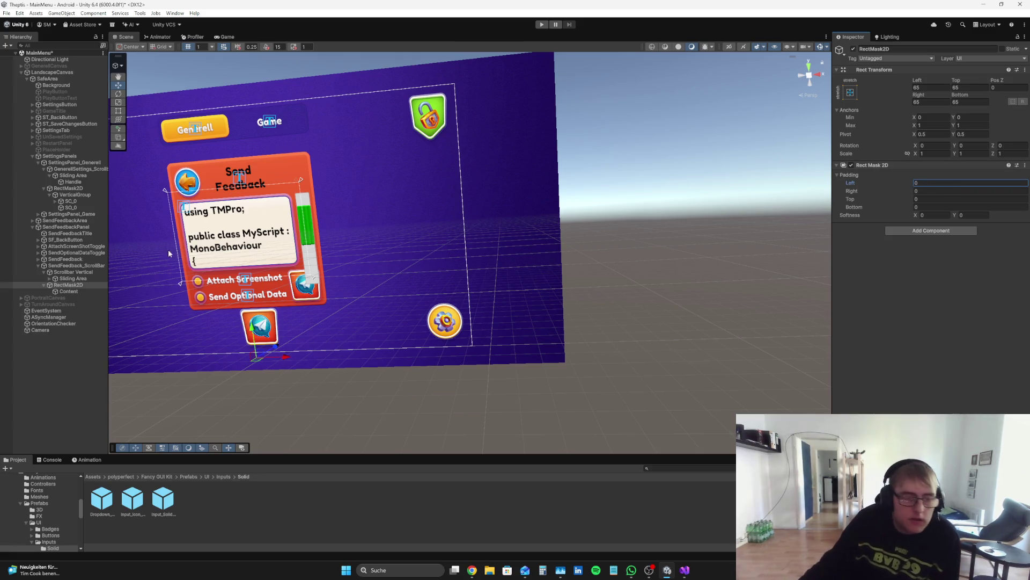
# - Nudge the vertical scrollbar's Top offset to 43.83 and preview the panel in the Game view
pyautogui.click(88, 272)
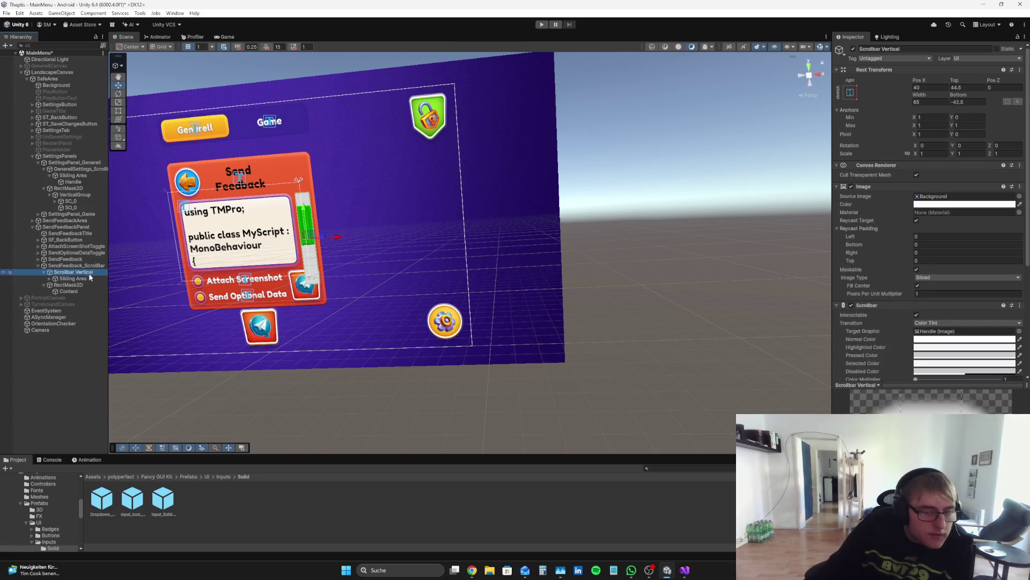
pyautogui.click(956, 102)
pyautogui.moveTo(954, 80); pyautogui.dragTo(888, 109)
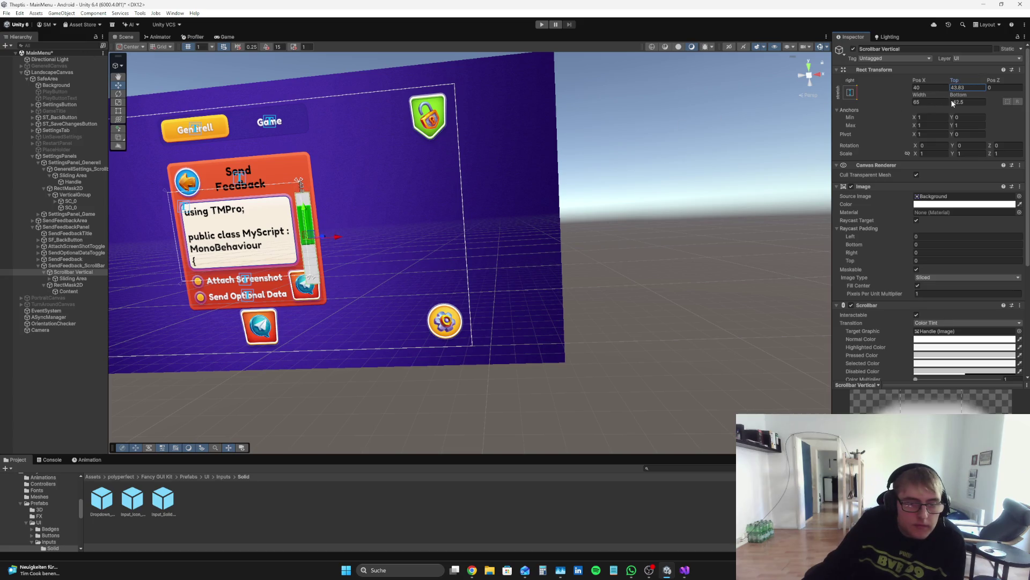
pyautogui.click(225, 37)
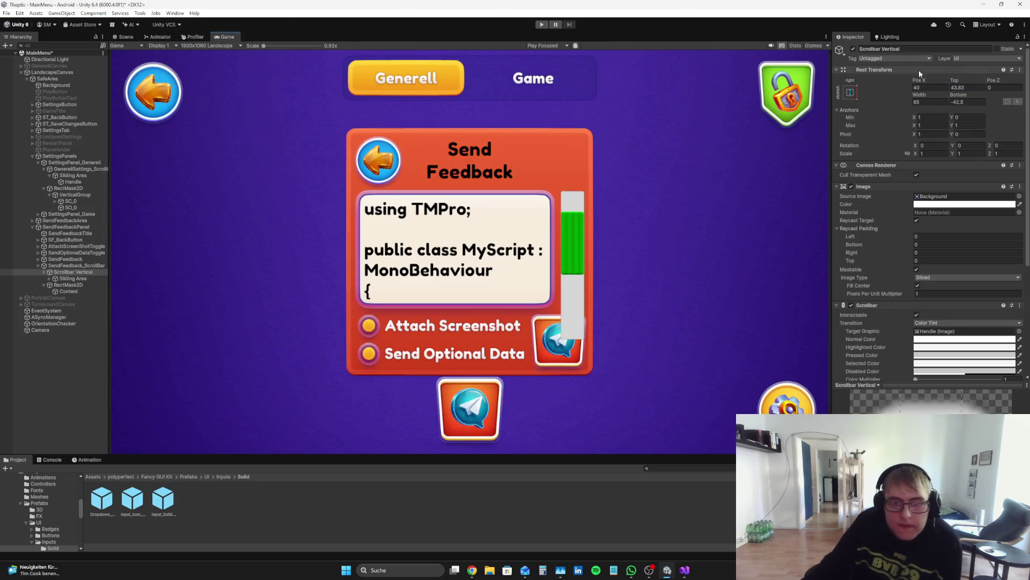
# - Set Scrollbar Vertical's Rect Transform Top and Bottom offsets to 40
pyautogui.moveTo(957, 76)
pyautogui.mouseDown()
pyautogui.moveTo(900, 88)
pyautogui.moveTo(963, 77)
pyautogui.mouseUp()
pyautogui.write('40')
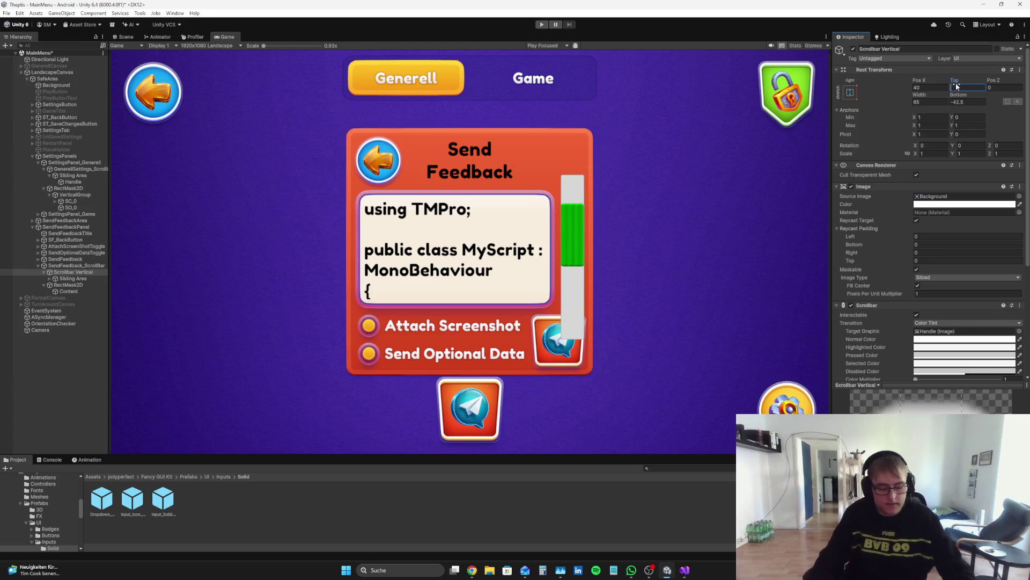
pyautogui.click(958, 101)
pyautogui.write('45.4')
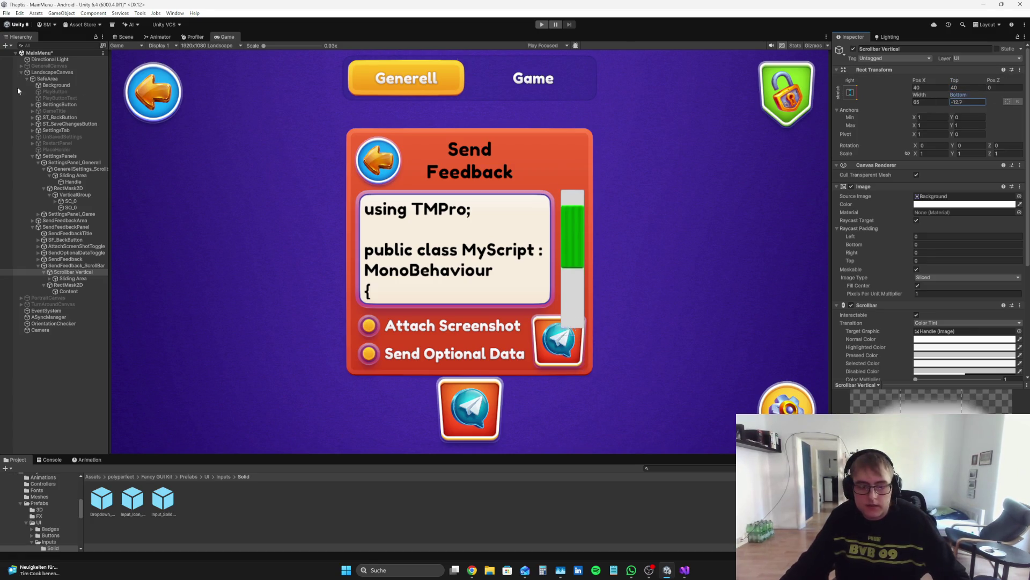
pyautogui.press('BackSpace')
pyautogui.press('BackSpace')
pyautogui.press('BackSpace')
pyautogui.write('38.9')
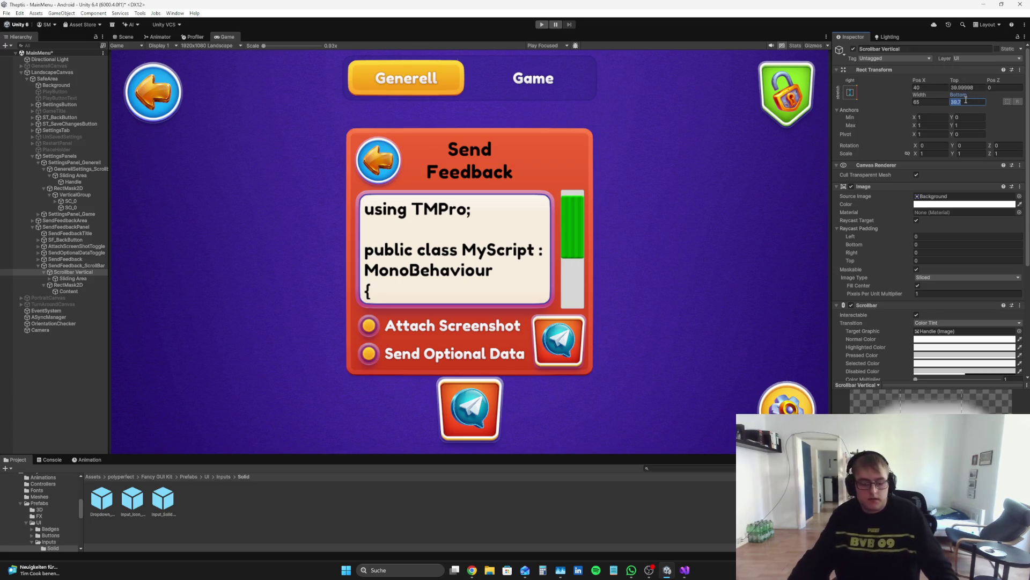
pyautogui.write('40')
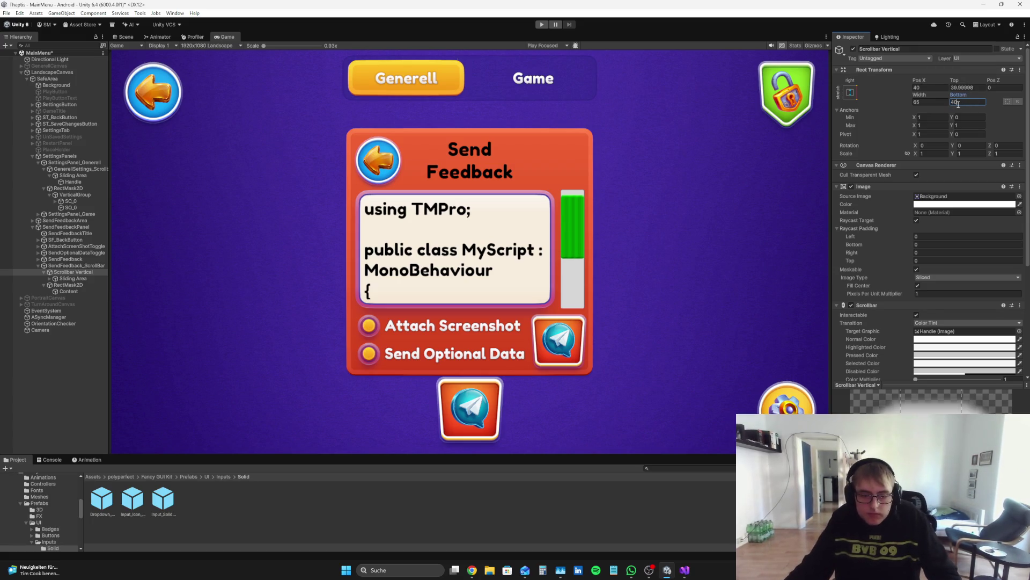
pyautogui.press('BackSpace')
pyautogui.write('2.5')
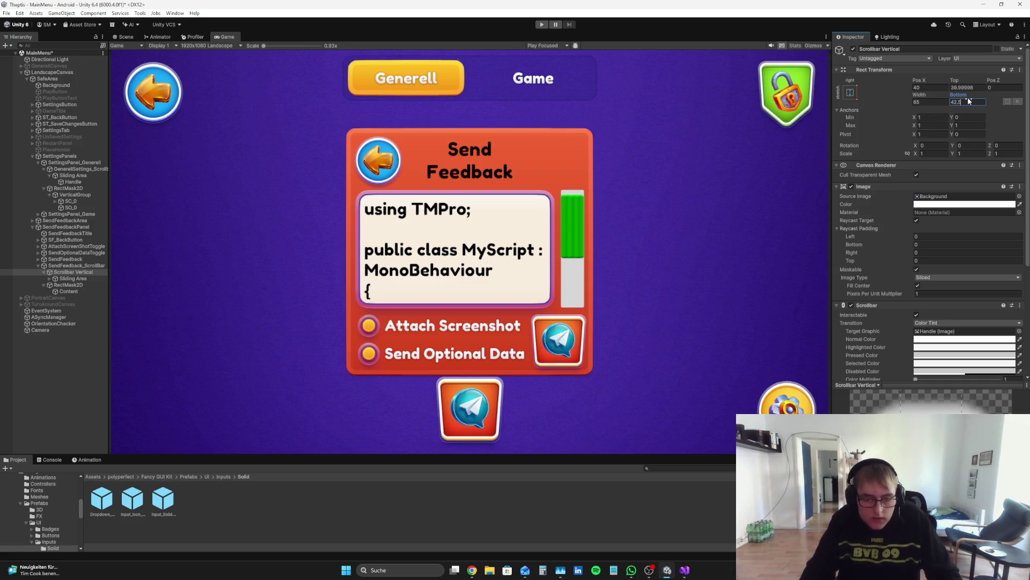
pyautogui.press('BackSpace')
pyautogui.press('BackSpace')
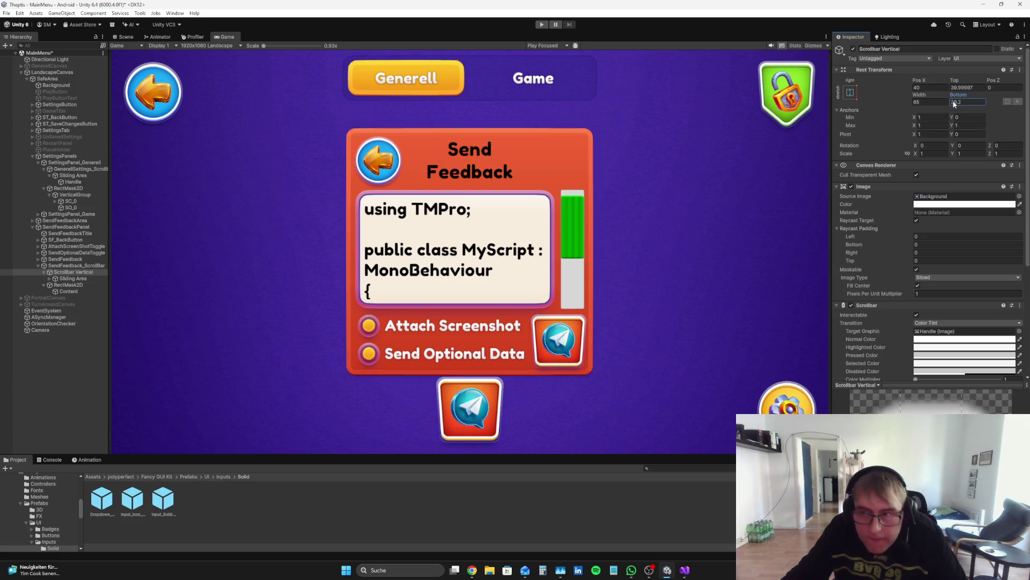
pyautogui.write('40')
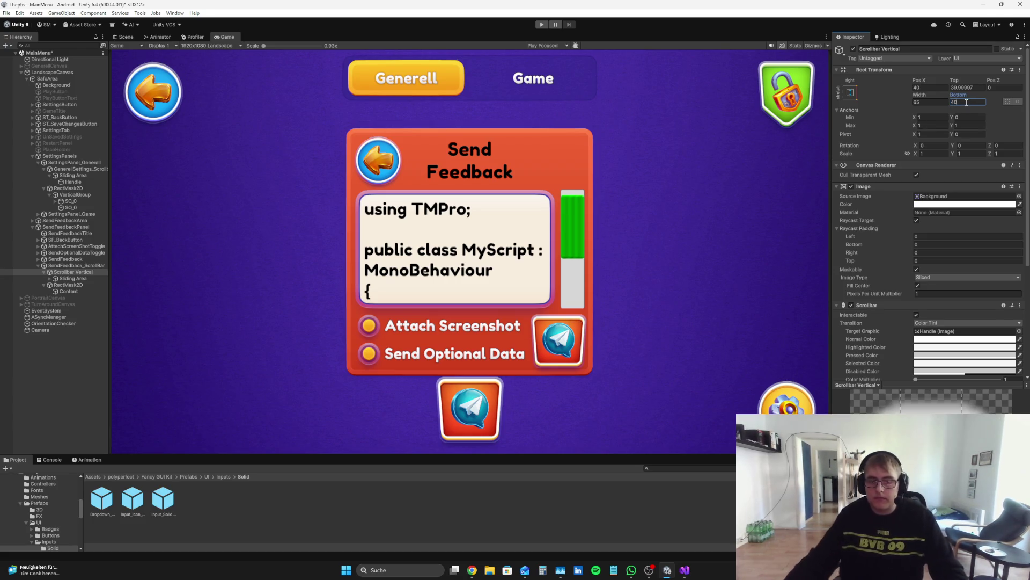
pyautogui.click(969, 87)
pyautogui.write('40')
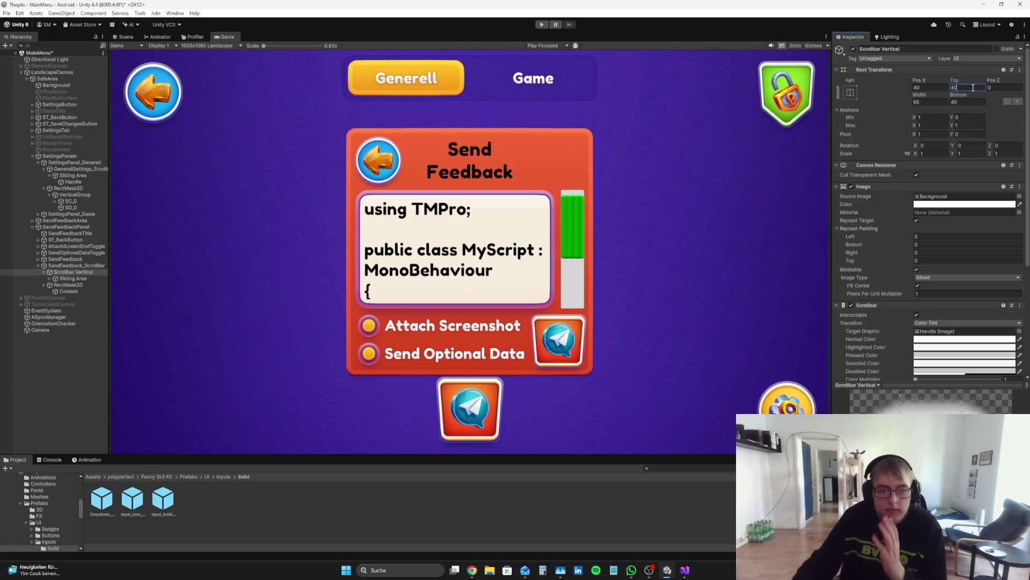
pyautogui.moveTo(964, 79); pyautogui.dragTo(962, 81)
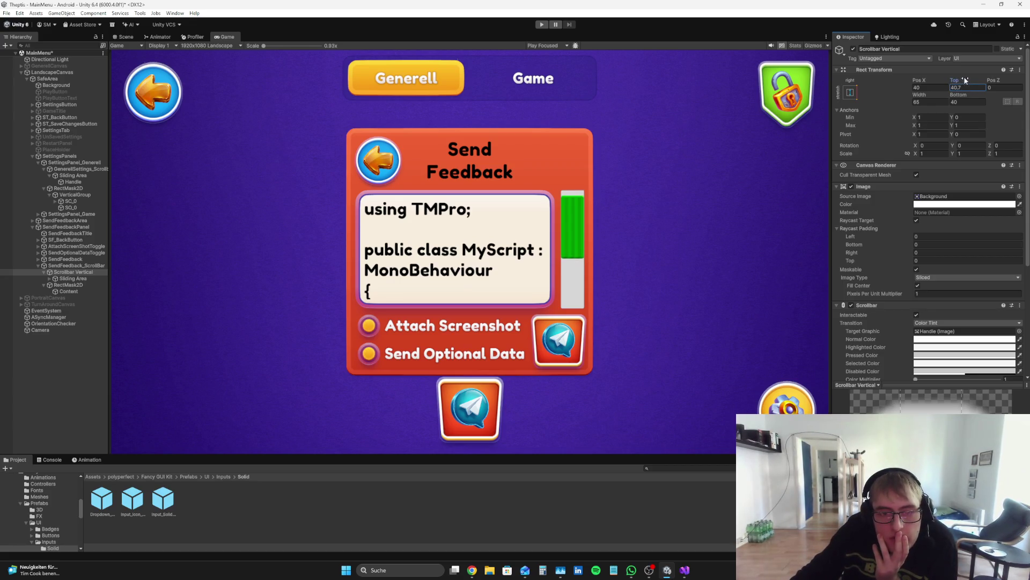
pyautogui.click(971, 87)
pyautogui.write('40')
# - Set the scrollbar's Sliding Area height to 300
pyautogui.click(82, 279)
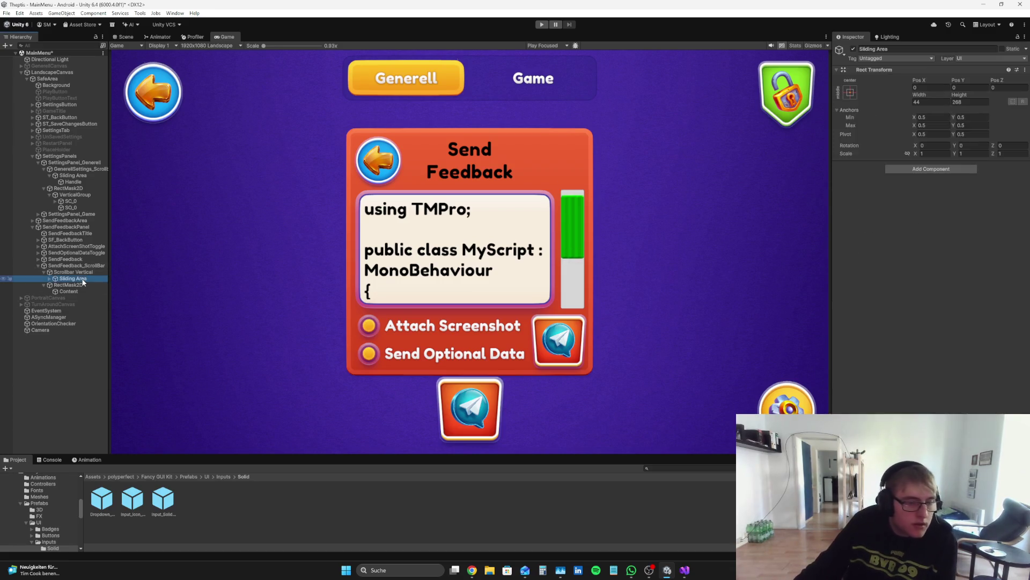
pyautogui.click(74, 273)
pyautogui.scroll(-5, 1001, 216)
pyautogui.moveTo(965, 288); pyautogui.dragTo(1011, 297)
pyautogui.scroll(5, 1003, 284)
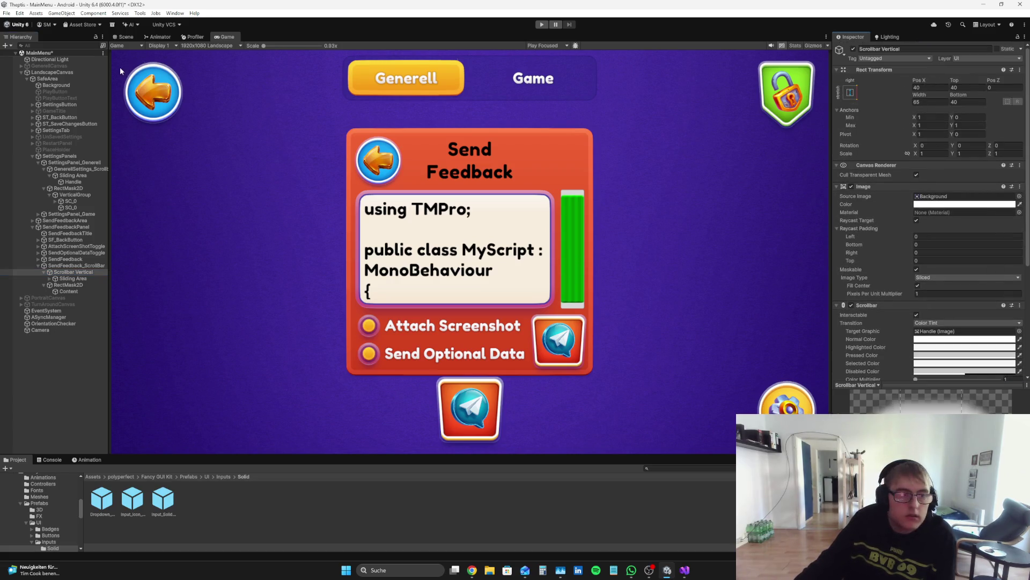
pyautogui.click(75, 278)
pyautogui.click(971, 101)
pyautogui.write('295.1')
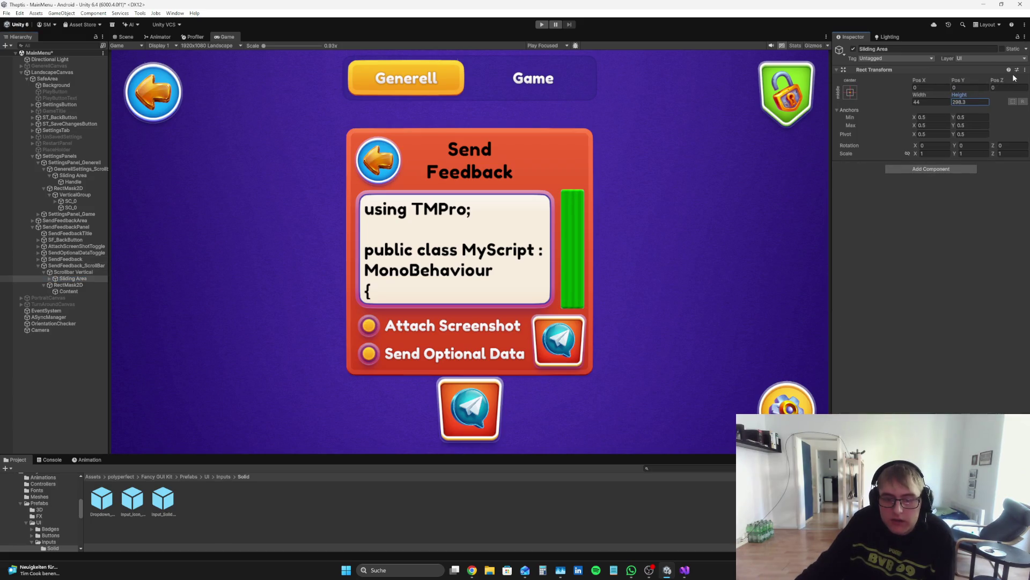
pyautogui.press('BackSpace')
pyautogui.press('BackSpace')
pyautogui.press('BackSpace')
pyautogui.write('297.3')
pyautogui.press('Return')
pyautogui.write('300')
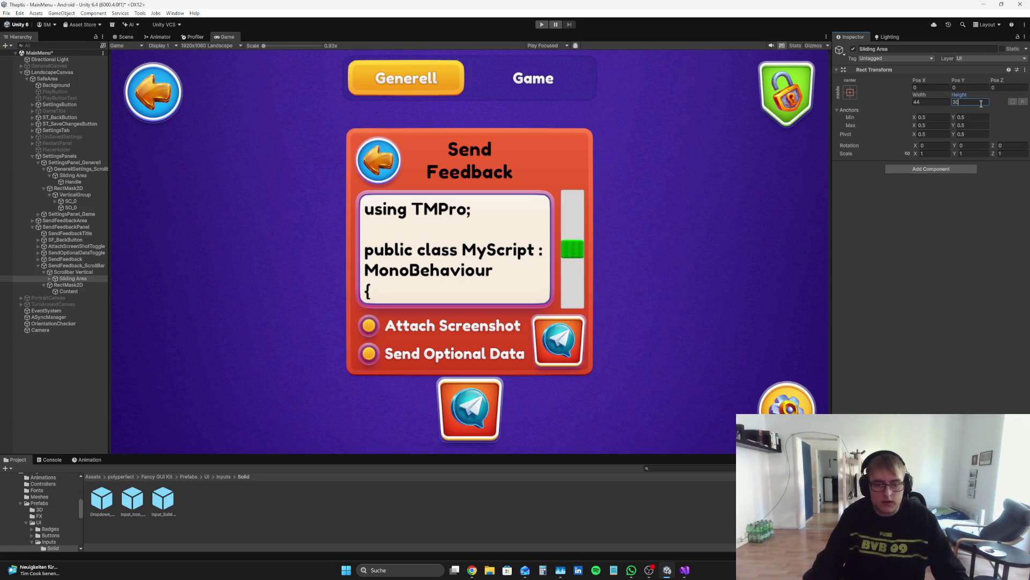
# - Check the layout in the Scene and Game views, then reselect Scrollbar Vertical
pyautogui.click(61, 369)
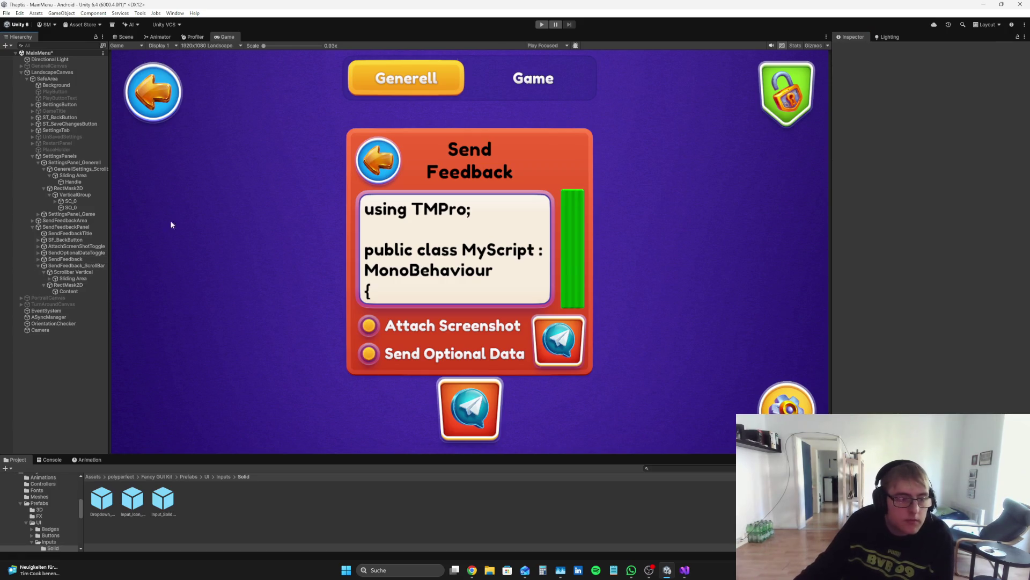
pyautogui.click(126, 37)
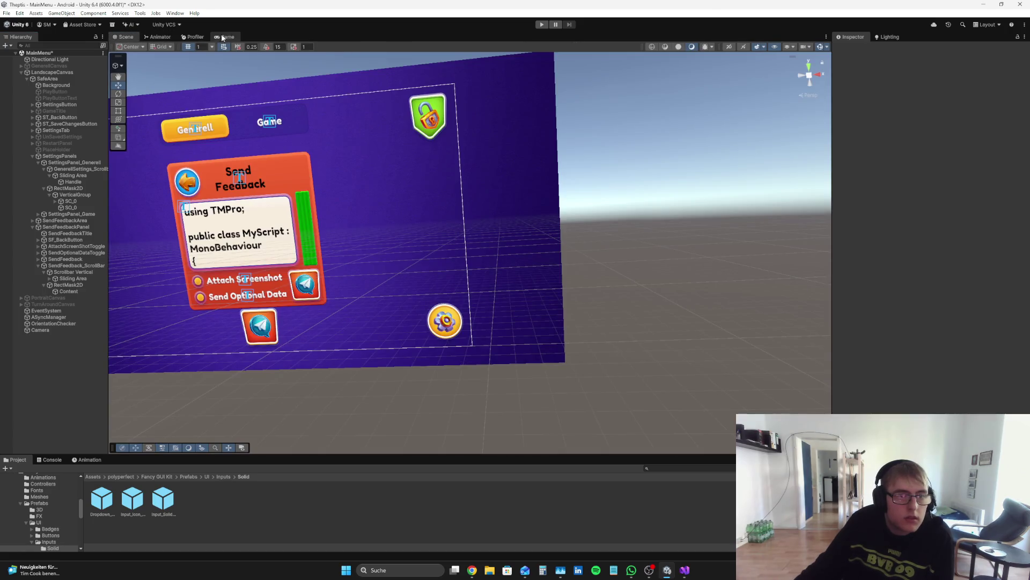
pyautogui.click(225, 37)
pyautogui.click(84, 278)
pyautogui.click(73, 272)
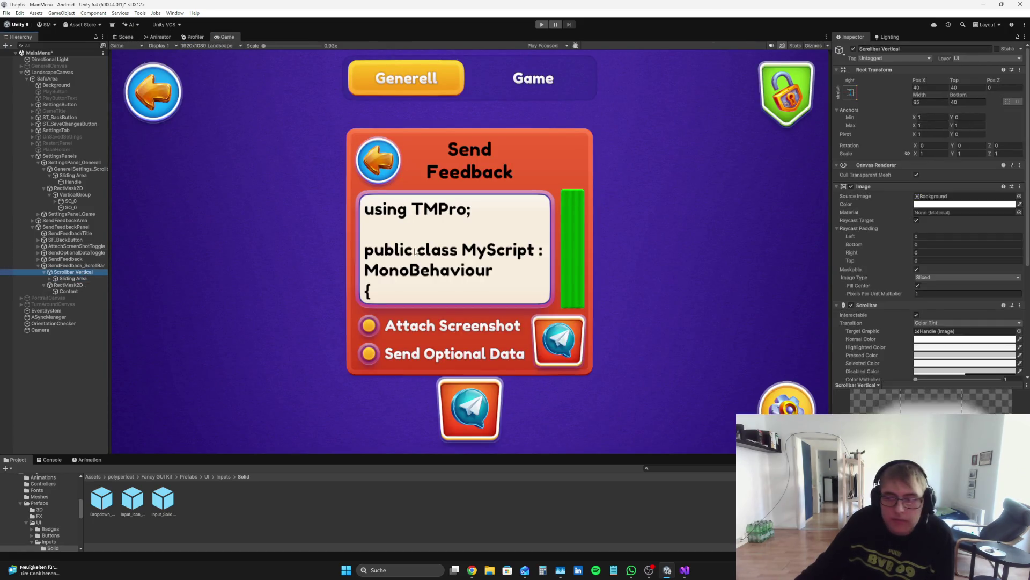
# - Adjust the feedback scroll view's settings and run a quick play test
pyautogui.scroll(-5, 993, 268)
pyautogui.moveTo(996, 291)
pyautogui.mouseDown()
pyautogui.moveTo(926, 291)
pyautogui.moveTo(1002, 276)
pyautogui.mouseUp()
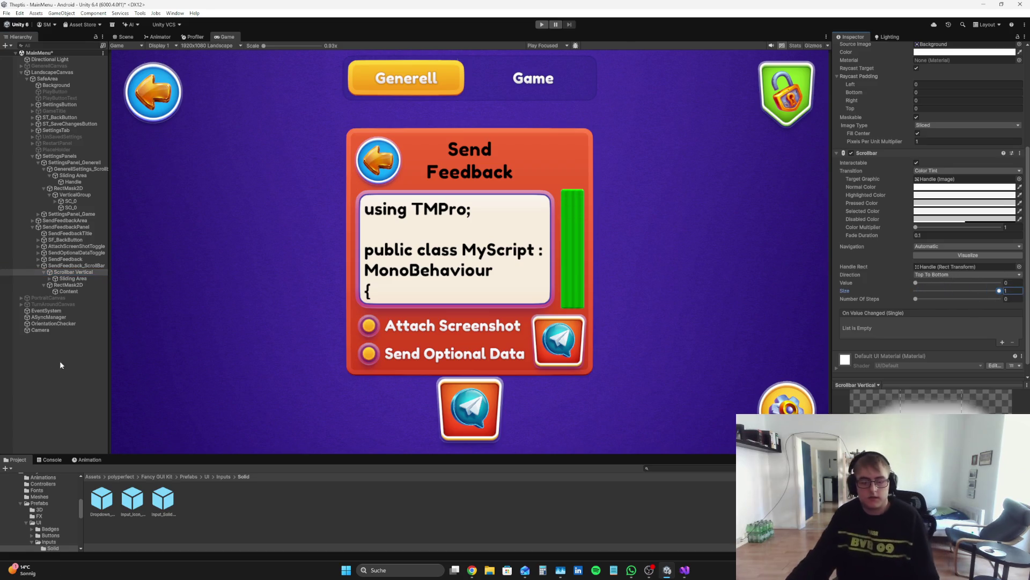
pyautogui.click(34, 382)
pyautogui.click(537, 25)
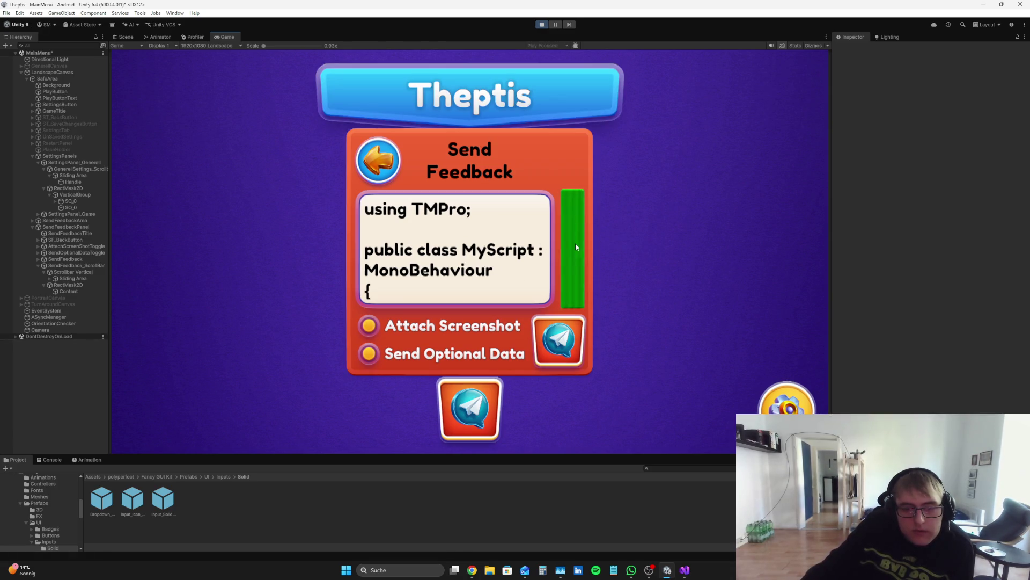
pyautogui.click(541, 24)
# - Assign Scrollbar Vertical to the scroll view's Vertical Scrollbar field and test scrolling in Play mode
pyautogui.click(83, 266)
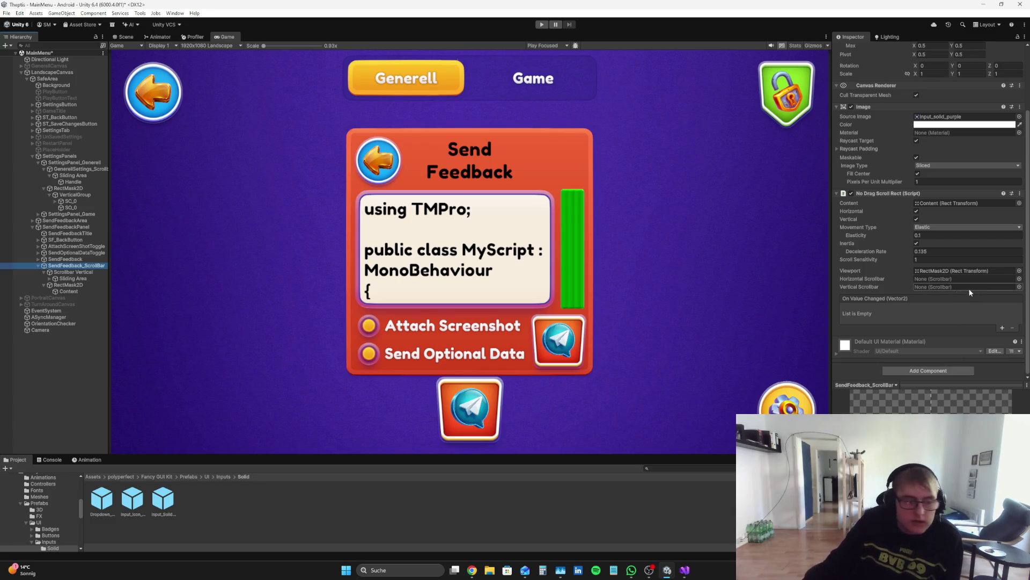
pyautogui.moveTo(81, 272)
pyautogui.mouseDown()
pyautogui.moveTo(860, 251)
pyautogui.moveTo(968, 288)
pyautogui.mouseUp()
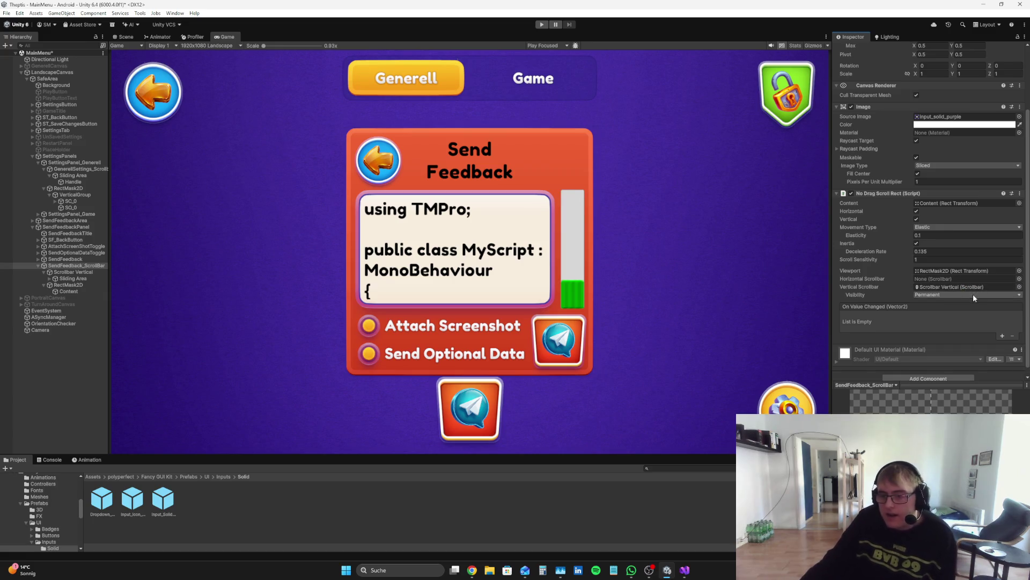
pyautogui.click(48, 359)
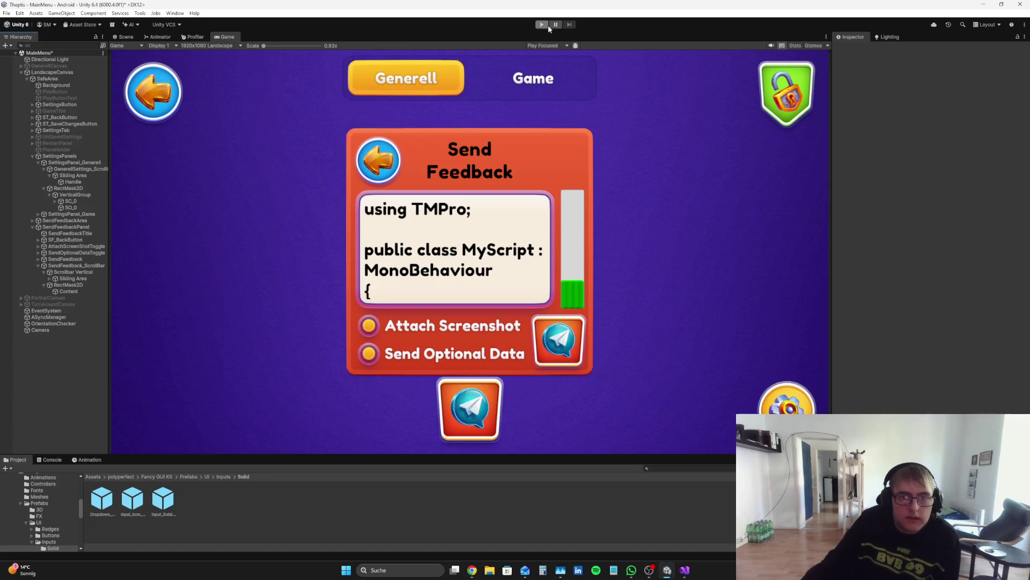
pyautogui.click(543, 25)
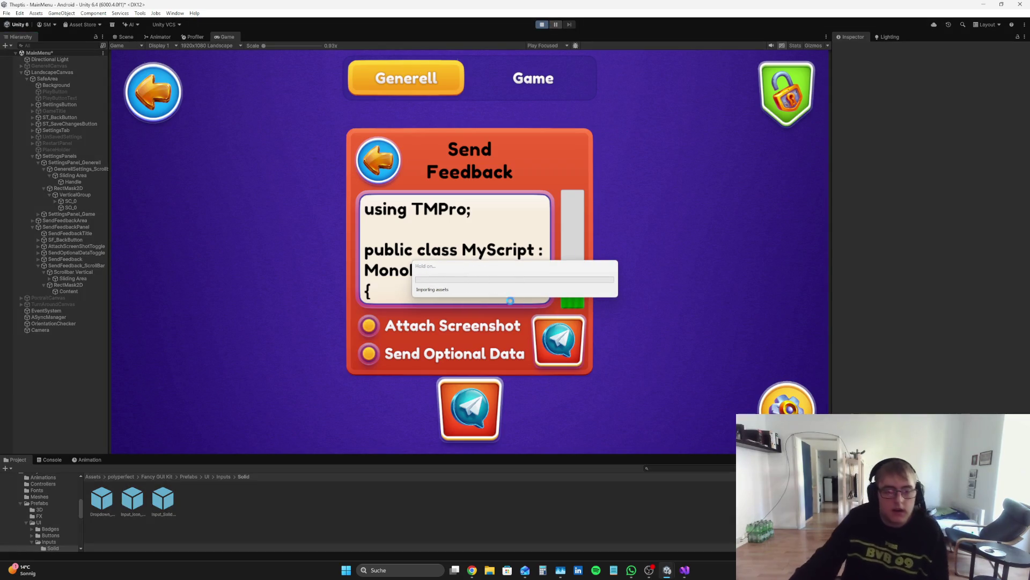
pyautogui.moveTo(574, 297)
pyautogui.mouseDown()
pyautogui.moveTo(587, 198)
pyautogui.moveTo(582, 300)
pyautogui.mouseUp()
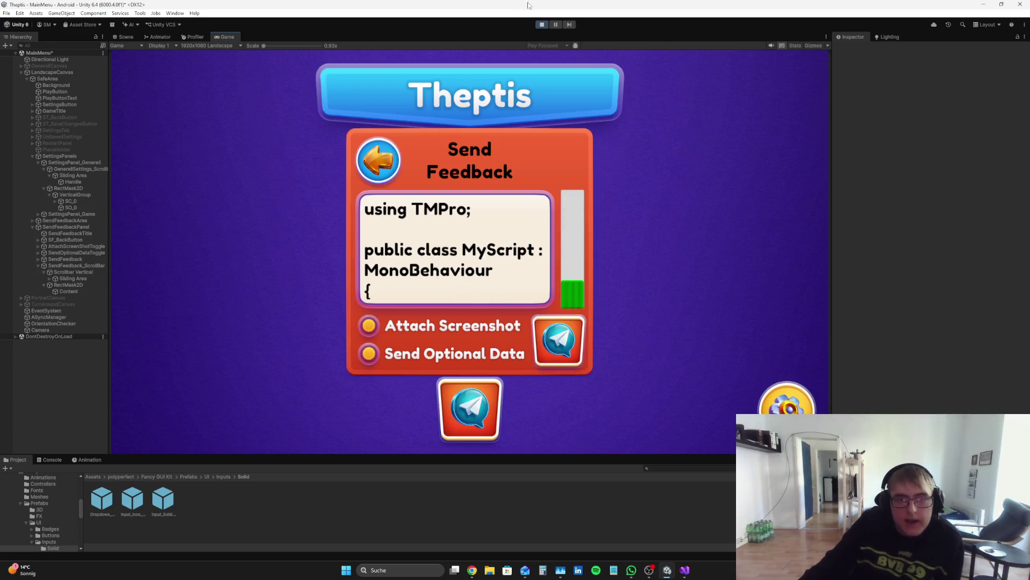
pyautogui.click(542, 24)
# - Set Scrollbar Vertical's direction to Bottom To Top, keeping its top offset at -40
pyautogui.click(90, 272)
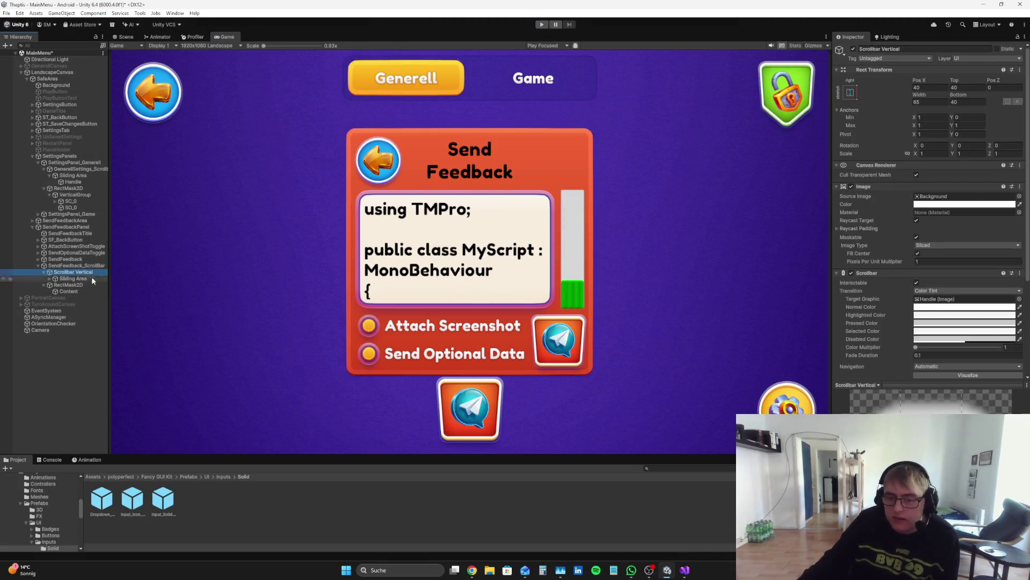
pyautogui.scroll(-3, 992, 301)
pyautogui.click(1002, 307)
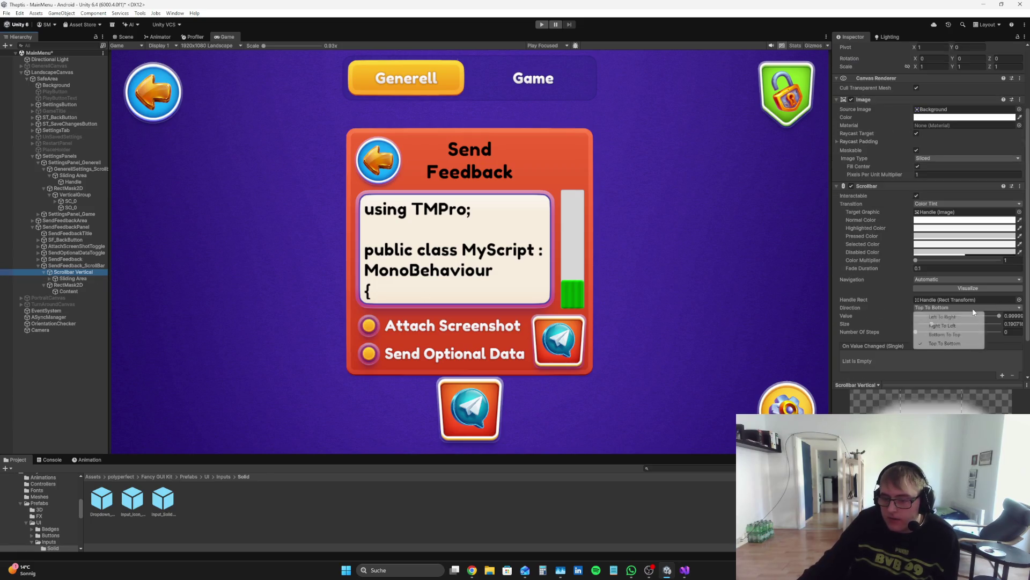
pyautogui.click(955, 335)
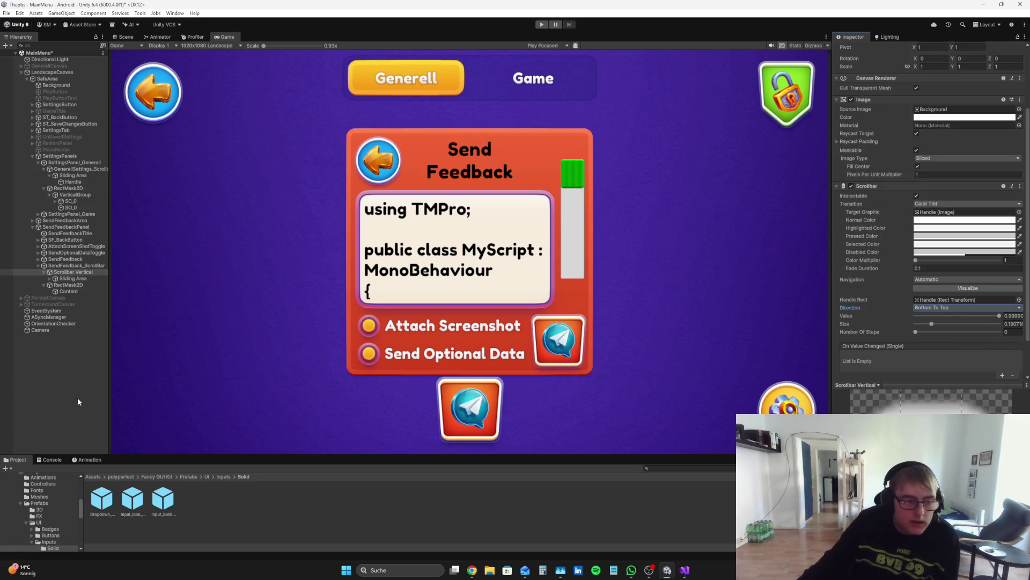
pyautogui.click(90, 272)
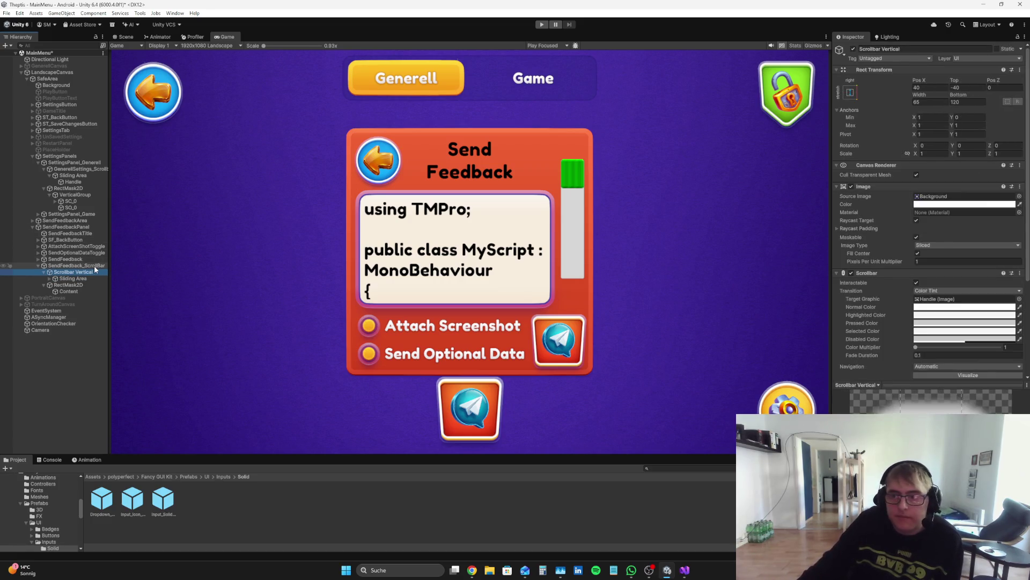
pyautogui.moveTo(955, 80)
pyautogui.mouseDown()
pyautogui.moveTo(276, 77)
pyautogui.moveTo(349, 501)
pyautogui.moveTo(169, 468)
pyautogui.mouseUp()
pyautogui.hotkey('ctrl', 'z')
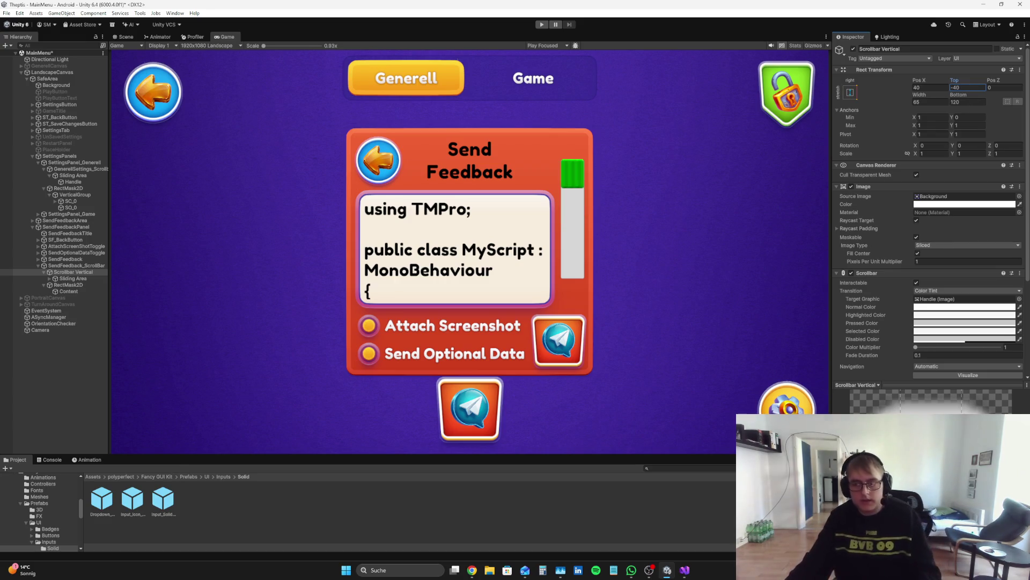
# - Re-centre the scrollbar's Sliding Area at Pos Y 0
pyautogui.click(82, 277)
pyautogui.moveTo(961, 79)
pyautogui.mouseDown()
pyautogui.moveTo(676, 193)
pyautogui.moveTo(690, 186)
pyautogui.mouseUp()
pyautogui.write('0')
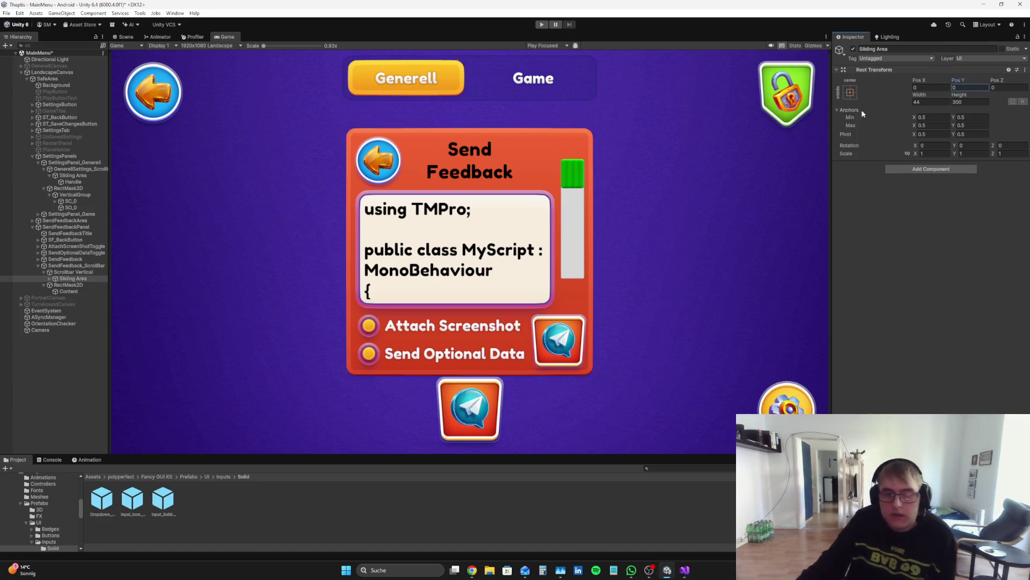
# - Try Scrollbar Vertical Rect Transform offsets of 40 for Bottom and about 35 for Top
pyautogui.click(75, 273)
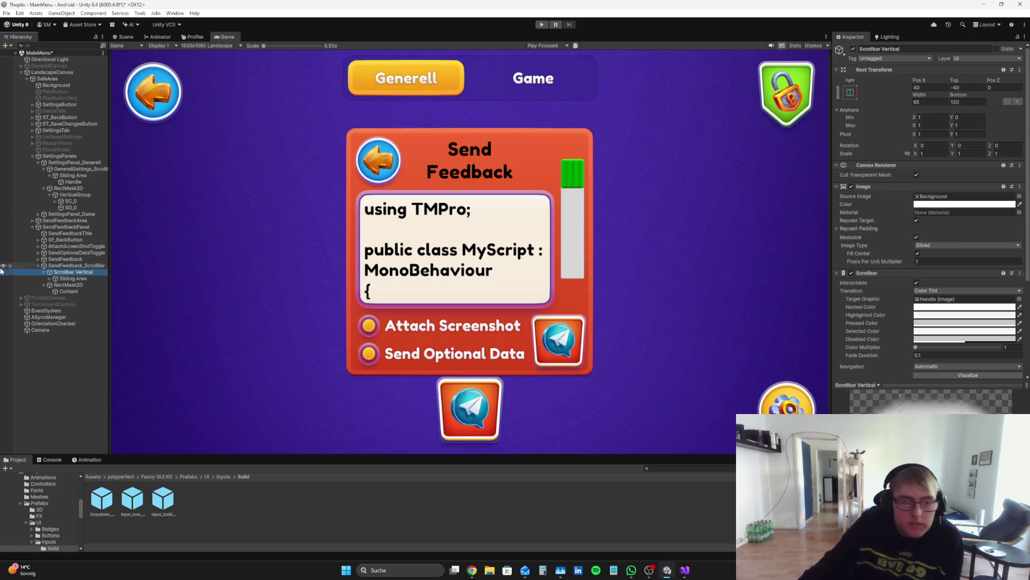
pyautogui.moveTo(954, 81)
pyautogui.mouseDown()
pyautogui.moveTo(745, 155)
pyautogui.moveTo(797, 140)
pyautogui.mouseUp()
pyautogui.click(966, 105)
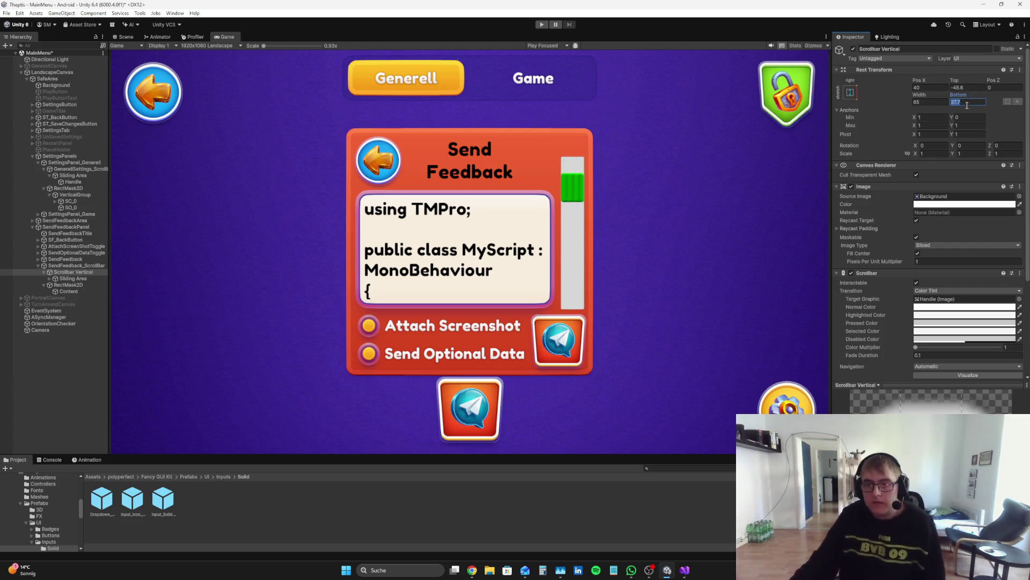
pyautogui.write('40')
pyautogui.click(968, 87)
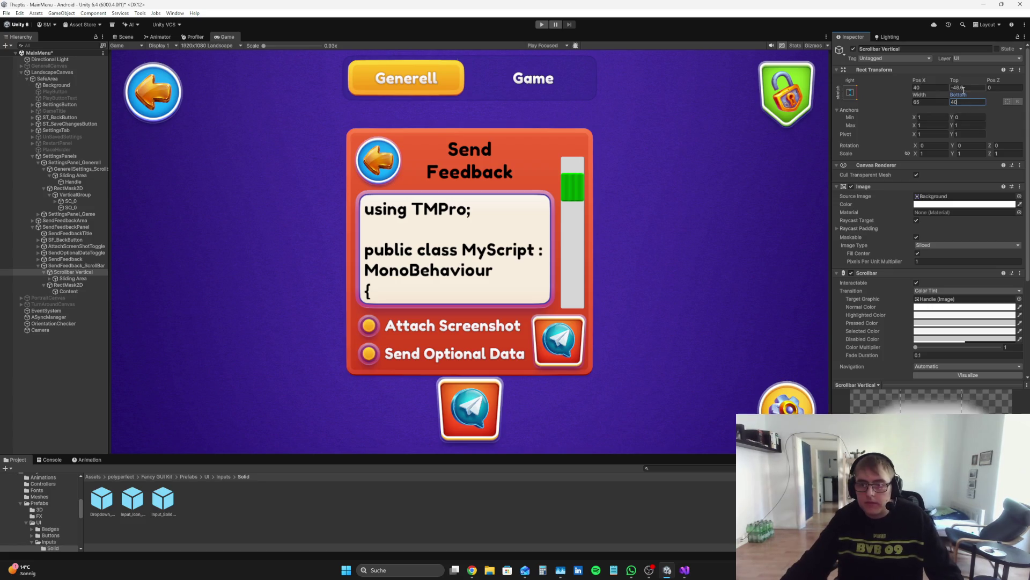
pyautogui.write('40')
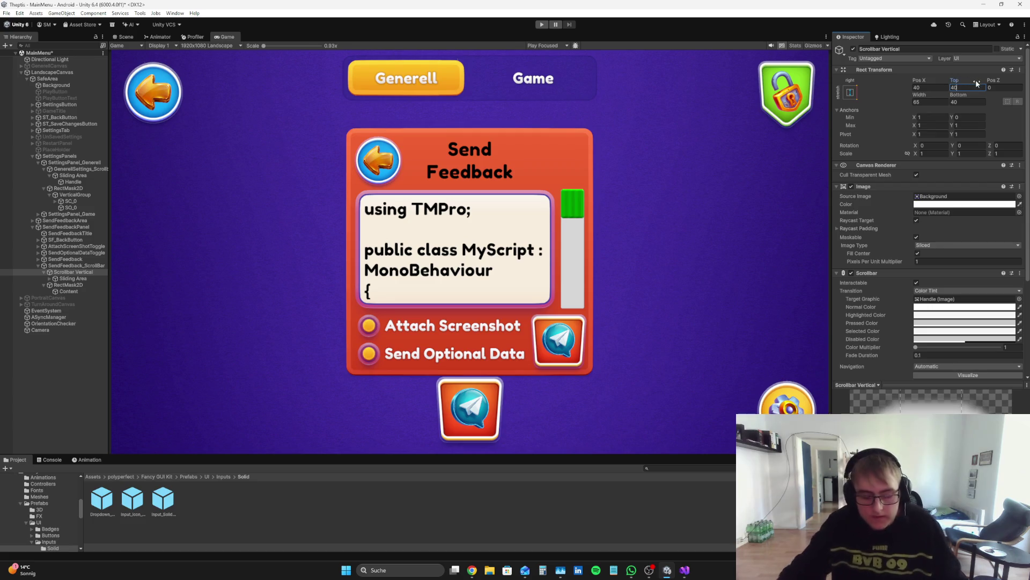
pyautogui.press('BackSpace')
pyautogui.write('35')
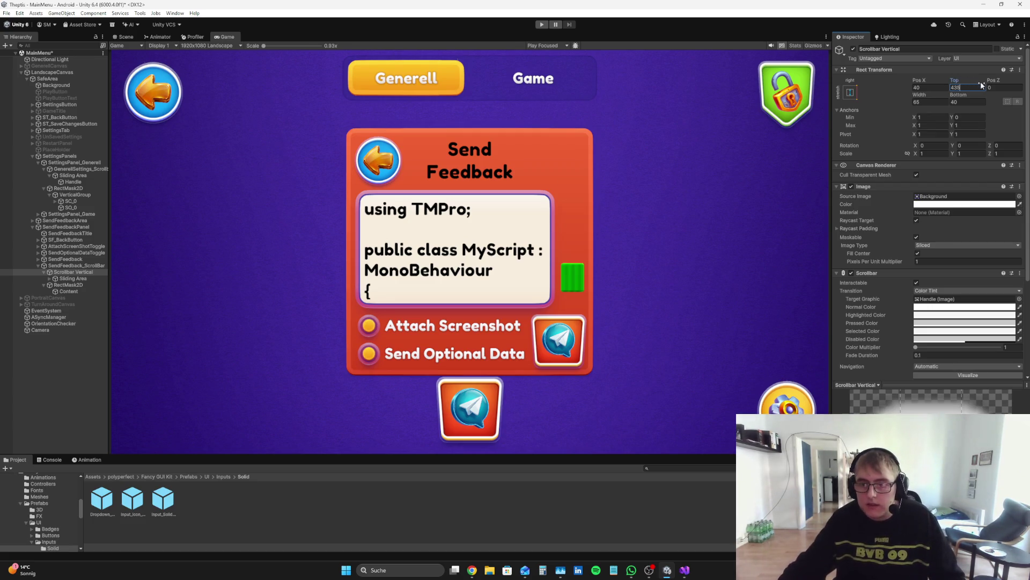
pyautogui.press('Home')
pyautogui.press('Delete')
# - Set the scrollbar's Bottom offset to 45 and keep tuning its Top offset
pyautogui.click(970, 102)
pyautogui.write('35')
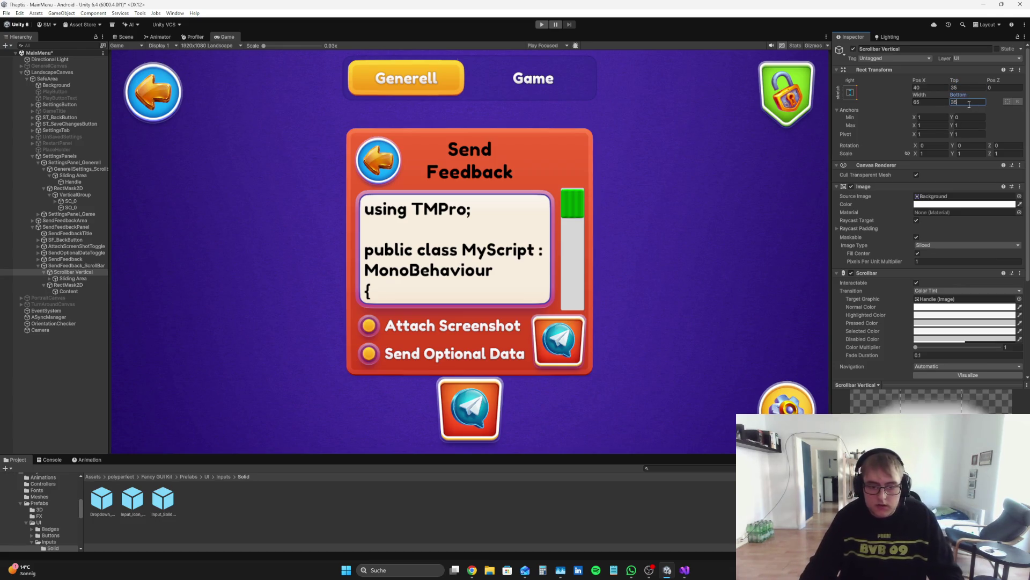
pyautogui.press('BackSpace')
pyautogui.press('BackSpace')
pyautogui.write('45')
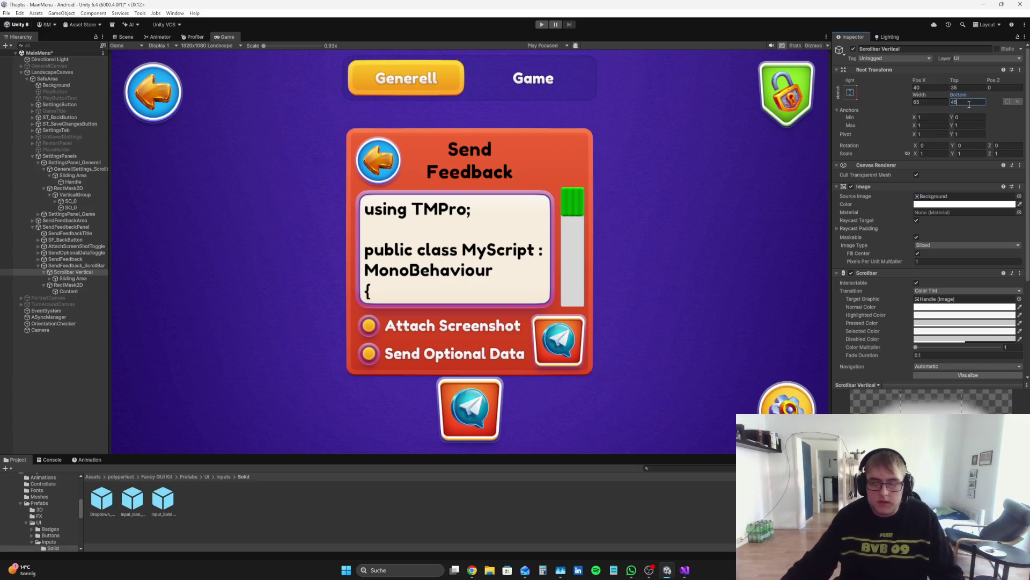
pyautogui.click(963, 85)
pyautogui.write('45')
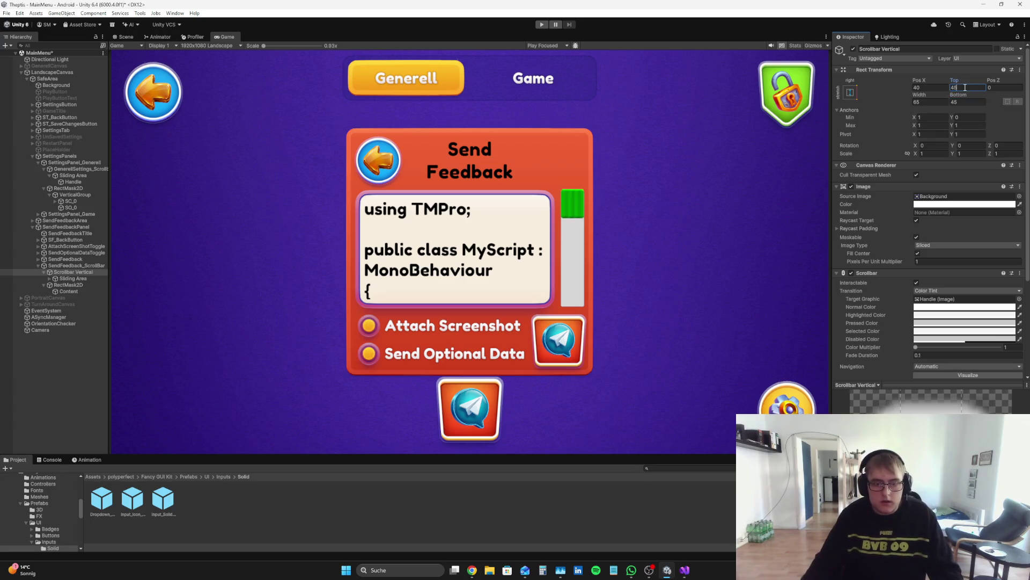
pyautogui.press('BackSpace')
pyautogui.press('BackSpace')
pyautogui.write('-9')
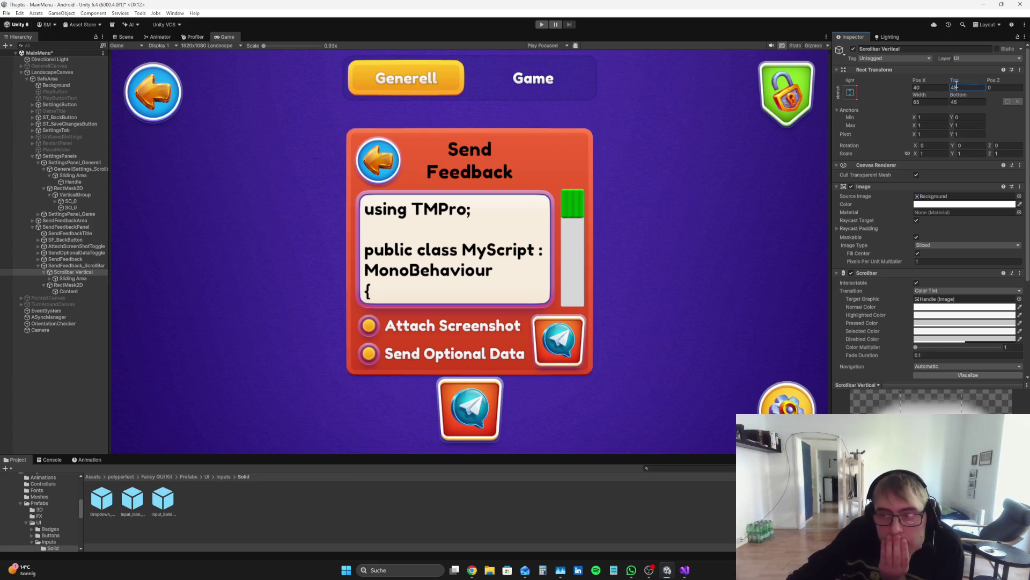
pyautogui.moveTo(955, 81); pyautogui.dragTo(967, 80)
# - Try Scrollbar Vertical Top/Bottom offsets of 55/40, then 50/45
pyautogui.write('55')
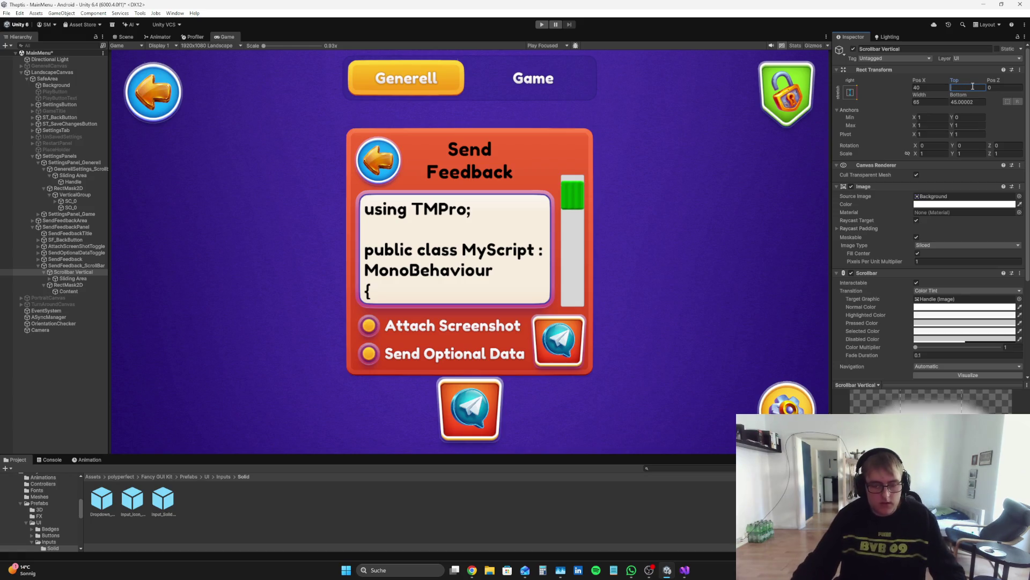
pyautogui.click(977, 102)
pyautogui.write('40')
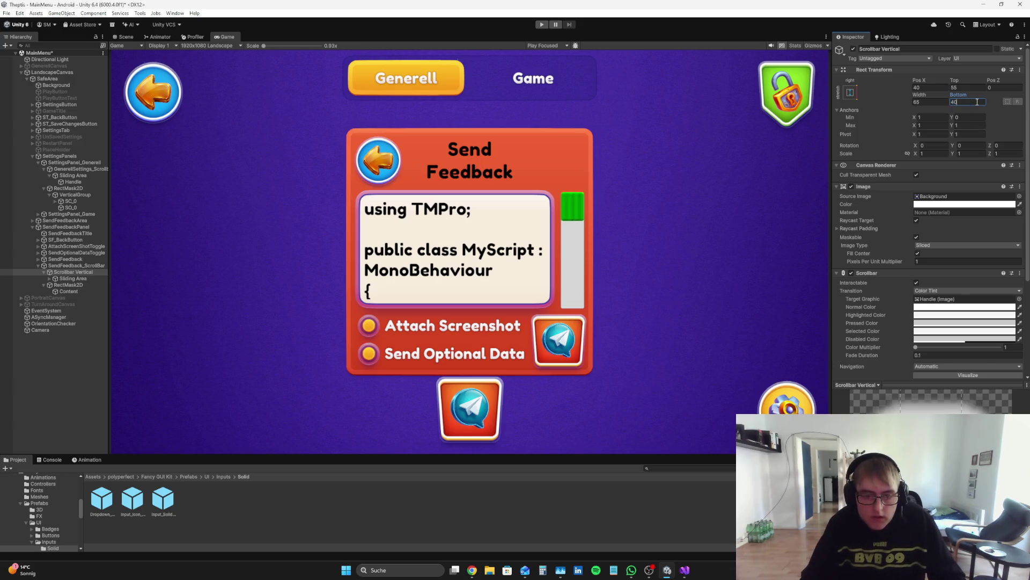
pyautogui.click(969, 88)
pyautogui.write('50')
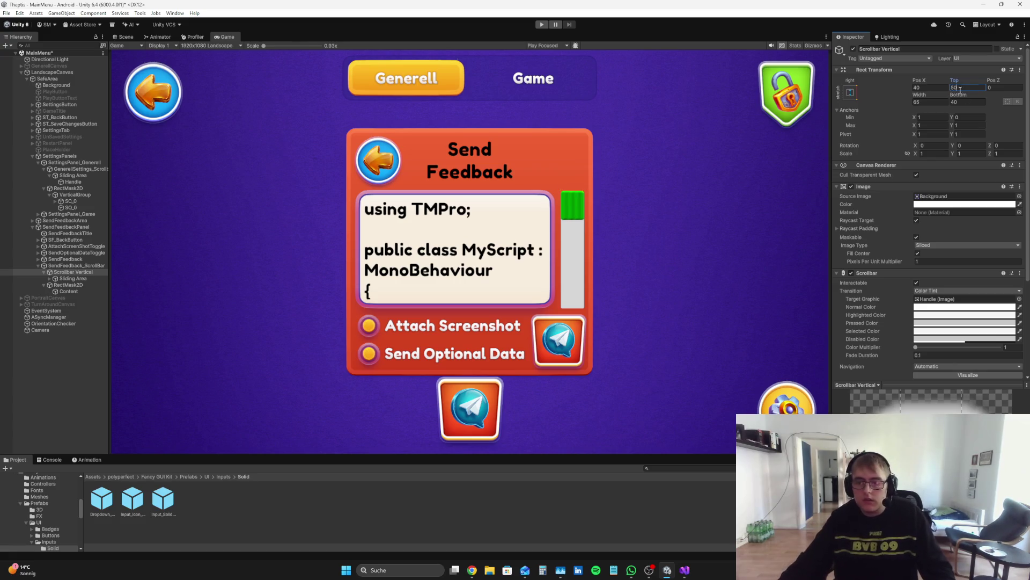
pyautogui.click(963, 100)
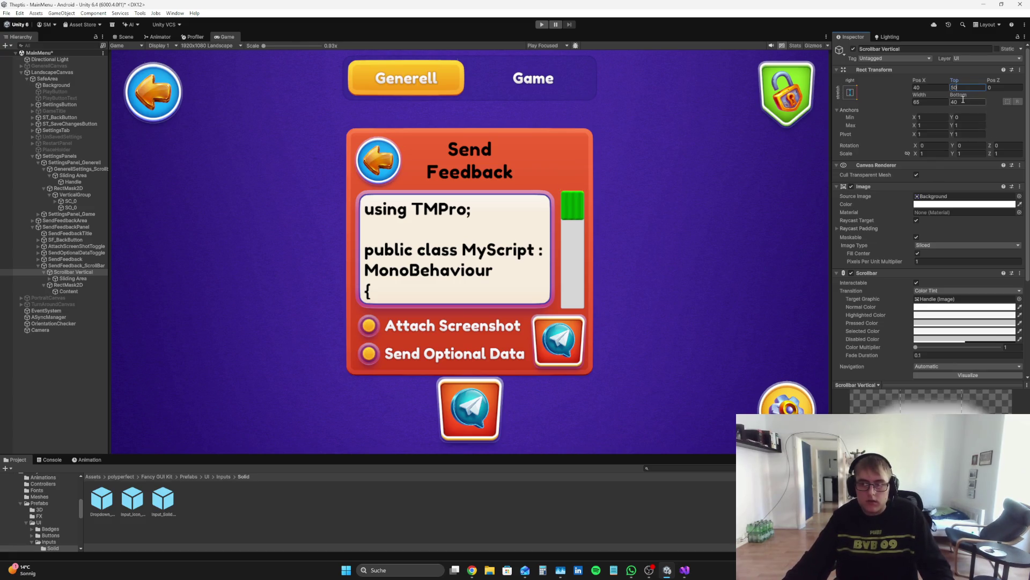
pyautogui.write('45')
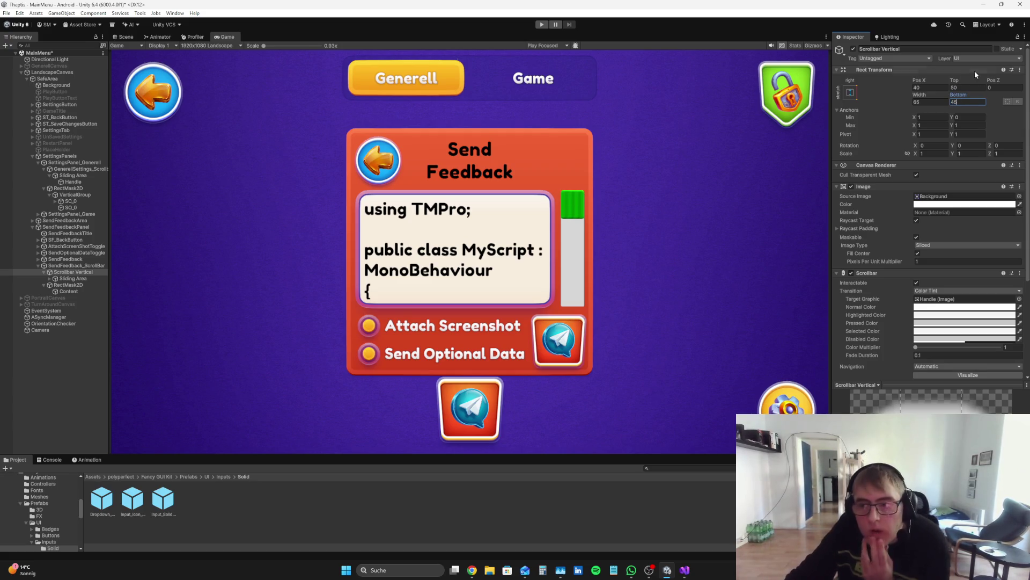
pyautogui.click(959, 86)
# - Settle the scrollbar at Top 52.5 and Bottom 42.5, then start a play test
pyautogui.moveTo(959, 83); pyautogui.dragTo(964, 82)
pyautogui.click(964, 87)
pyautogui.write('52.5')
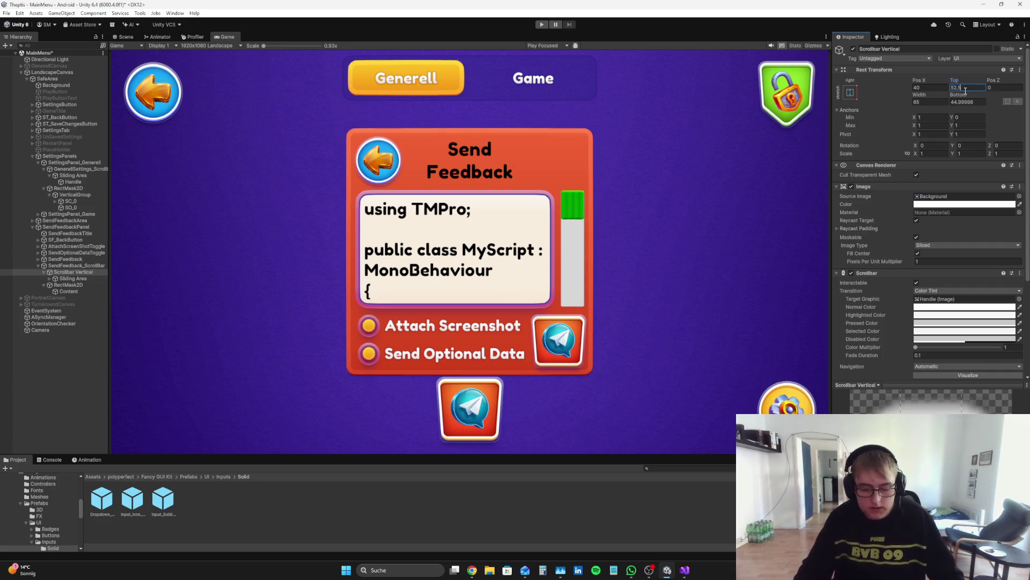
pyautogui.click(975, 101)
pyautogui.write('40')
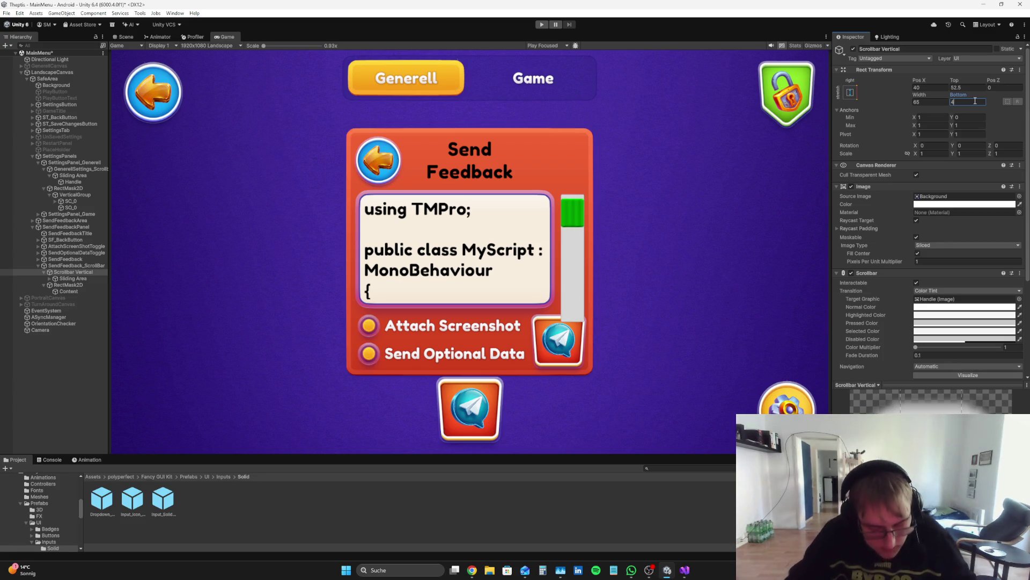
pyautogui.press('BackSpace')
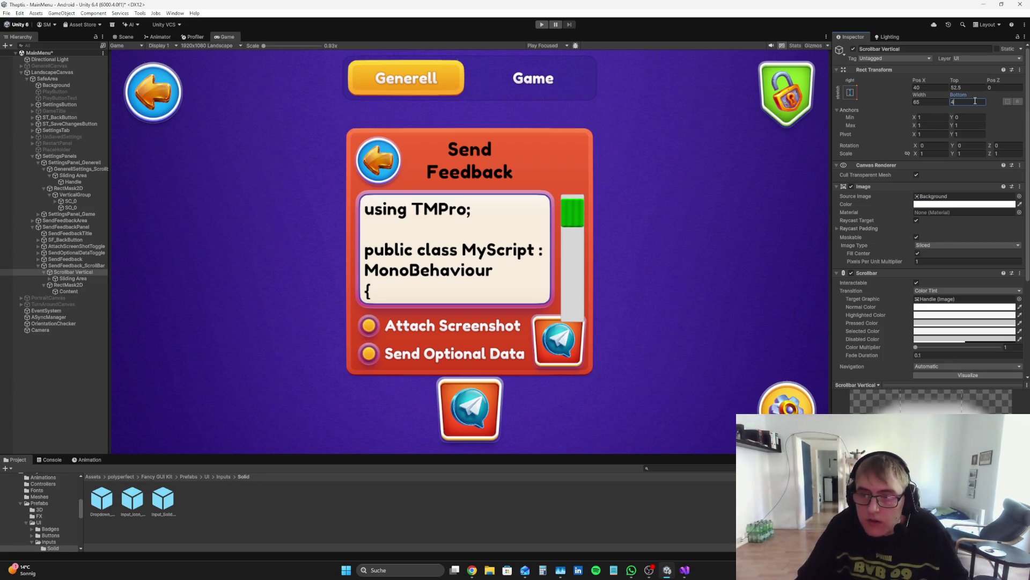
pyautogui.write('2.5')
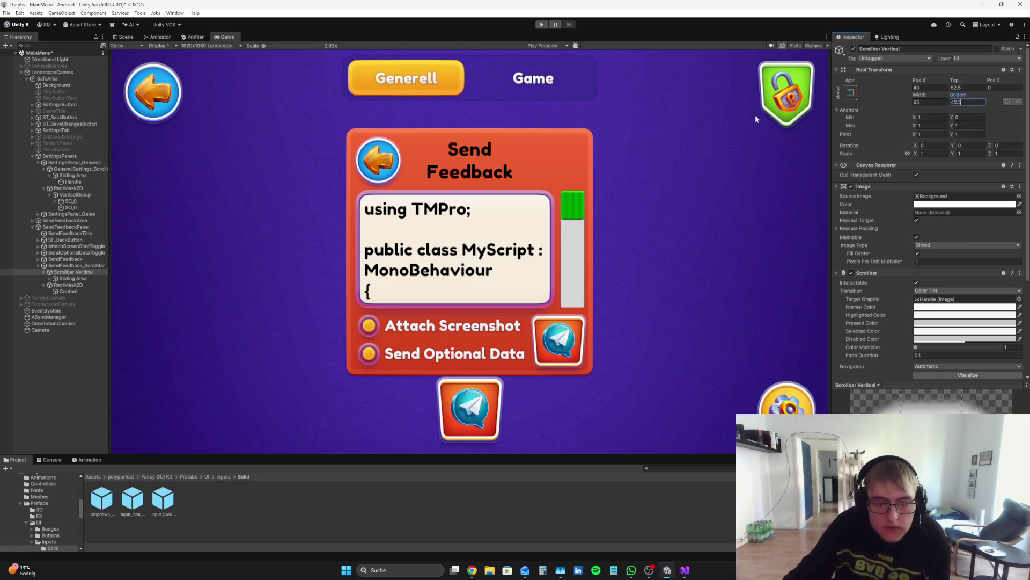
pyautogui.click(32, 374)
pyautogui.click(542, 25)
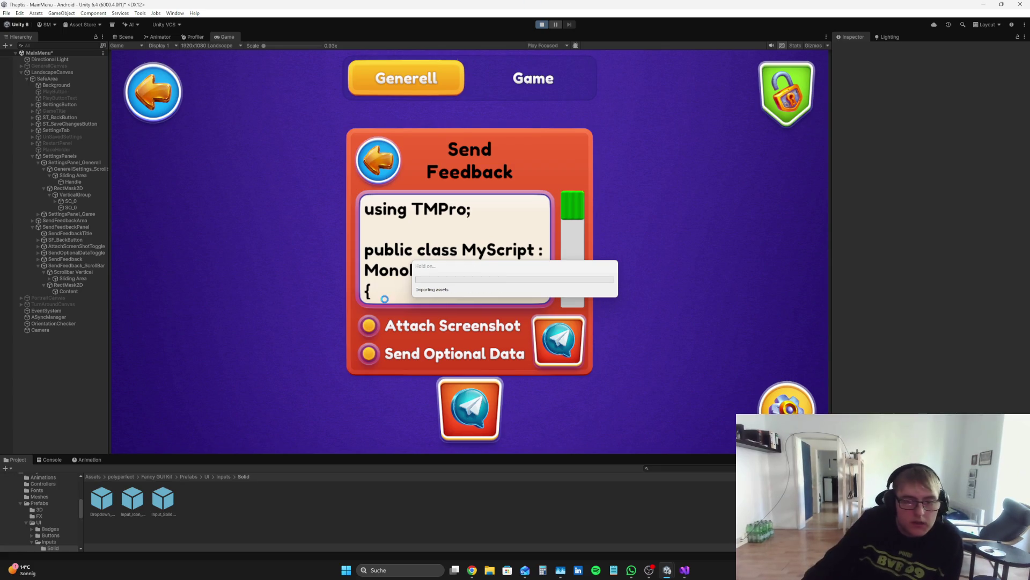
pyautogui.moveTo(572, 205)
pyautogui.mouseDown()
pyautogui.moveTo(572, 293)
pyautogui.moveTo(583, 198)
pyautogui.moveTo(590, 299)
pyautogui.moveTo(581, 207)
pyautogui.moveTo(575, 219)
pyautogui.moveTo(583, 204)
pyautogui.moveTo(595, 209)
pyautogui.moveTo(598, 251)
pyautogui.mouseUp()
pyautogui.click(542, 24)
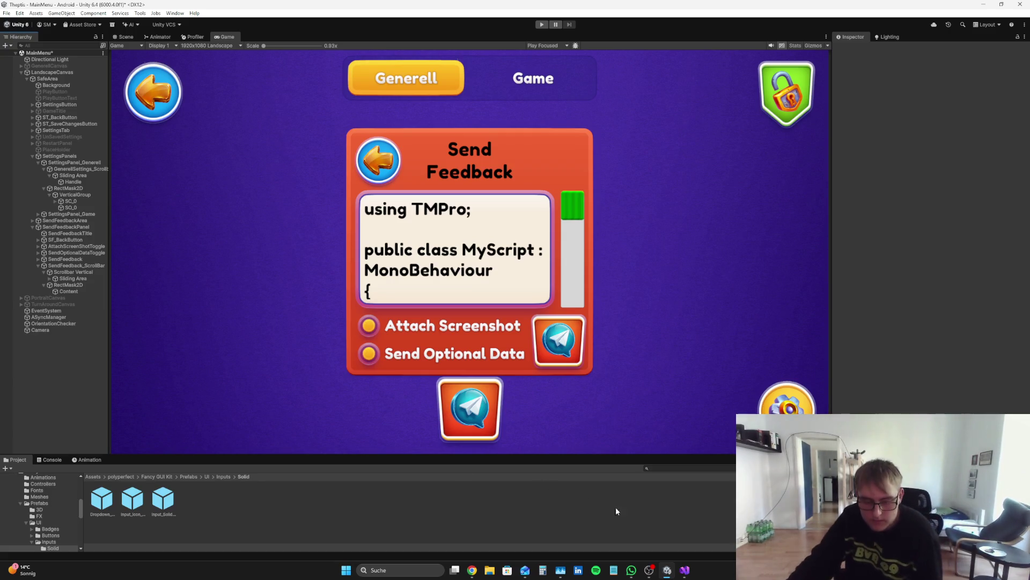
pyautogui.click(651, 572)
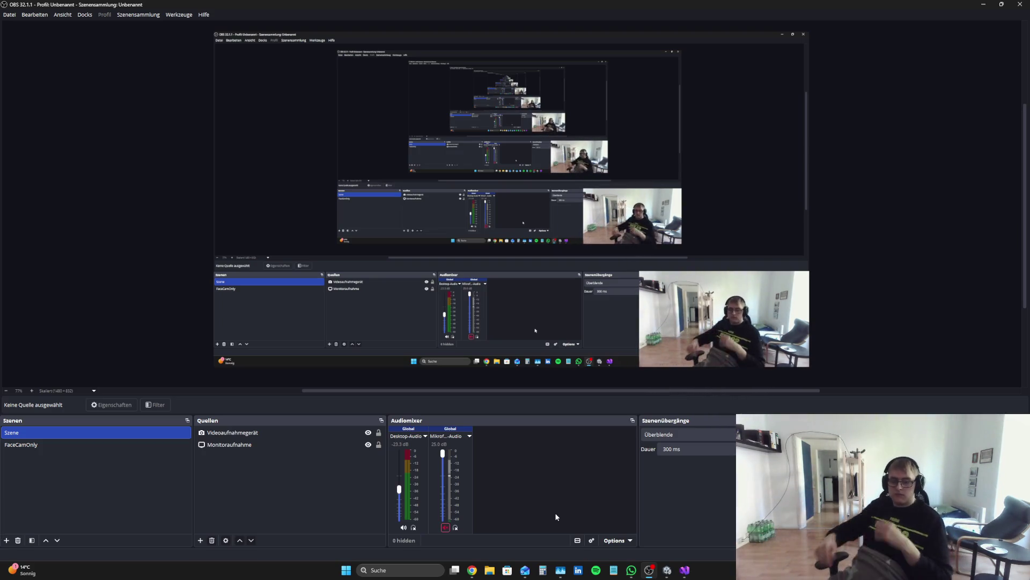
# - Unmute the OBS microphone, glance at the tutorial in Chrome, and return to Unity
pyautogui.click(448, 527)
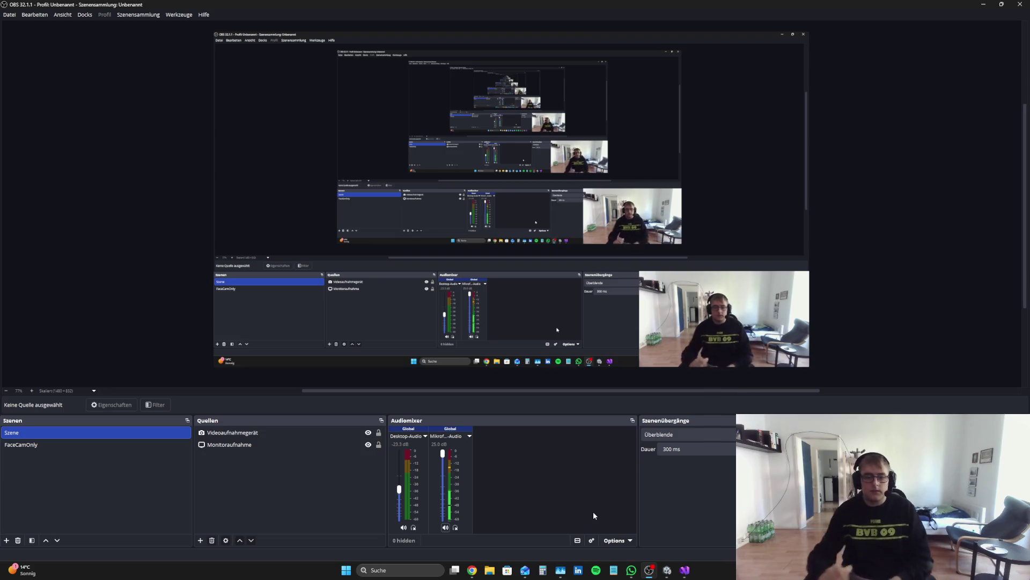
pyautogui.click(473, 570)
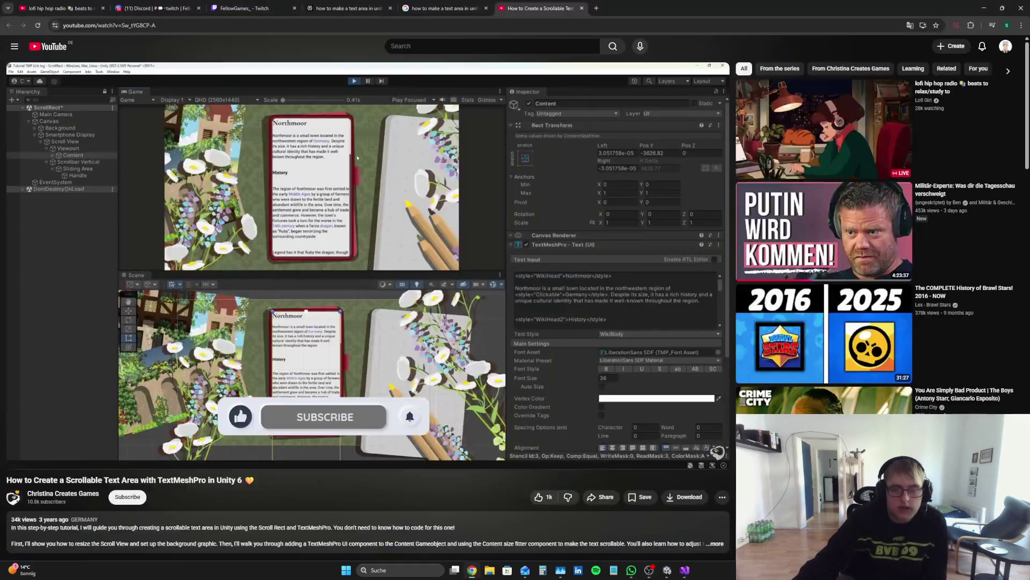
pyautogui.click(668, 574)
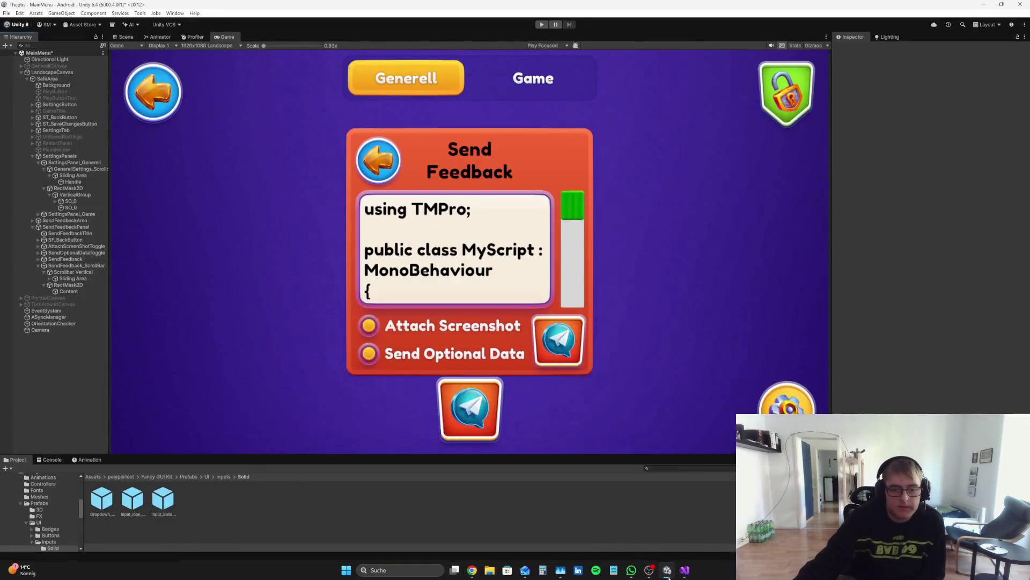
# - Play-test dragging the feedback scrollbar, then scrub the Sliding Area's Height down from 300
pyautogui.click(541, 25)
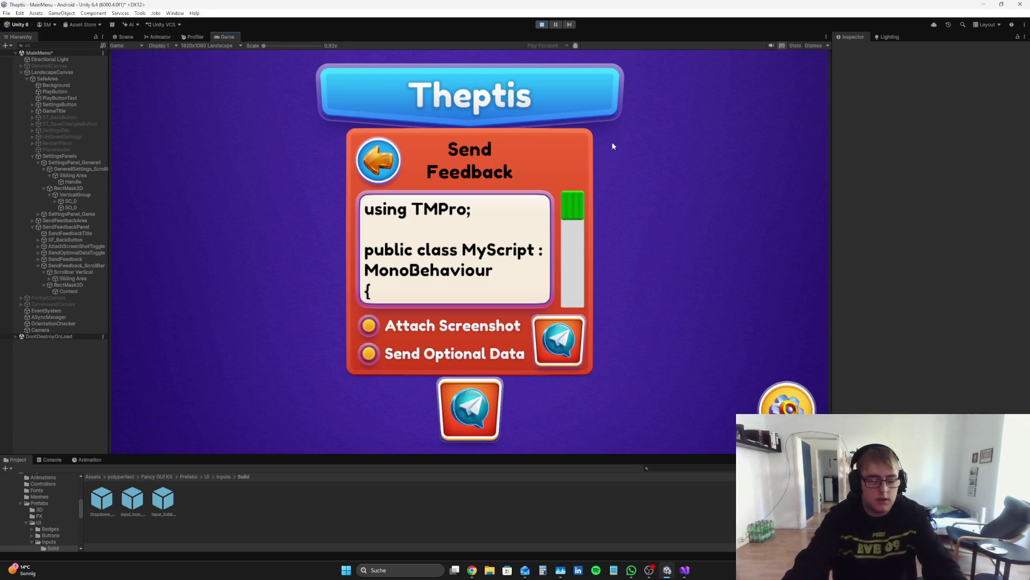
pyautogui.moveTo(581, 206); pyautogui.dragTo(598, 216)
pyautogui.click(541, 24)
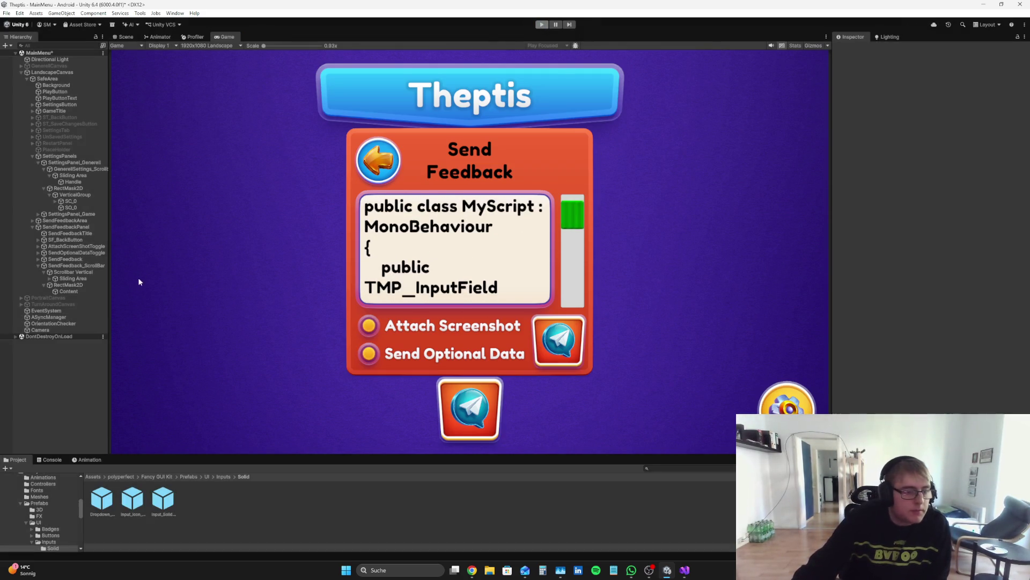
pyautogui.click(73, 277)
pyautogui.moveTo(959, 95)
pyautogui.mouseDown()
pyautogui.moveTo(616, 175)
pyautogui.moveTo(683, 160)
pyautogui.mouseUp()
# - Set the Sliding Area's Height to 280 and anchor it centre, stretched vertically
pyautogui.write('280')
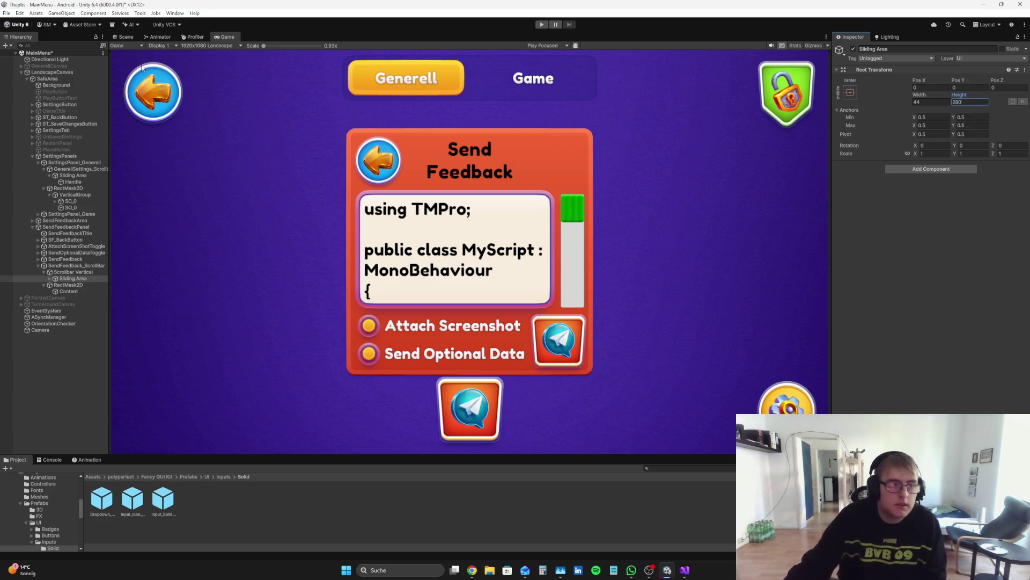
pyautogui.click(123, 36)
pyautogui.scroll(5, 436, 230)
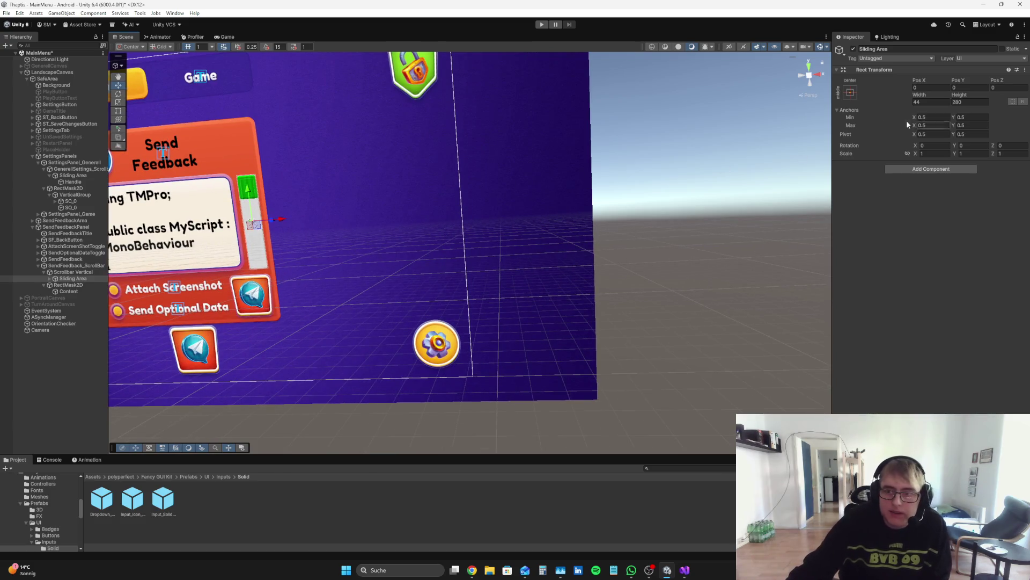
pyautogui.click(850, 92)
pyautogui.click(937, 214)
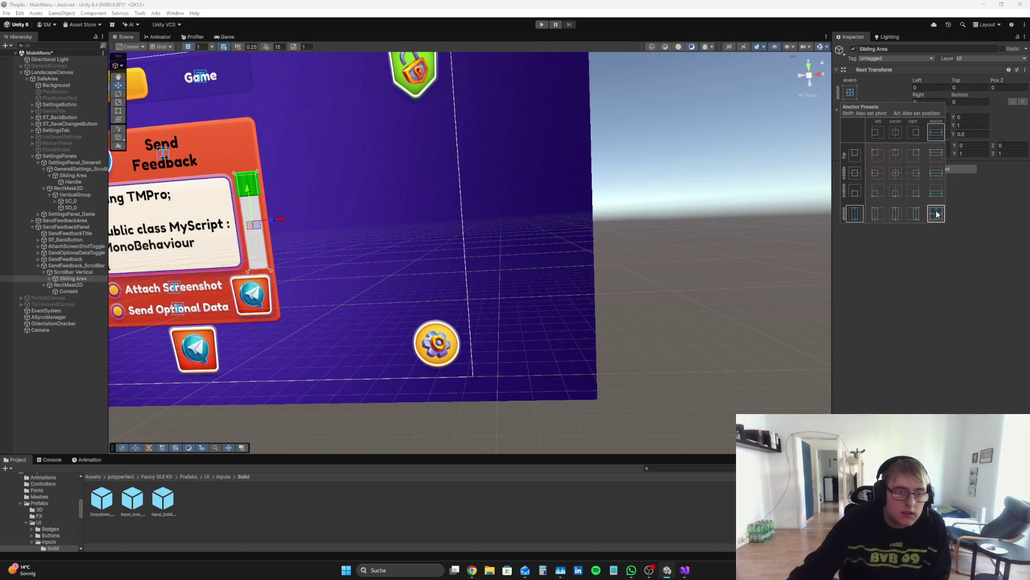
pyautogui.click(918, 213)
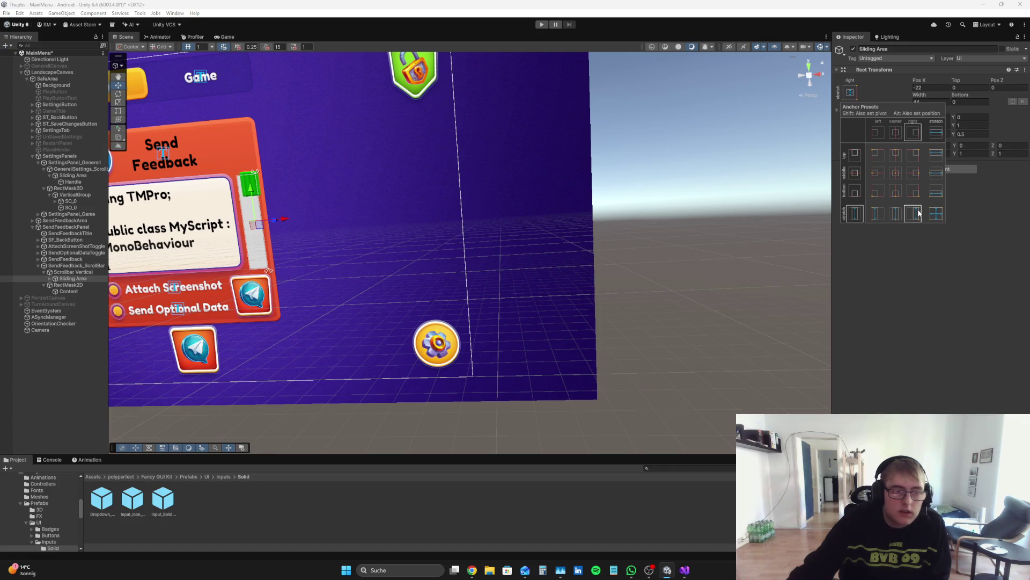
pyautogui.click(897, 214)
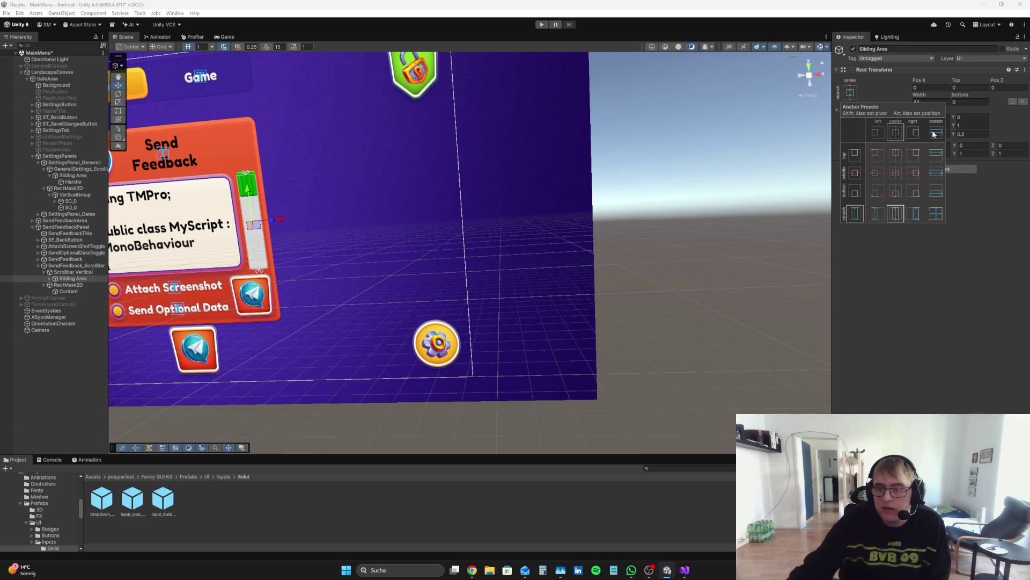
pyautogui.click(931, 306)
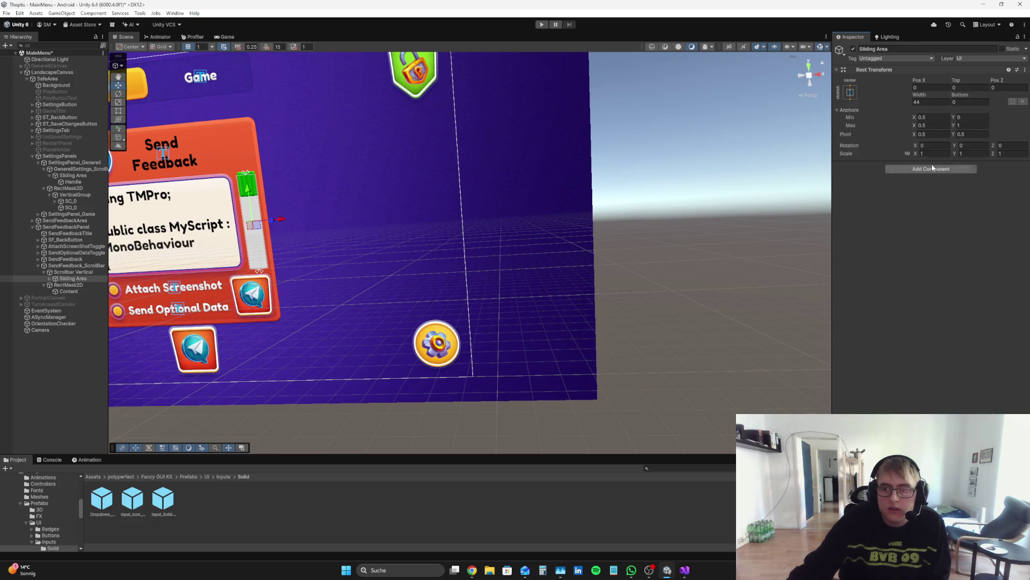
# - Inset the Sliding Area 10 from the top and check it in the Game view
pyautogui.moveTo(957, 81)
pyautogui.mouseDown()
pyautogui.moveTo(933, 94)
pyautogui.moveTo(967, 87)
pyautogui.mouseUp()
pyautogui.doubleClick(971, 87)
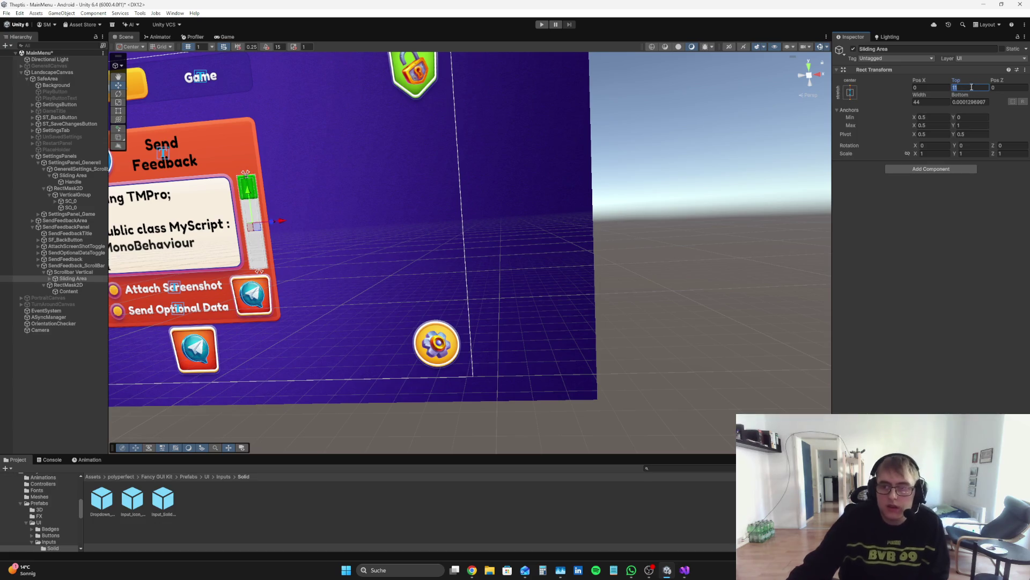
pyautogui.write('10')
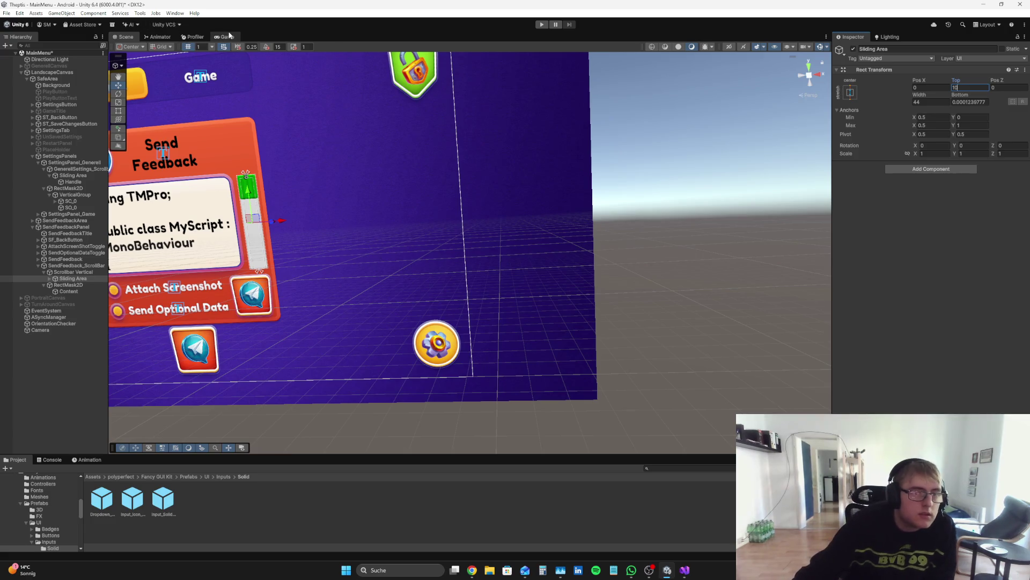
pyautogui.click(226, 36)
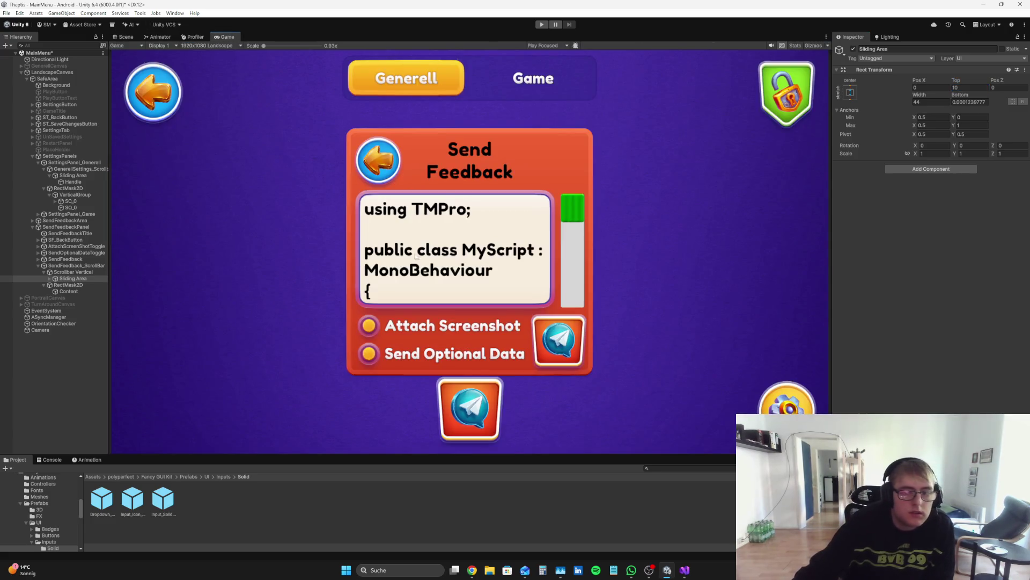
pyautogui.click(83, 272)
# - Set Scrollbar Vertical's Top offset to 45 and its Bottom offset to 42.5
pyautogui.moveTo(954, 84)
pyautogui.mouseDown()
pyautogui.moveTo(974, 66)
pyautogui.moveTo(835, 77)
pyautogui.mouseUp()
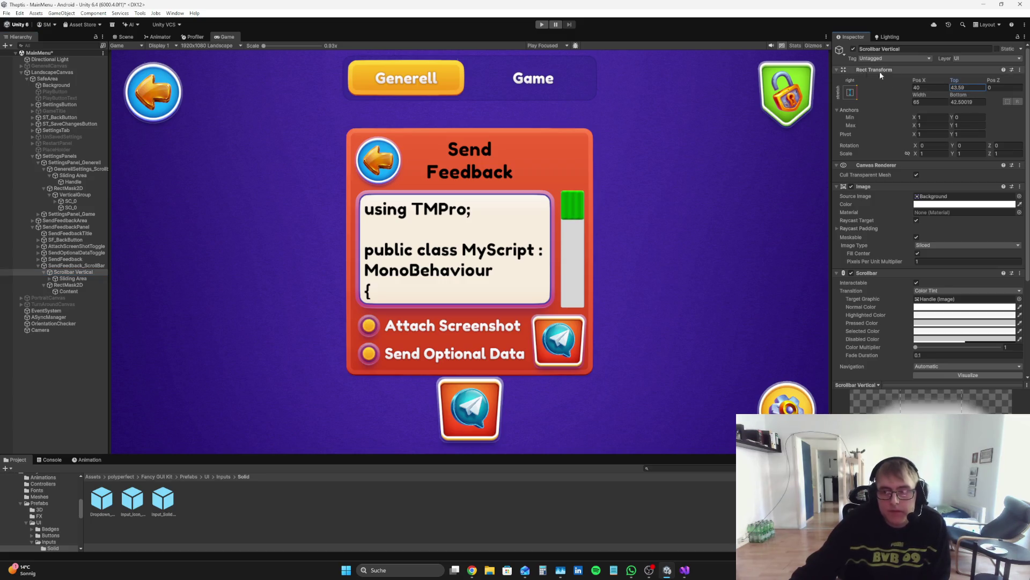
pyautogui.write('45')
pyautogui.click(974, 101)
pyautogui.write('45')
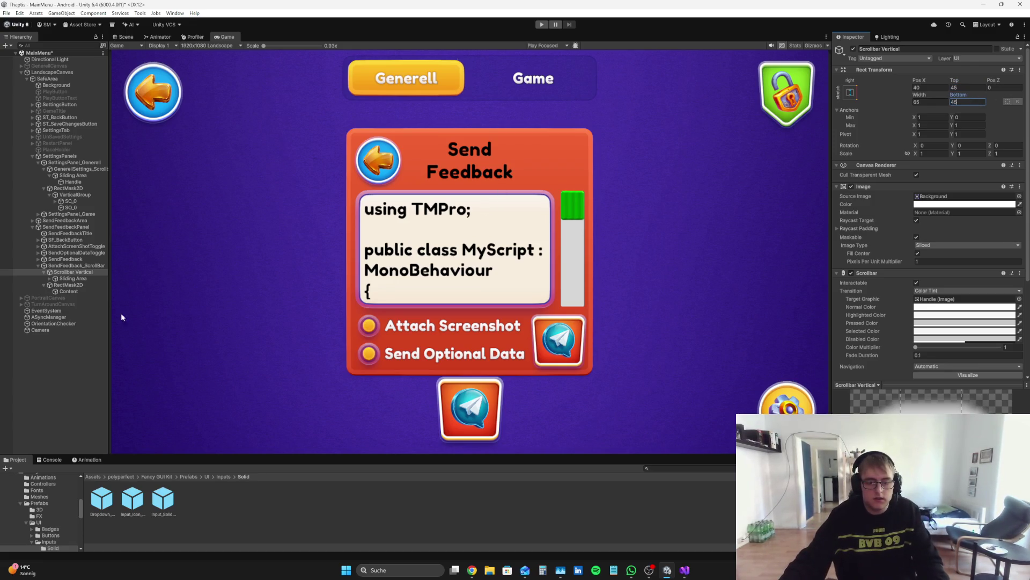
pyautogui.press('BackSpace')
pyautogui.press('BackSpace')
pyautogui.write('50')
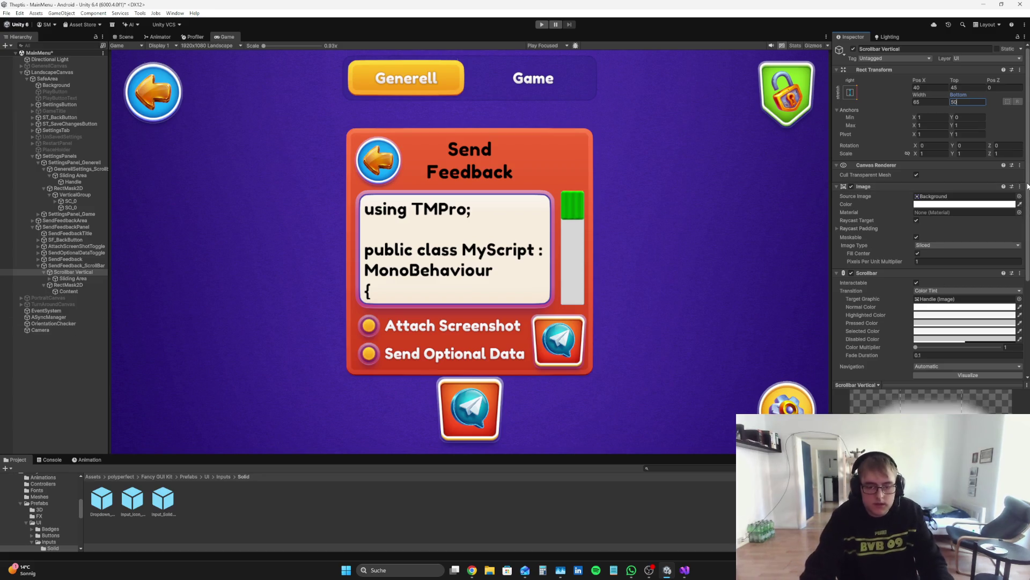
pyautogui.press('BackSpace')
pyautogui.press('BackSpace')
pyautogui.write('40')
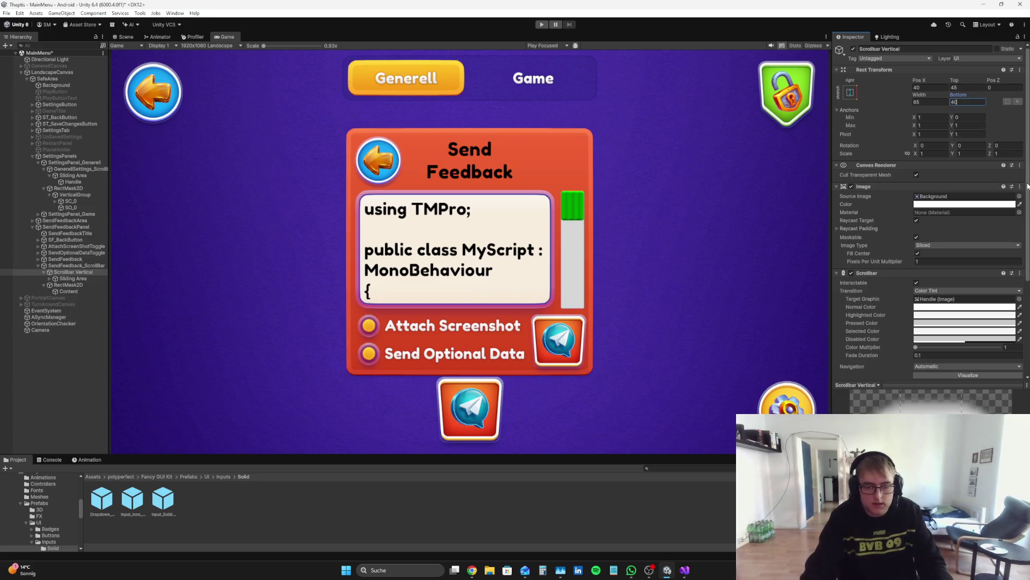
pyautogui.press('BackSpace')
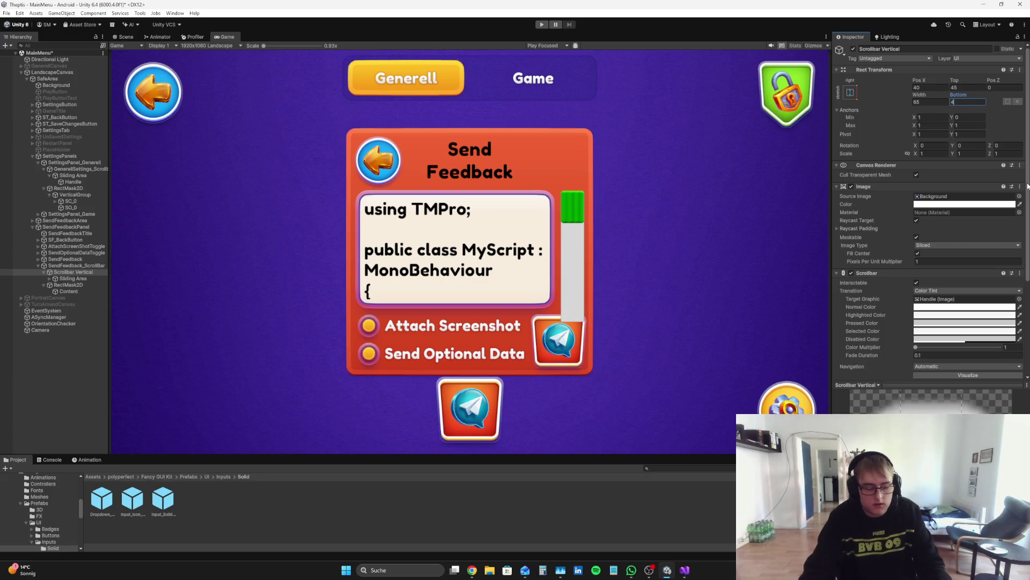
pyautogui.write('2.5')
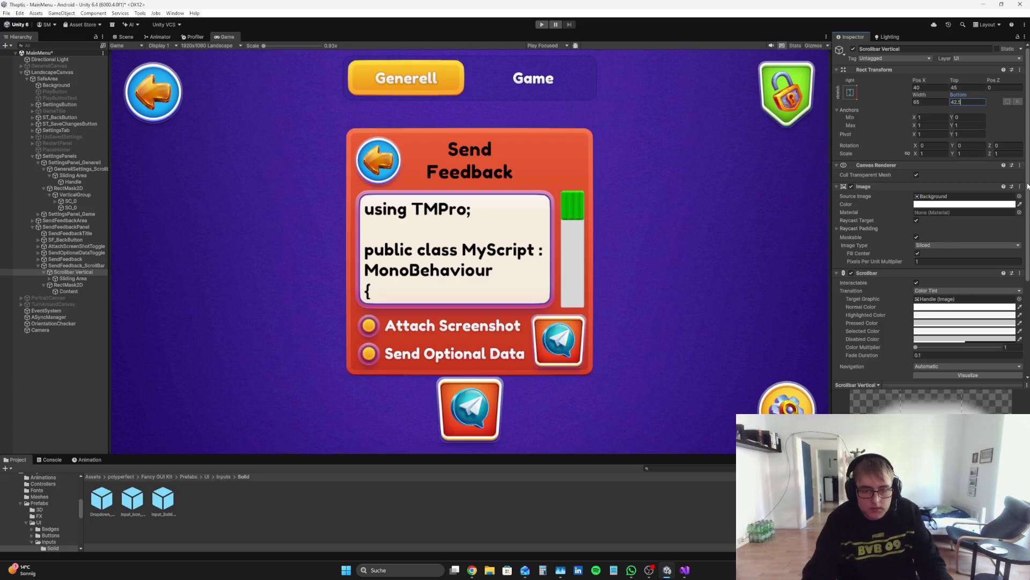
# - Play-test dragging and scrolling the feedback text, then return to the Scene view with Sliding Area selected
pyautogui.click(542, 24)
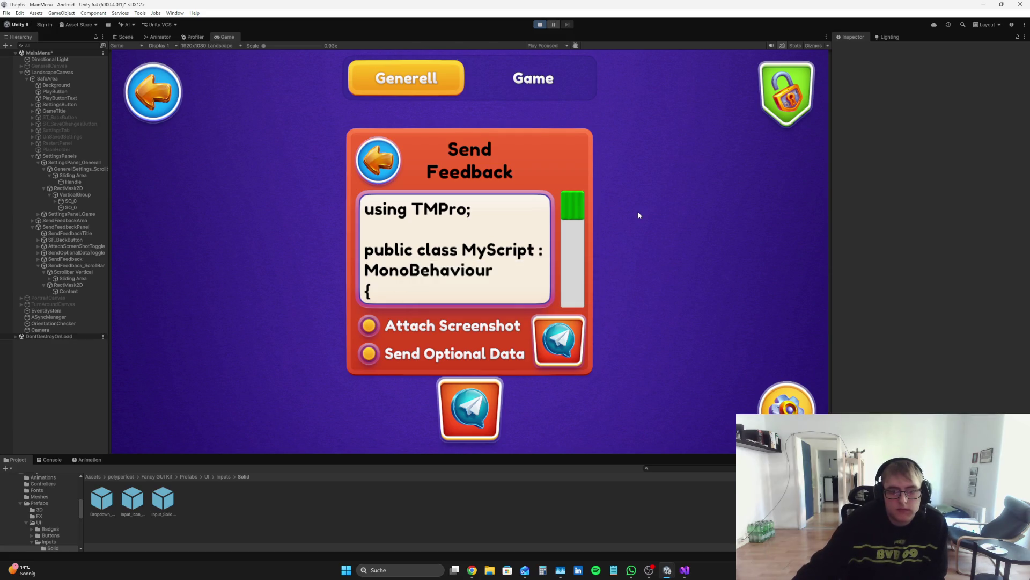
pyautogui.moveTo(580, 209); pyautogui.dragTo(581, 307)
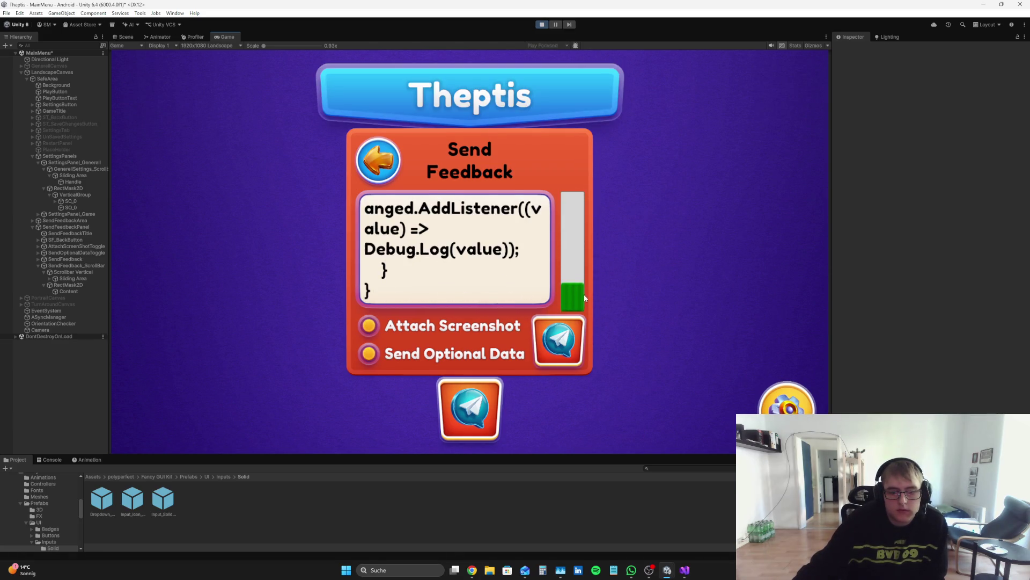
pyautogui.scroll(3, 584, 294)
pyautogui.click(542, 24)
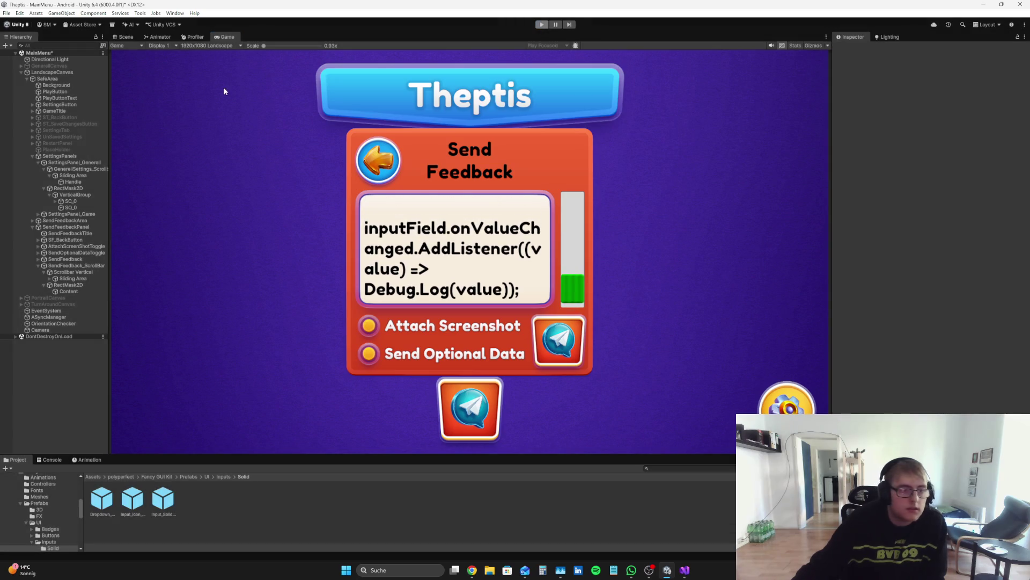
pyautogui.click(93, 279)
pyautogui.click(125, 37)
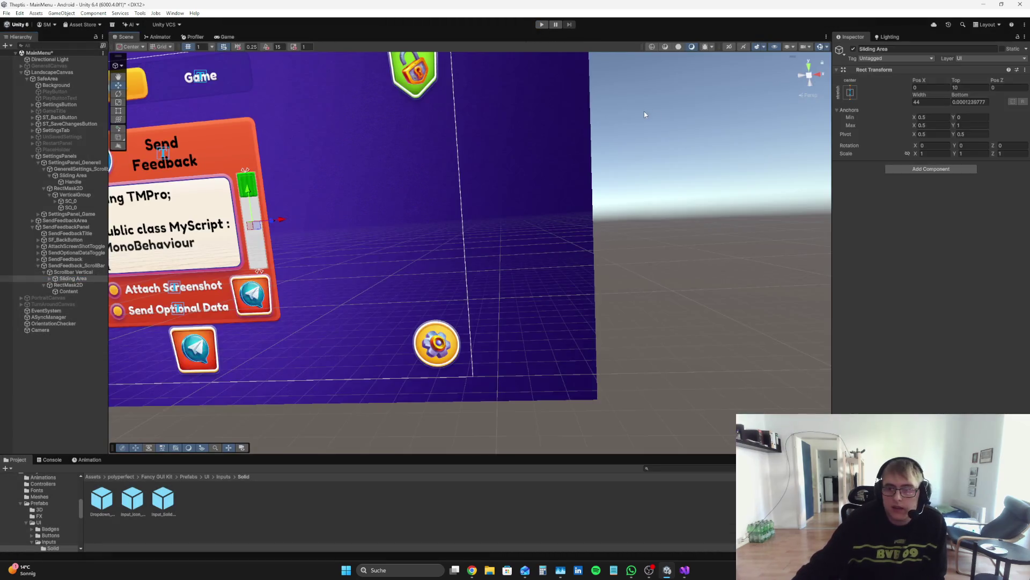
# - Zero the Sliding Area's Bottom and Top insets, confirm its anchor preset, and view the Game tab
pyautogui.moveTo(960, 95)
pyautogui.mouseDown()
pyautogui.moveTo(1027, 95)
pyautogui.moveTo(135, 86)
pyautogui.moveTo(328, 83)
pyautogui.moveTo(8, 192)
pyautogui.mouseUp()
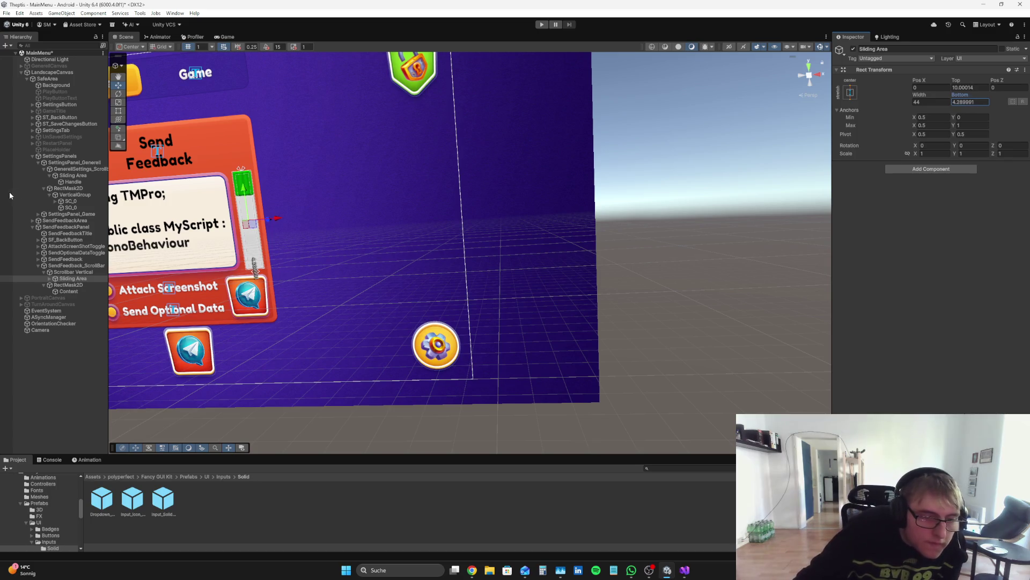
pyautogui.click(981, 102)
pyautogui.press('BackSpace')
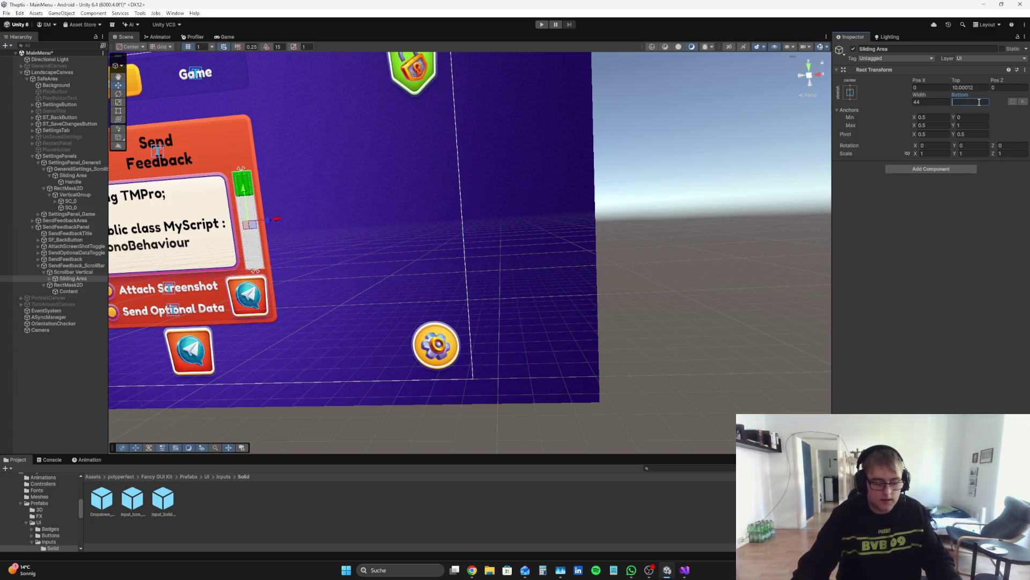
pyautogui.write('2.54')
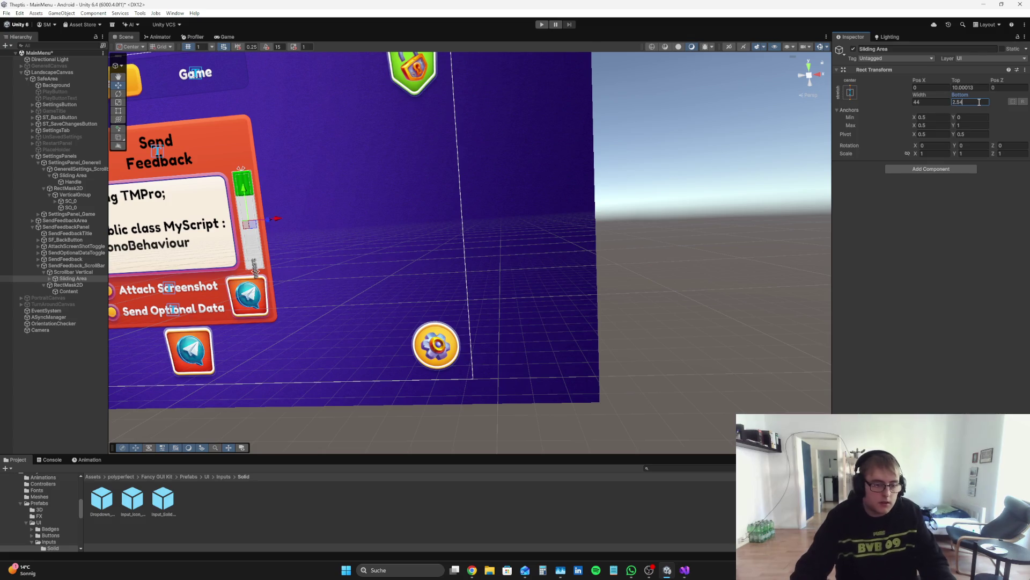
pyautogui.press('BackSpace')
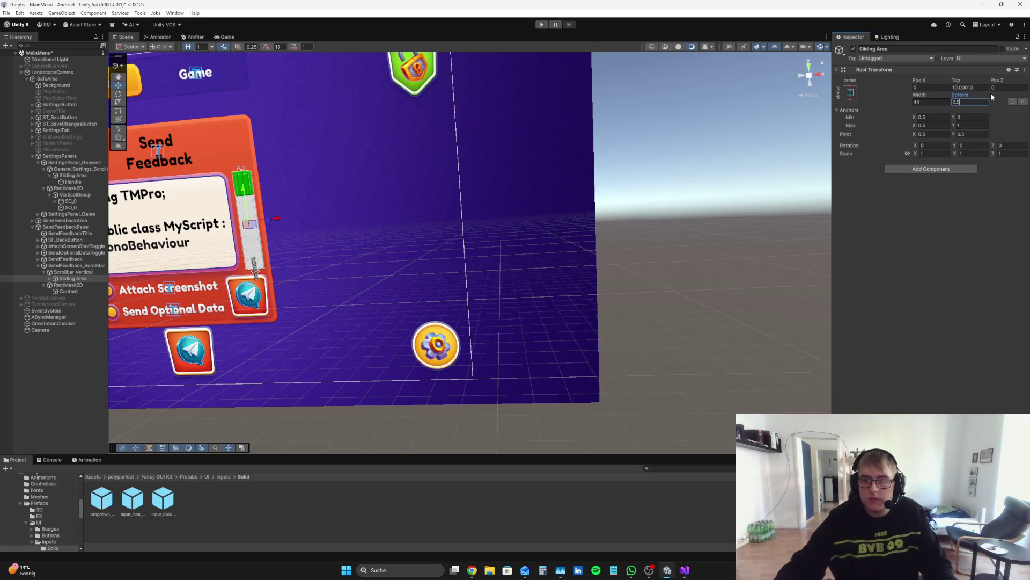
pyautogui.click(985, 87)
pyautogui.write('5')
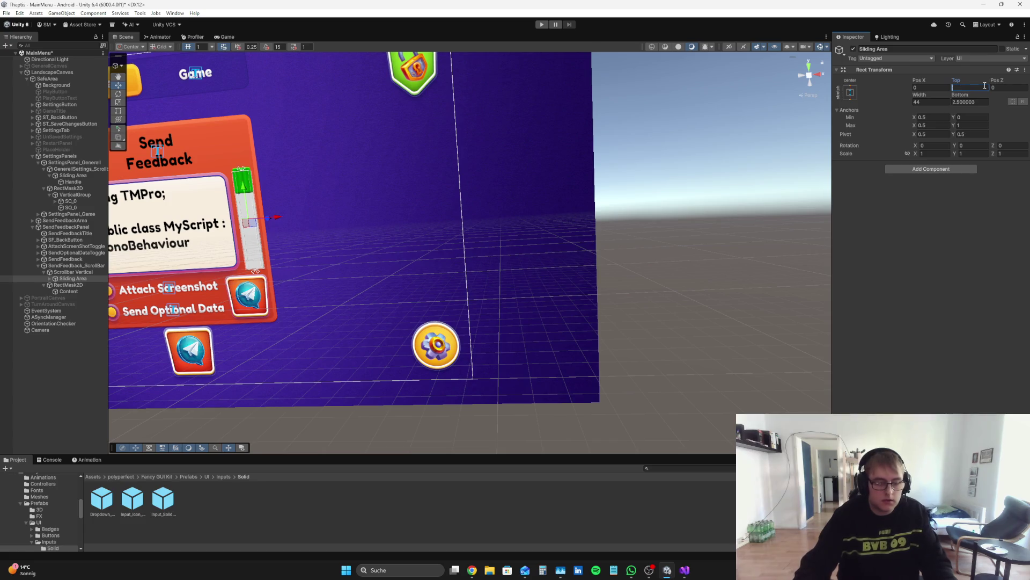
pyautogui.press('BackSpace')
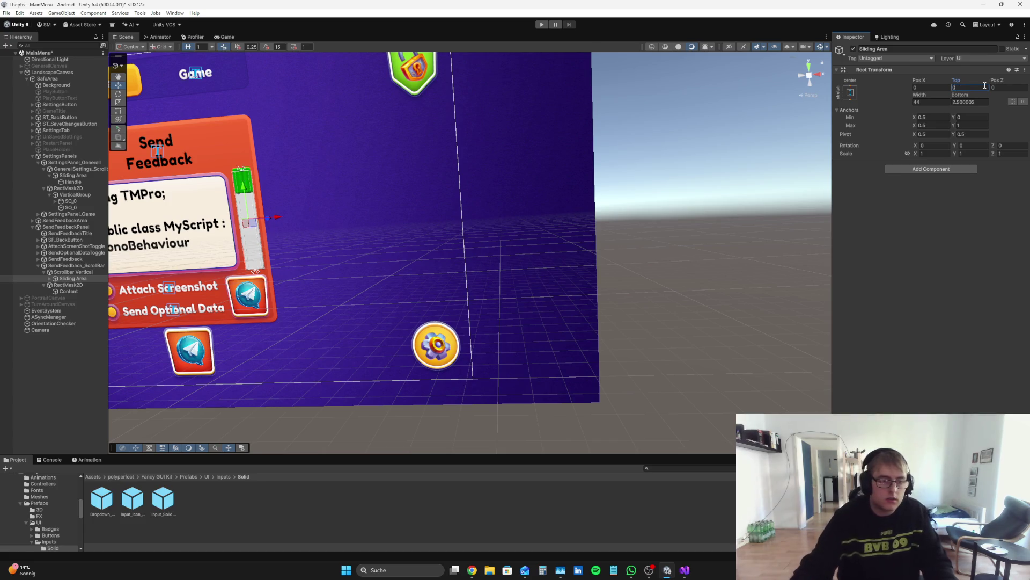
pyautogui.click(850, 92)
pyautogui.keyDown('alt'); pyautogui.click(896, 218); pyautogui.keyUp('alt')
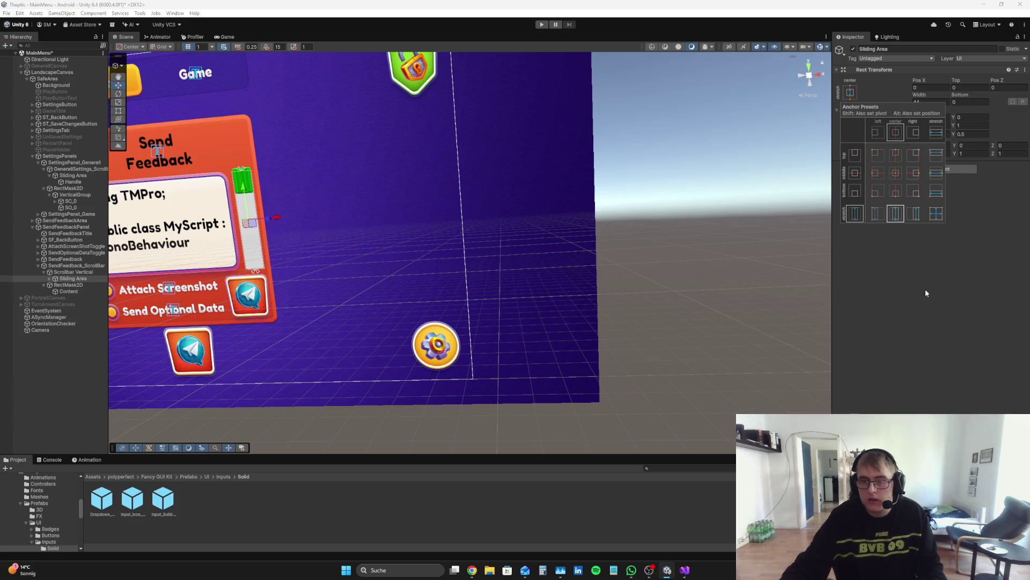
pyautogui.click(925, 288)
pyautogui.click(230, 37)
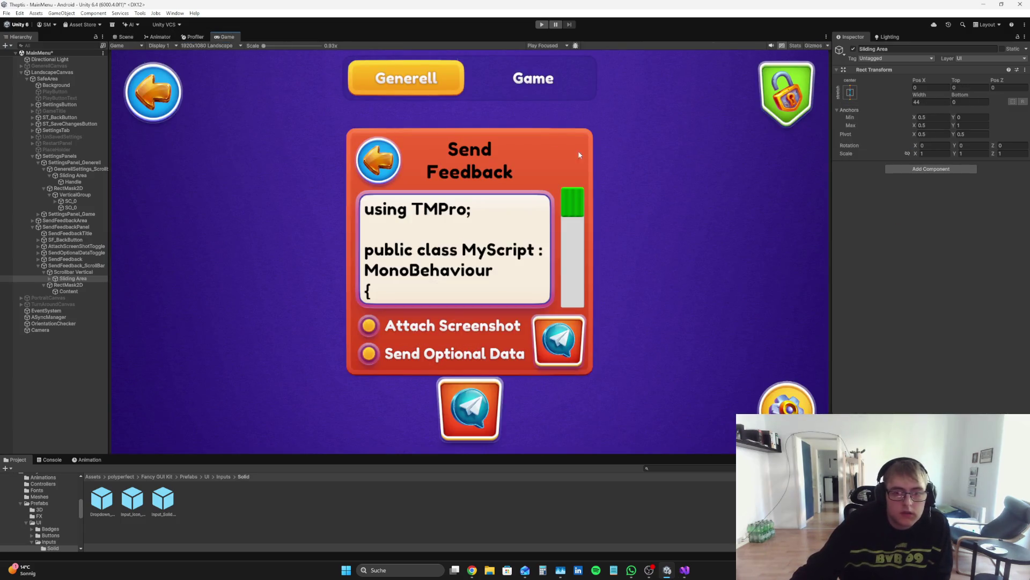
# - Set the Sliding Area's Top inset to 12.5 and Bottom to 0
pyautogui.moveTo(964, 82); pyautogui.dragTo(108, 50)
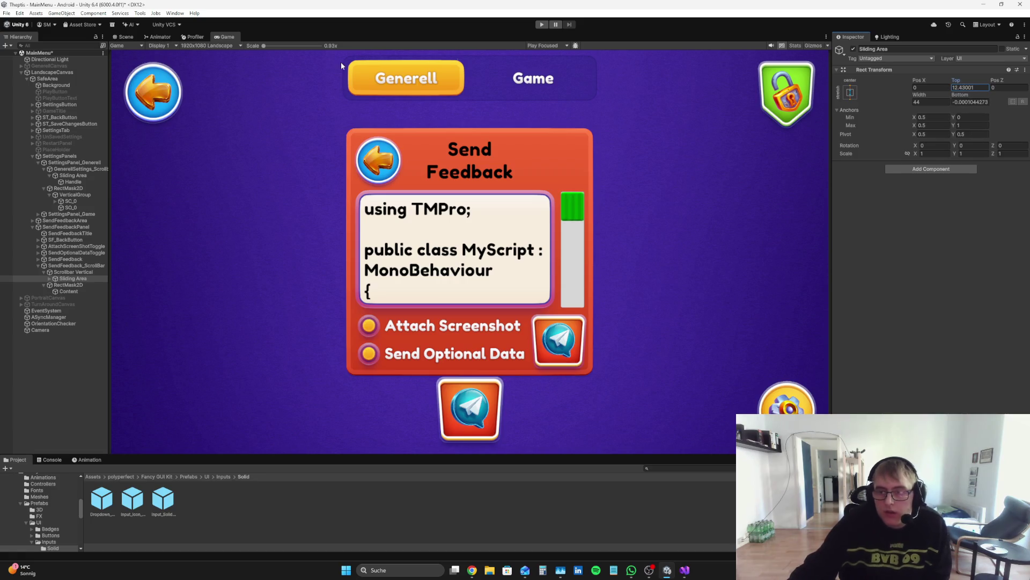
pyautogui.click(986, 88)
pyautogui.write('12')
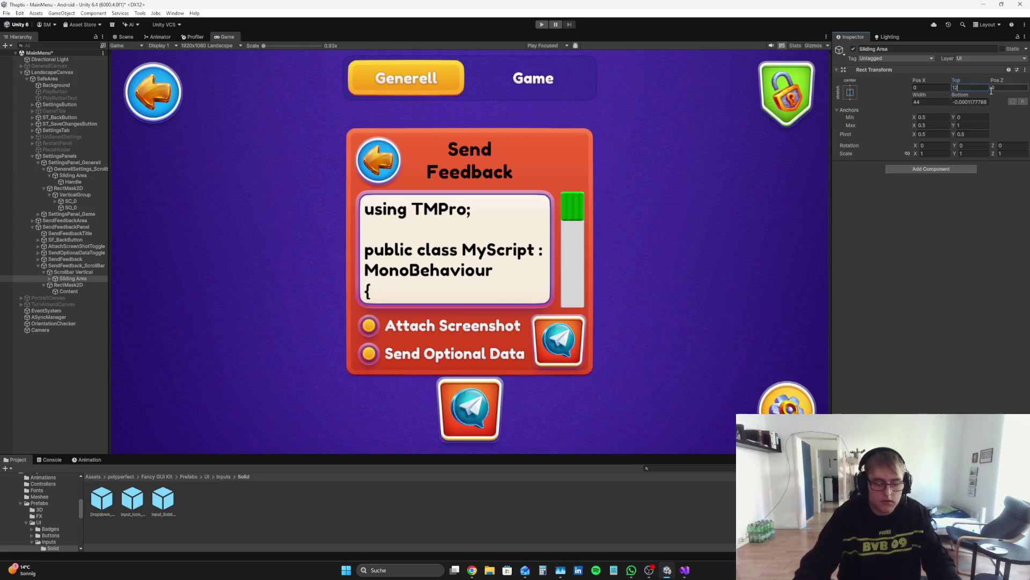
pyautogui.write('.5')
pyautogui.click(969, 102)
pyautogui.write('0')
# - Play-test the scrollbar drag, then reselect the Sliding Area to edit its Bottom inset
pyautogui.click(541, 24)
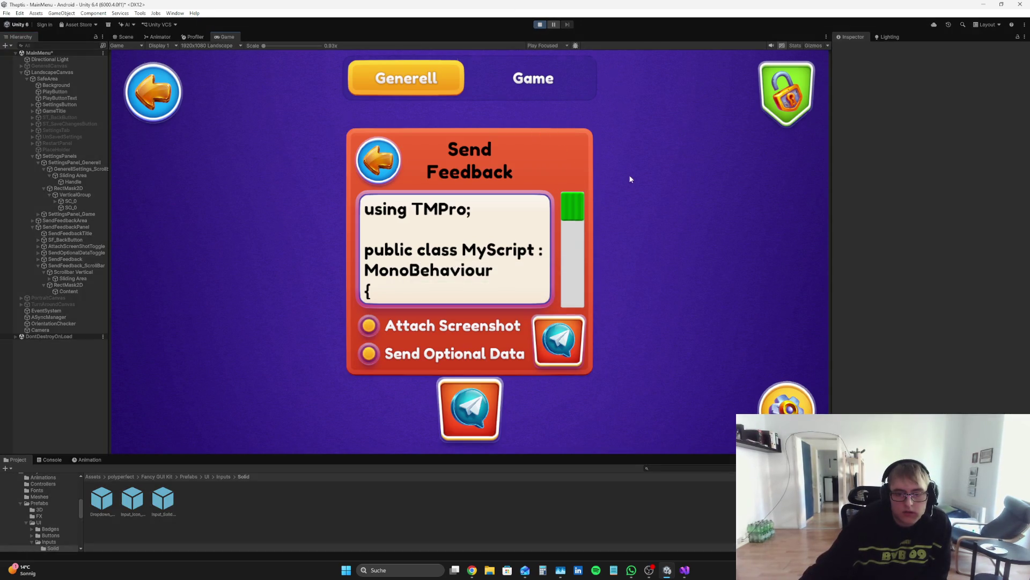
pyautogui.moveTo(582, 273); pyautogui.dragTo(591, 295)
pyautogui.click(541, 24)
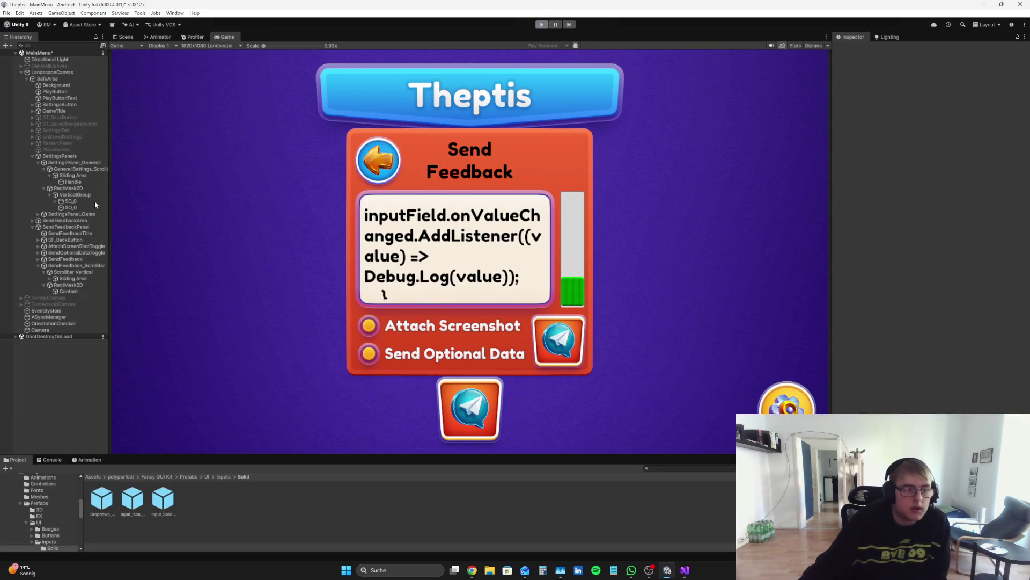
pyautogui.click(73, 278)
pyautogui.click(961, 102)
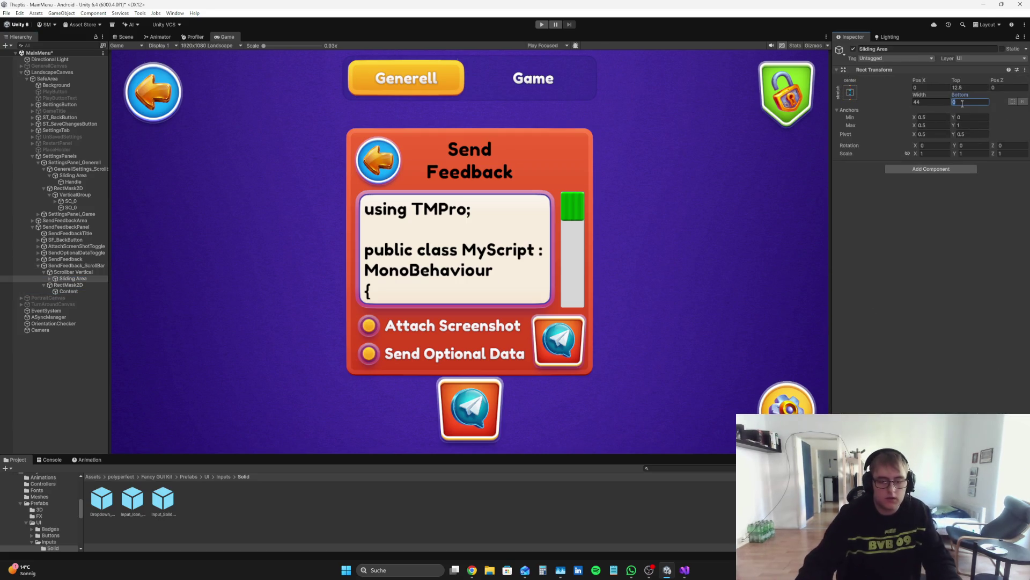
pyautogui.click(538, 22)
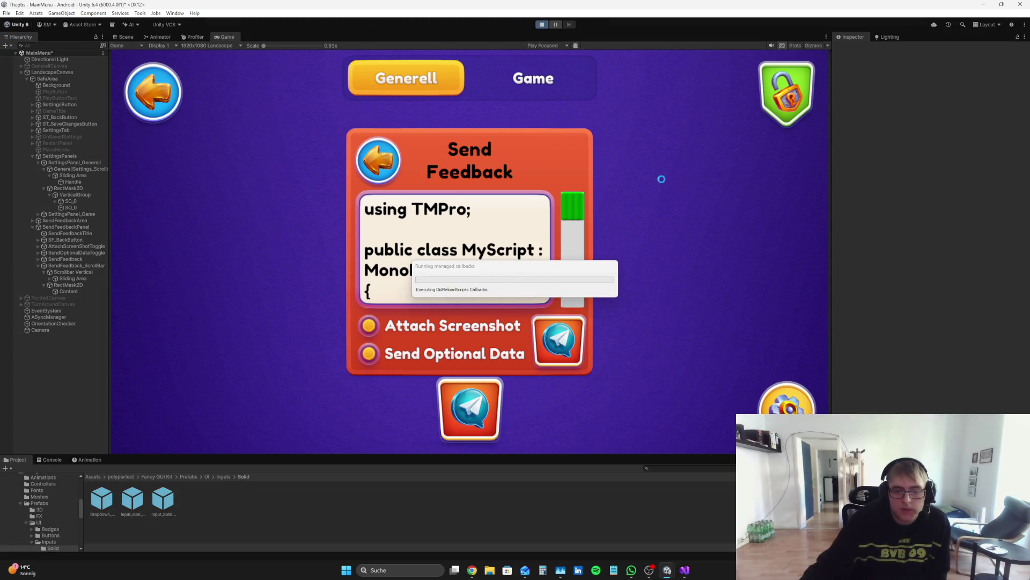
pyautogui.moveTo(594, 213); pyautogui.dragTo(581, 295)
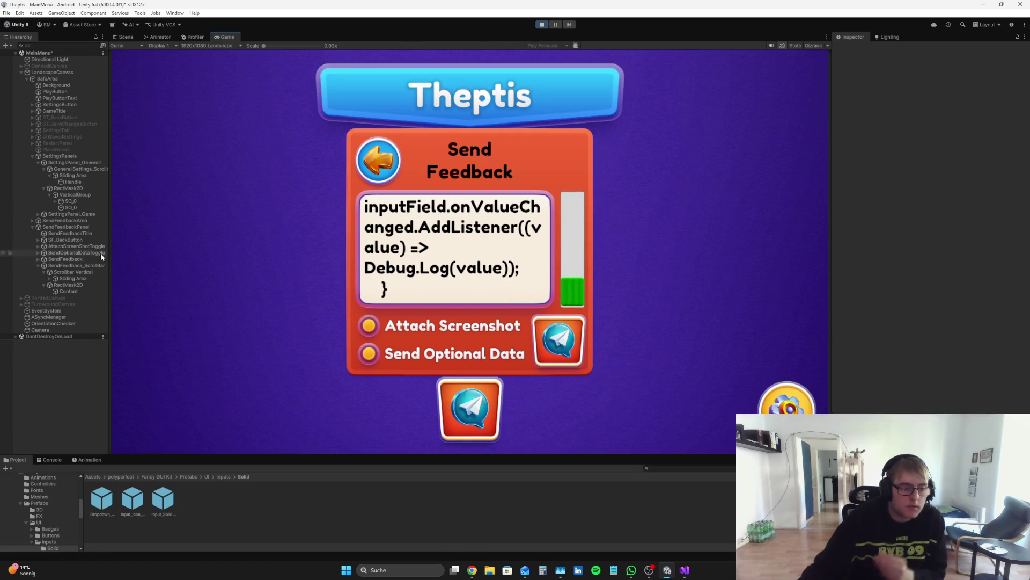
pyautogui.click(86, 278)
pyautogui.click(974, 101)
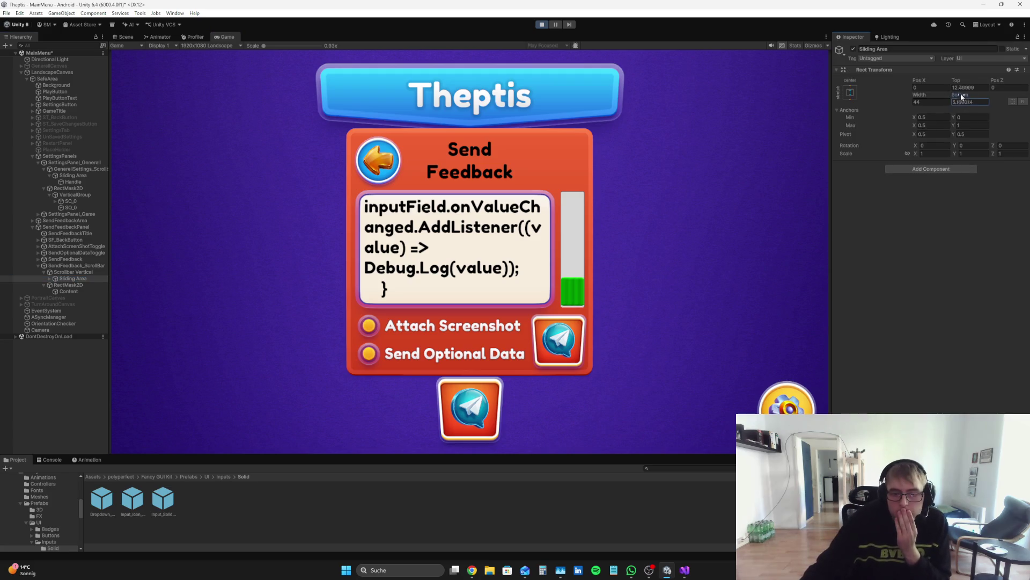
pyautogui.moveTo(572, 301); pyautogui.dragTo(582, 312)
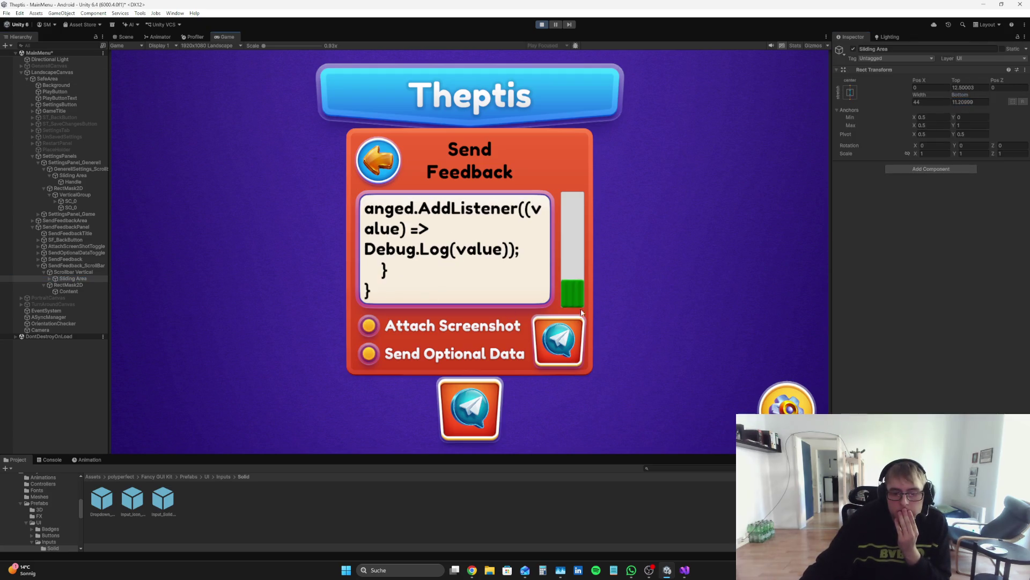
pyautogui.moveTo(965, 95); pyautogui.dragTo(975, 97)
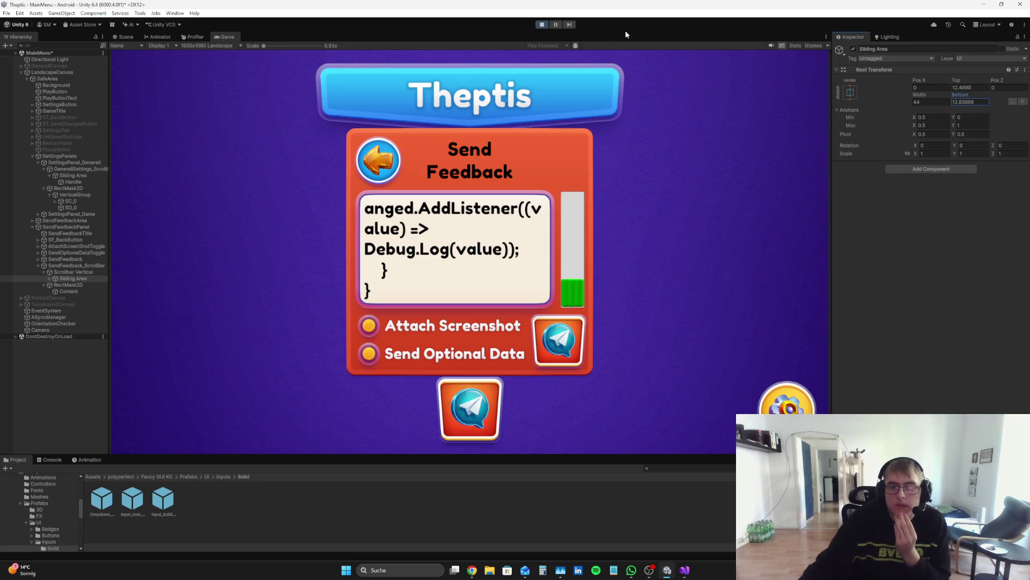
pyautogui.click(541, 28)
pyautogui.click(987, 102)
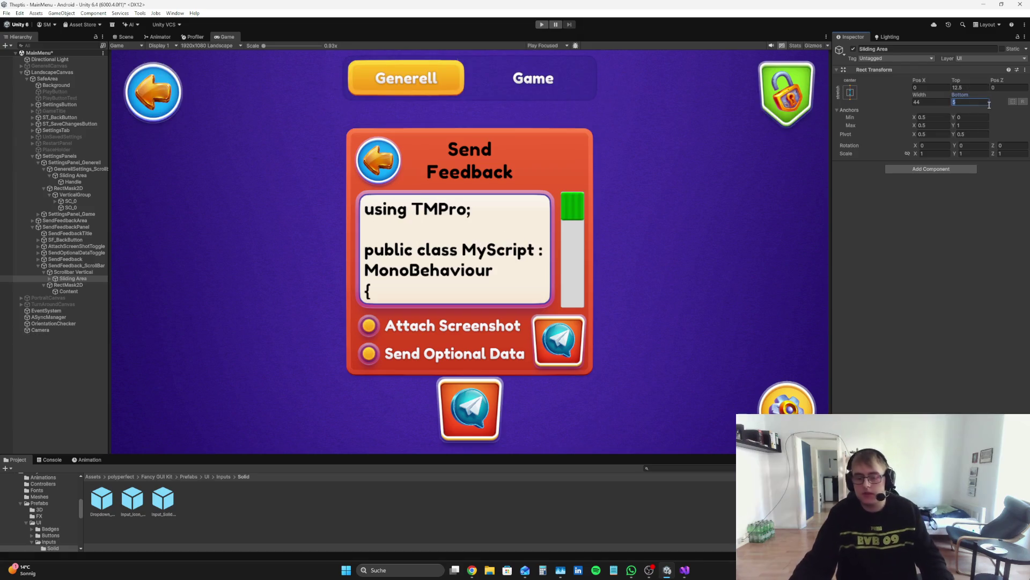
pyautogui.click(69, 385)
pyautogui.click(542, 24)
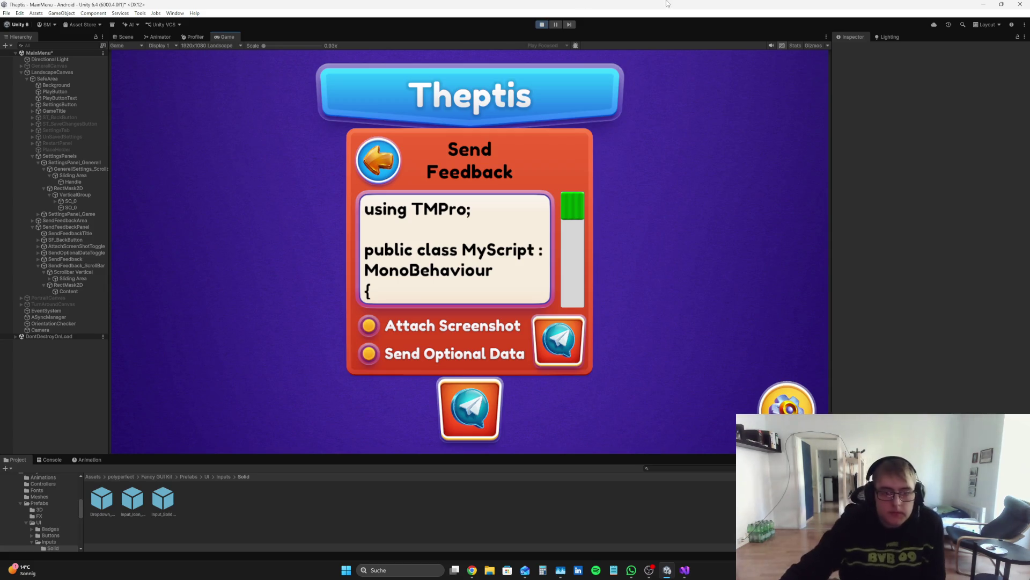
pyautogui.moveTo(584, 194)
pyautogui.mouseDown()
pyautogui.moveTo(585, 298)
pyautogui.moveTo(599, 163)
pyautogui.moveTo(625, 302)
pyautogui.moveTo(641, 196)
pyautogui.moveTo(640, 92)
pyautogui.moveTo(620, 262)
pyautogui.moveTo(526, 278)
pyautogui.mouseUp()
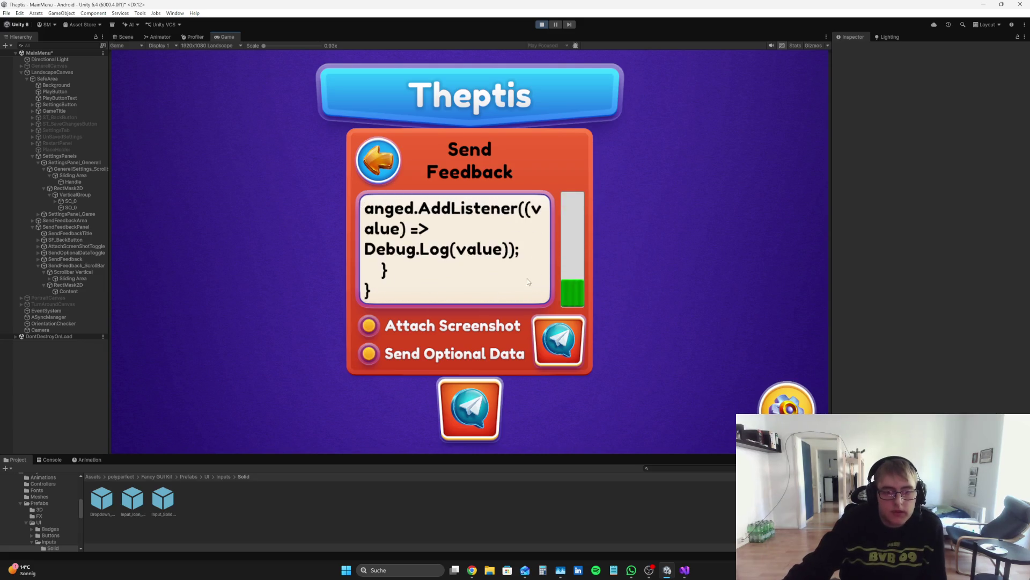
pyautogui.click(542, 24)
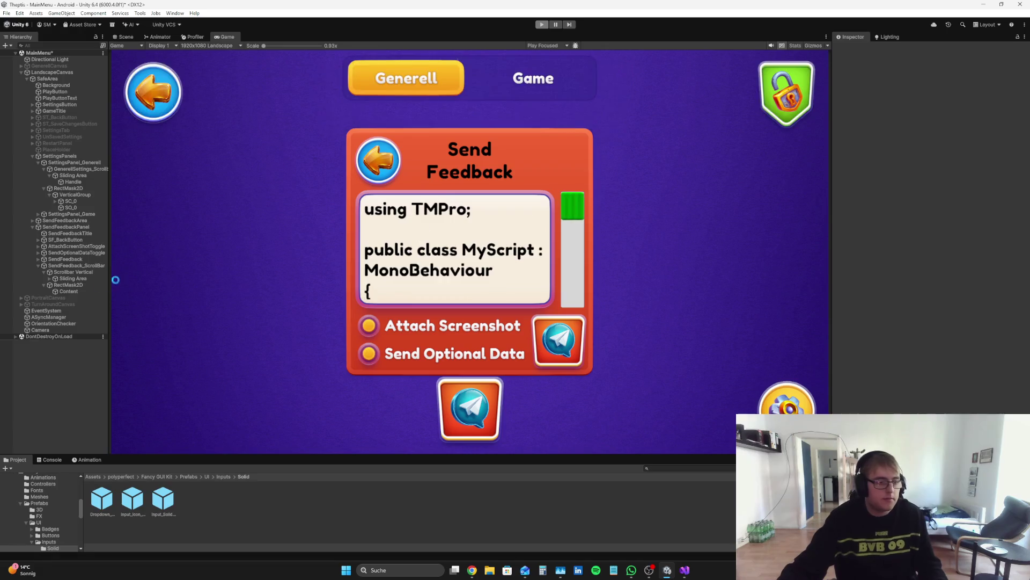
pyautogui.click(88, 290)
# - Delete the sample code from the Content text input so the feedback box is empty
pyautogui.click(969, 243)
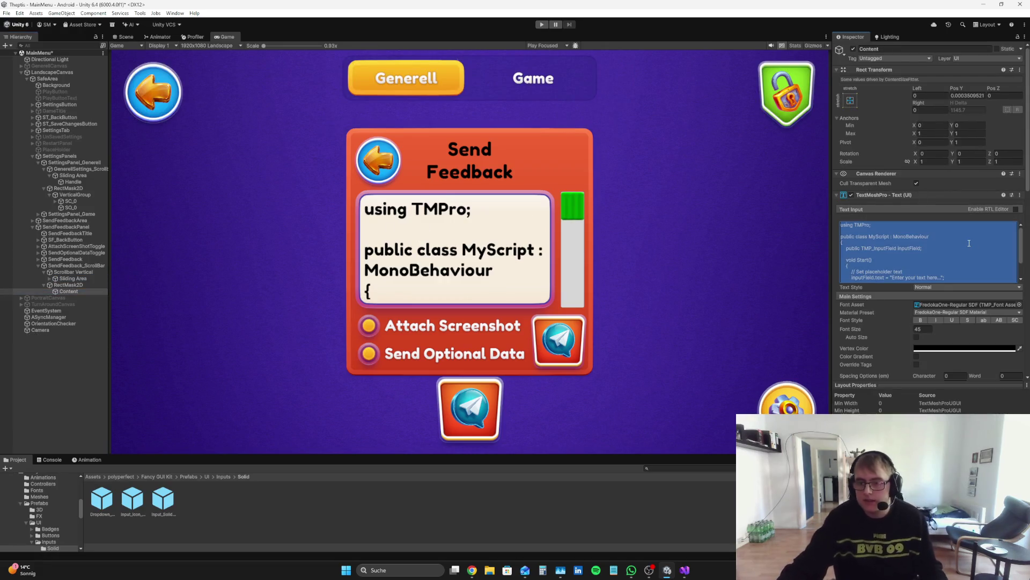
pyautogui.press('Delete')
pyautogui.click(10, 352)
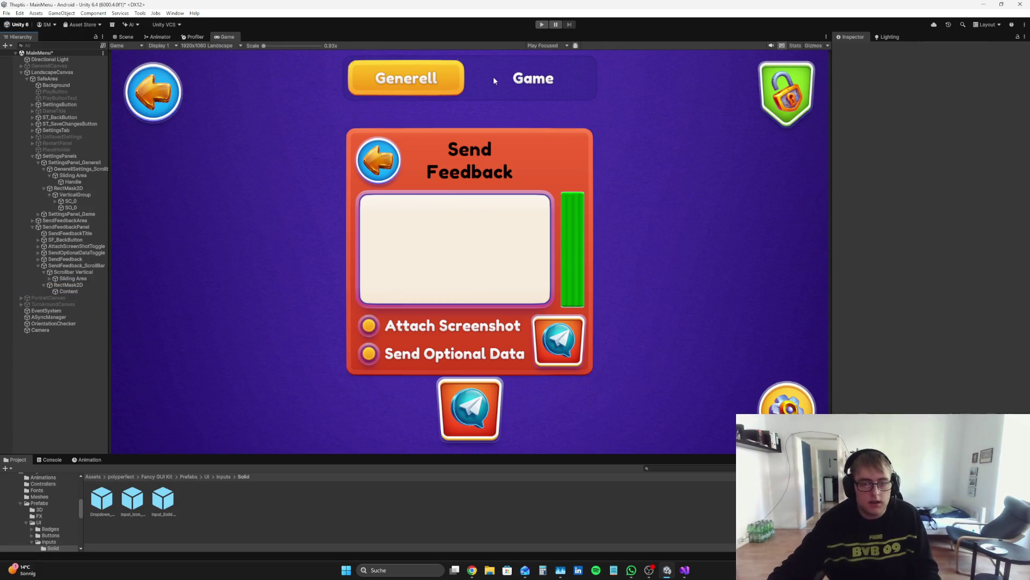
# - Run the game, test typing 'fdfrdfd' into the feedback box, erase it, and view the Game display
pyautogui.click(542, 25)
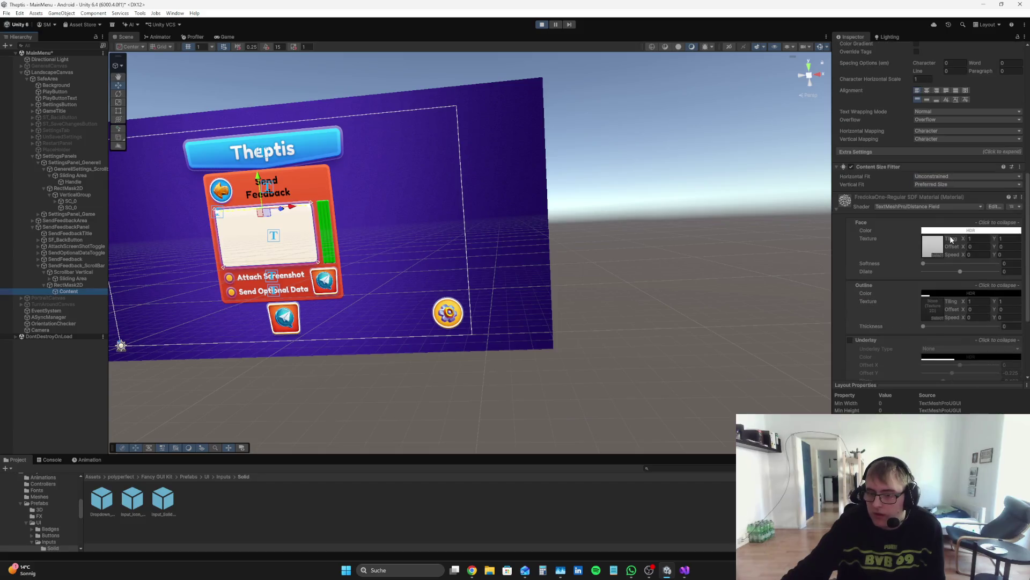
pyautogui.scroll(5, 951, 240)
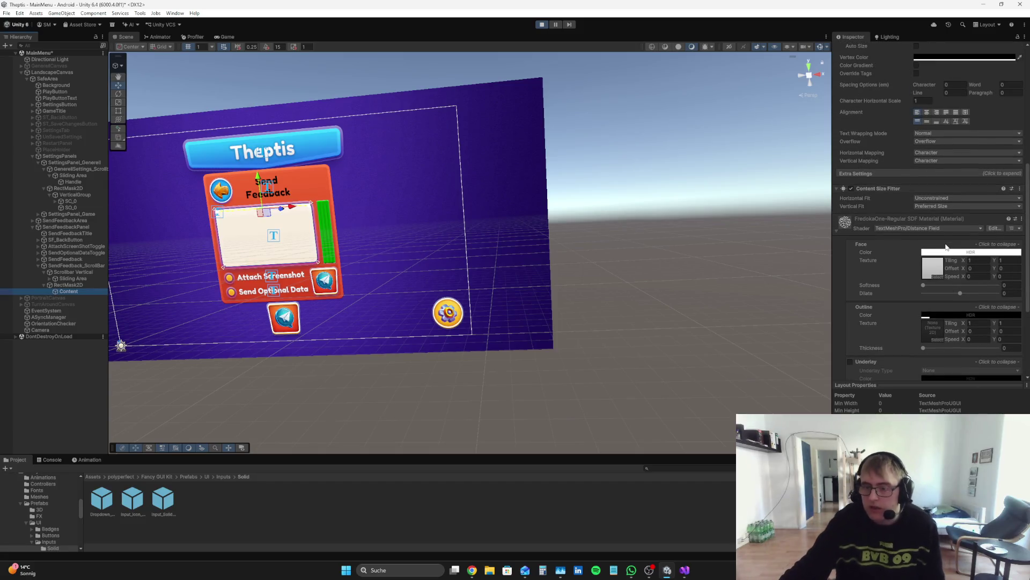
pyautogui.scroll(2, 889, 216)
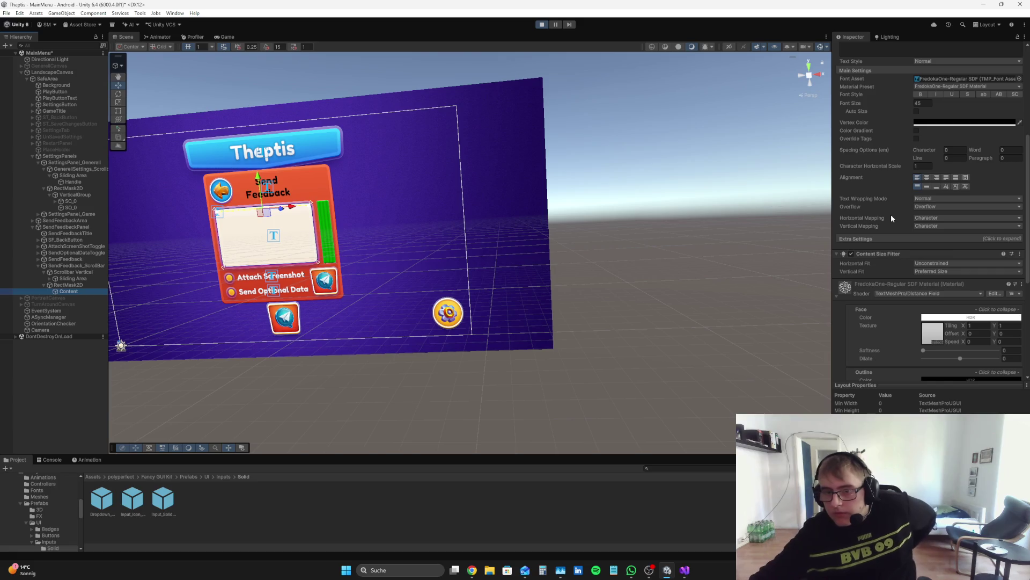
pyautogui.scroll(3, 892, 241)
pyautogui.click(877, 140)
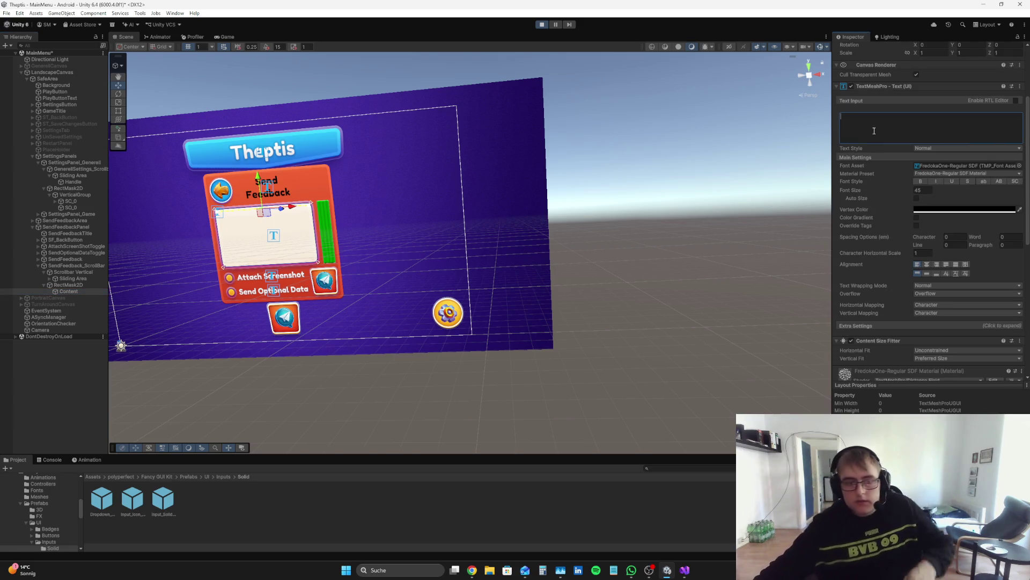
pyautogui.write('fdfrdfd')
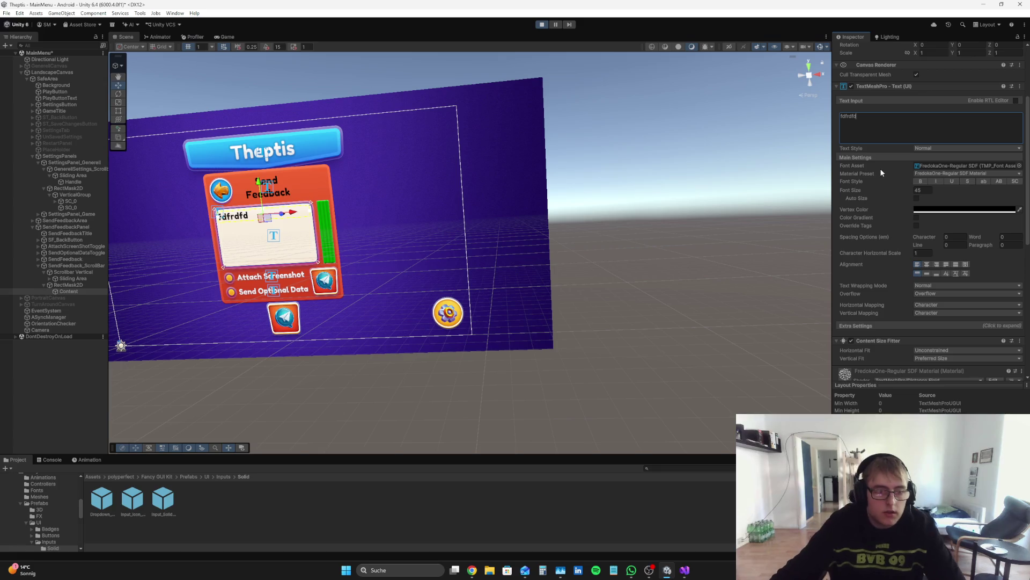
pyautogui.press('BackSpace')
pyautogui.press('BackSpace')
pyautogui.press('BackSpace')
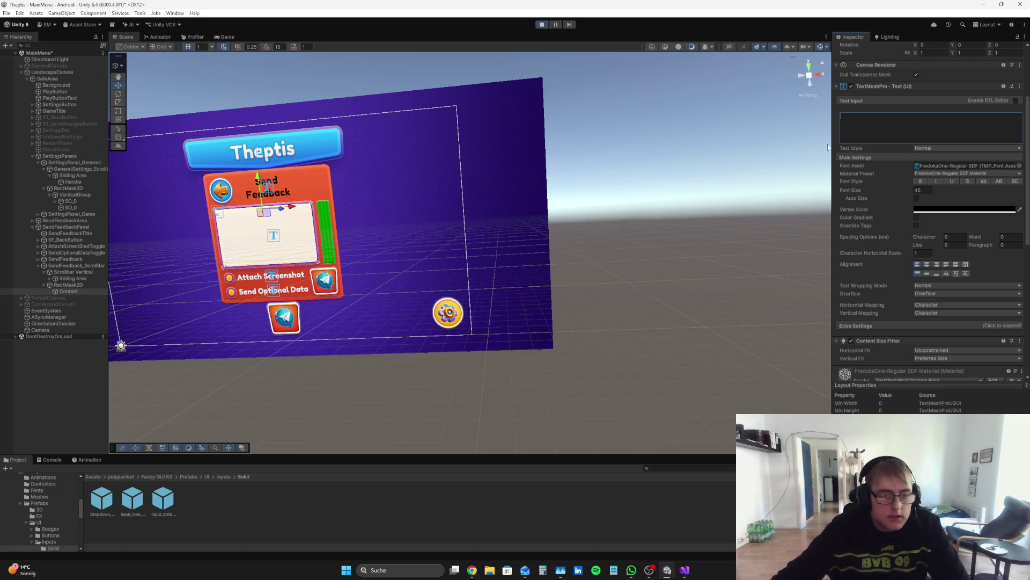
pyautogui.scroll(3, 953, 164)
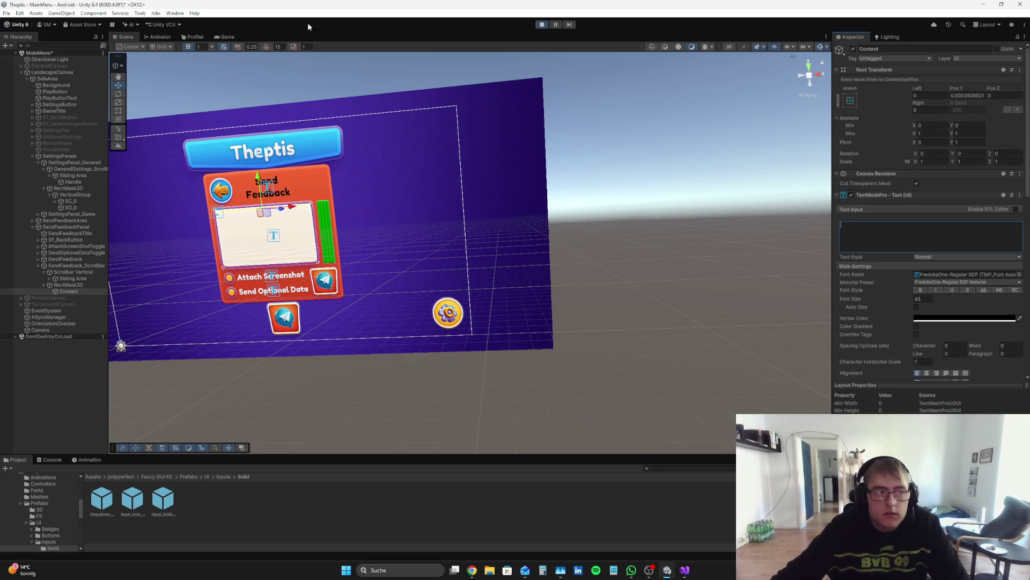
pyautogui.click(225, 37)
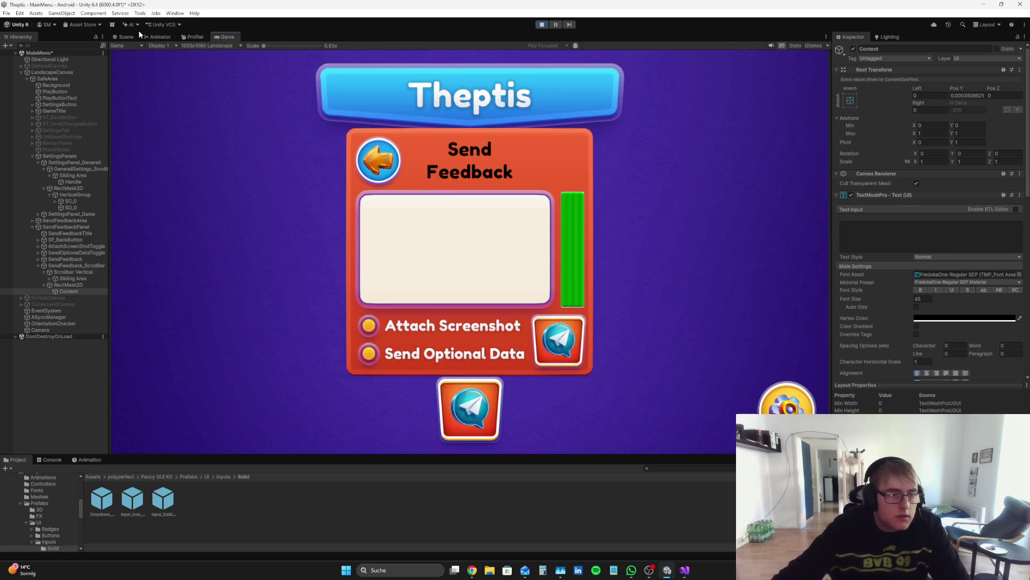
# - Stop the scroll view background on SendFeedback_ScrollBar from catching clicks and test it in Play mode
pyautogui.click(129, 37)
pyautogui.click(542, 24)
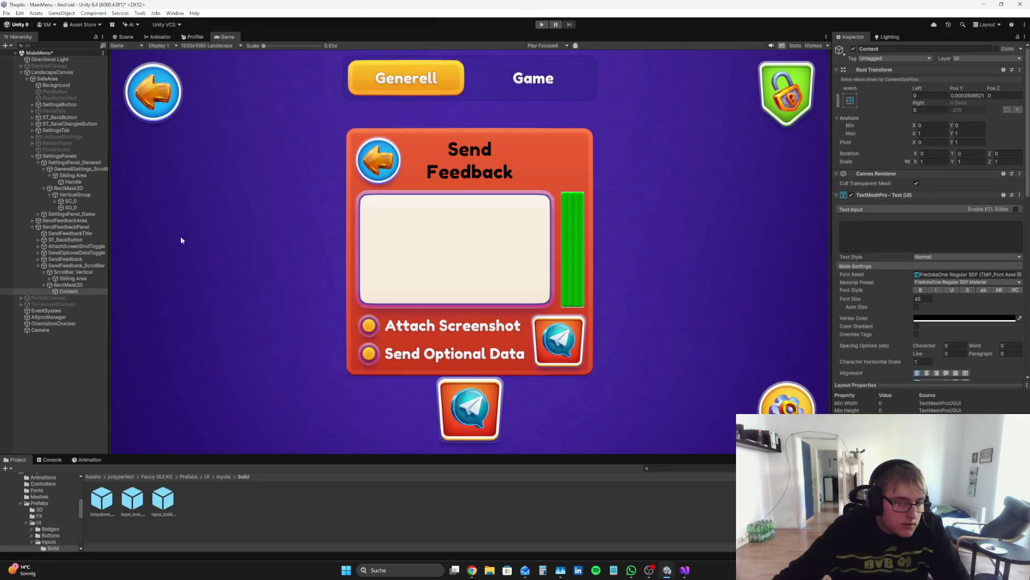
pyautogui.click(77, 265)
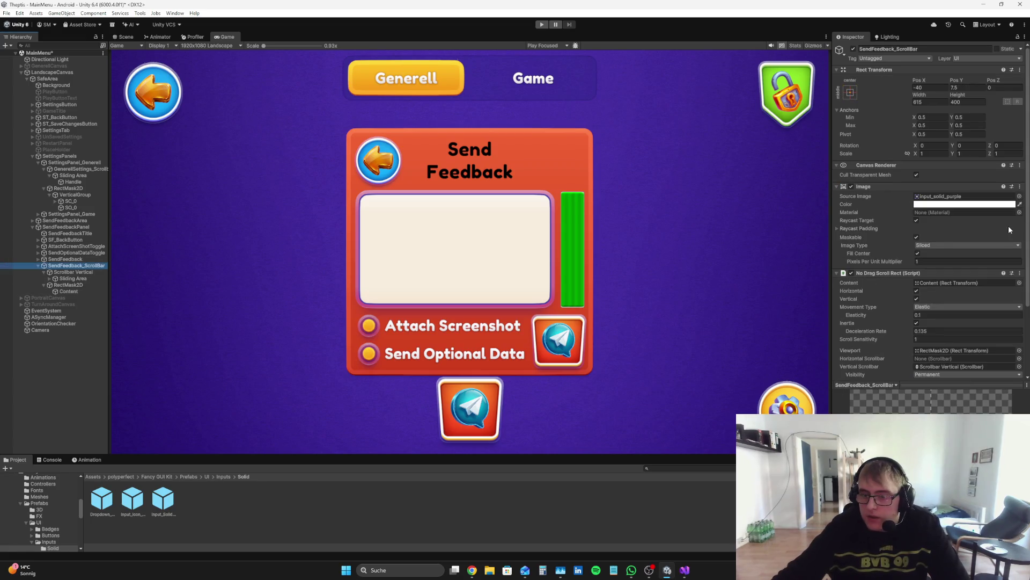
pyautogui.click(917, 220)
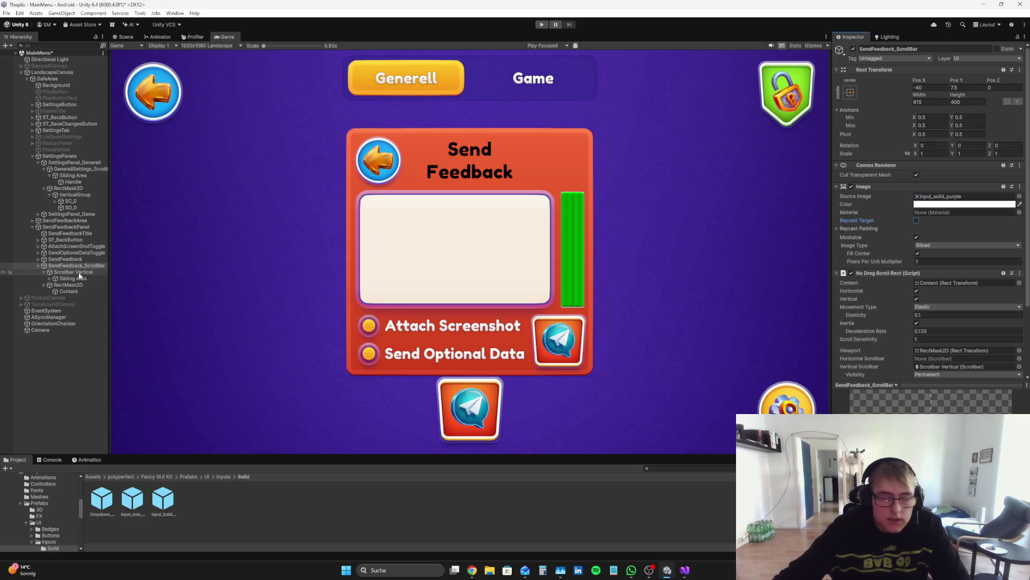
pyautogui.click(542, 24)
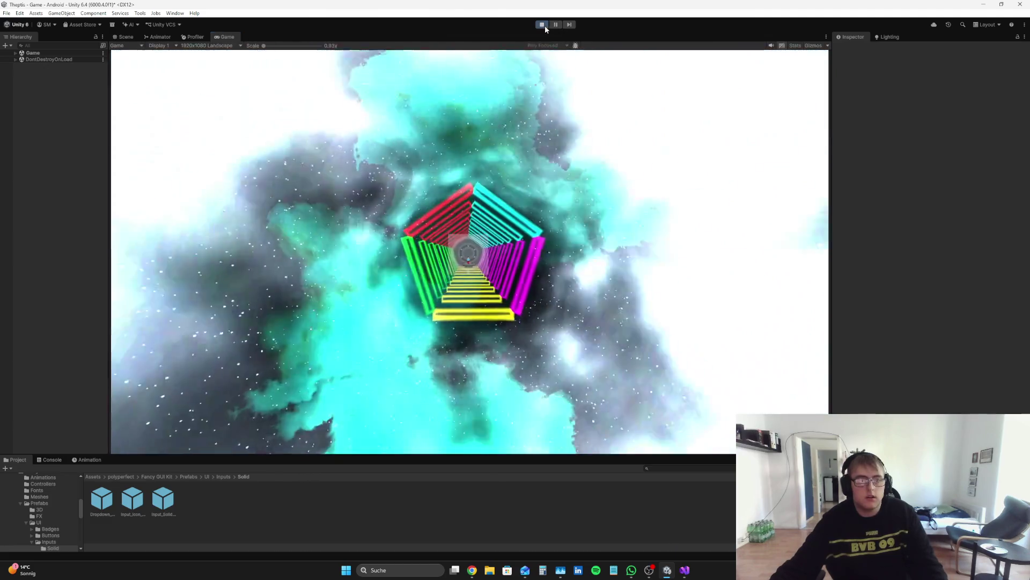
pyautogui.click(544, 25)
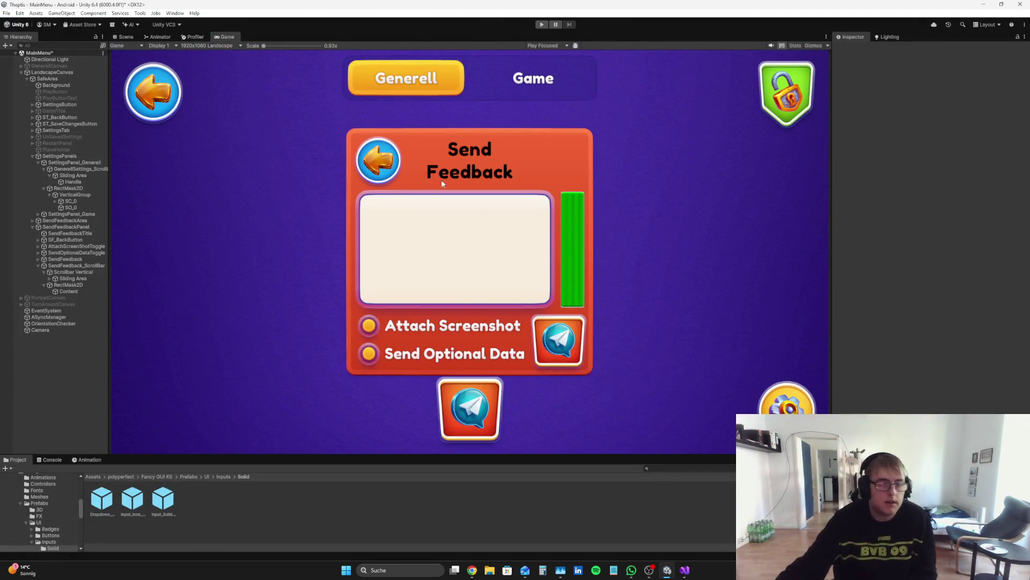
# - Deactivate SendFeedbackPanel, then play and open the panel from the main menu's Telegram button
pyautogui.click(86, 230)
pyautogui.click(845, 51)
pyautogui.click(43, 389)
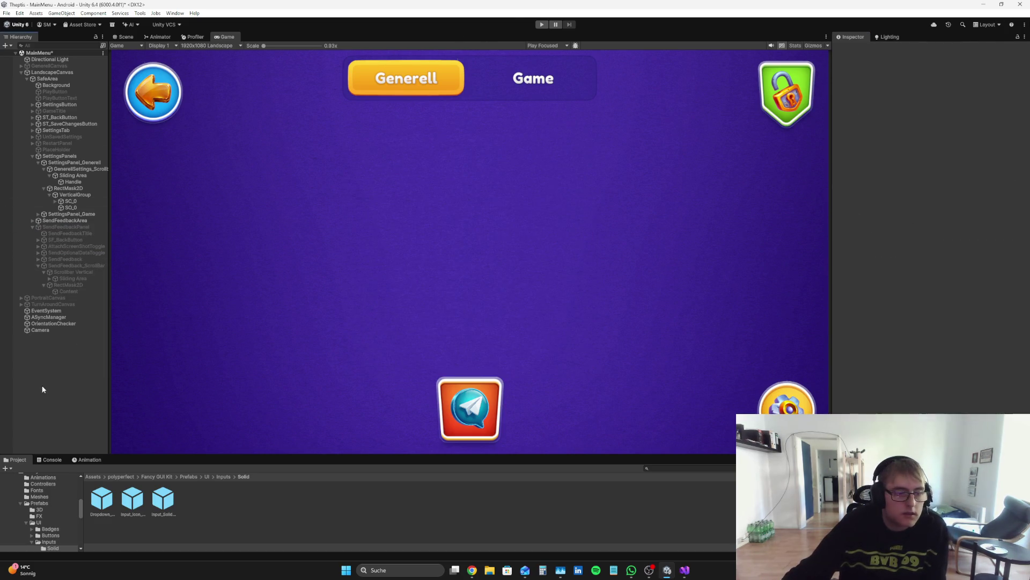
pyautogui.click(541, 24)
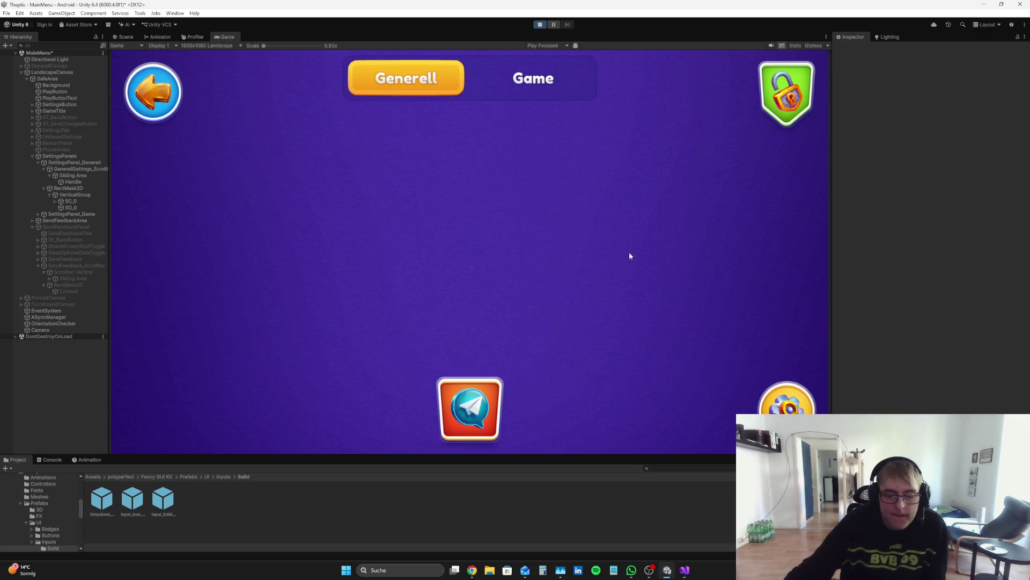
pyautogui.click(466, 420)
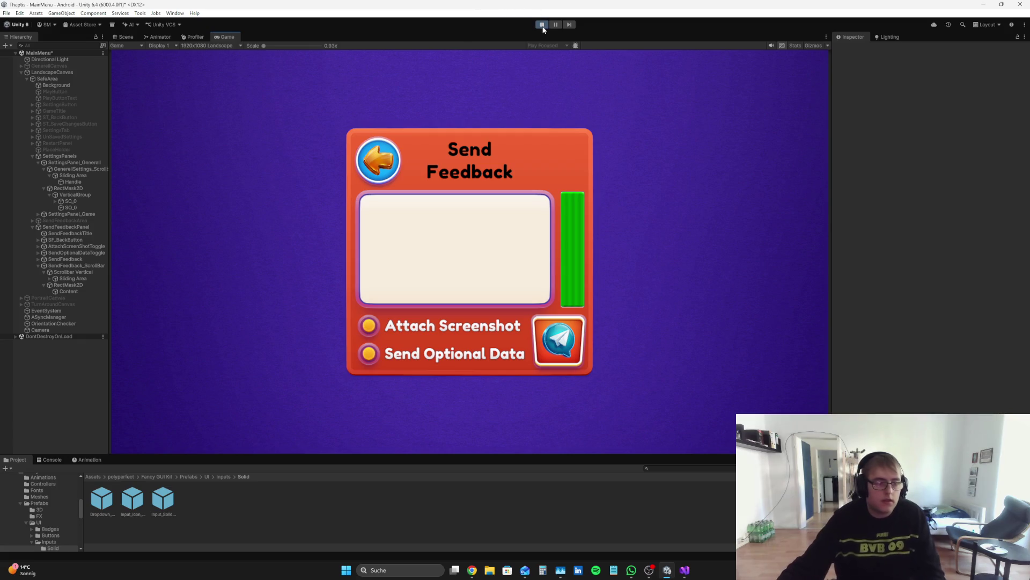
pyautogui.click(78, 265)
pyautogui.click(126, 36)
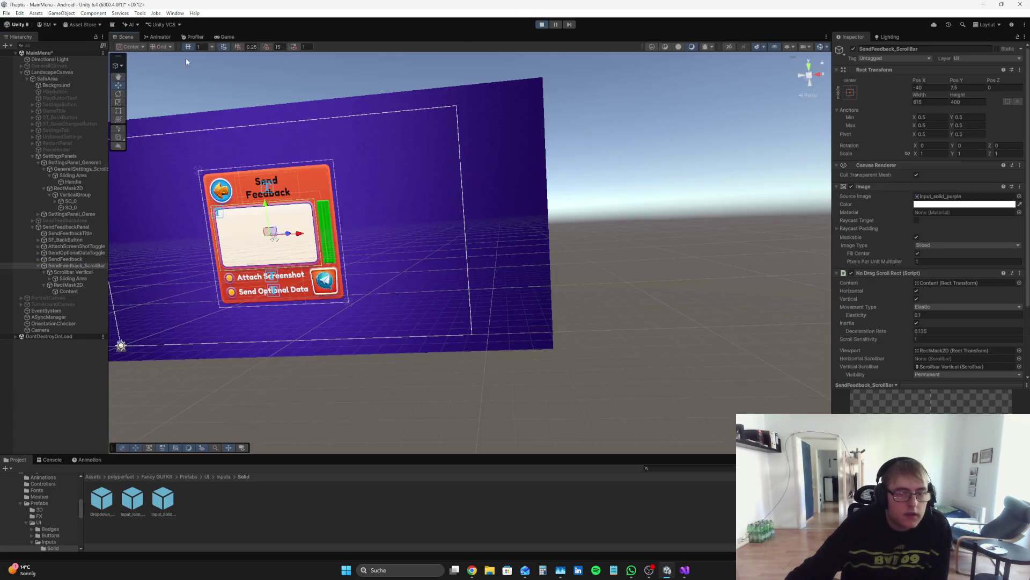
# - Inspect the Scrollbar Vertical, RectMask2D, scroll view, send button and title objects while playing
pyautogui.scroll(3, 417, 201)
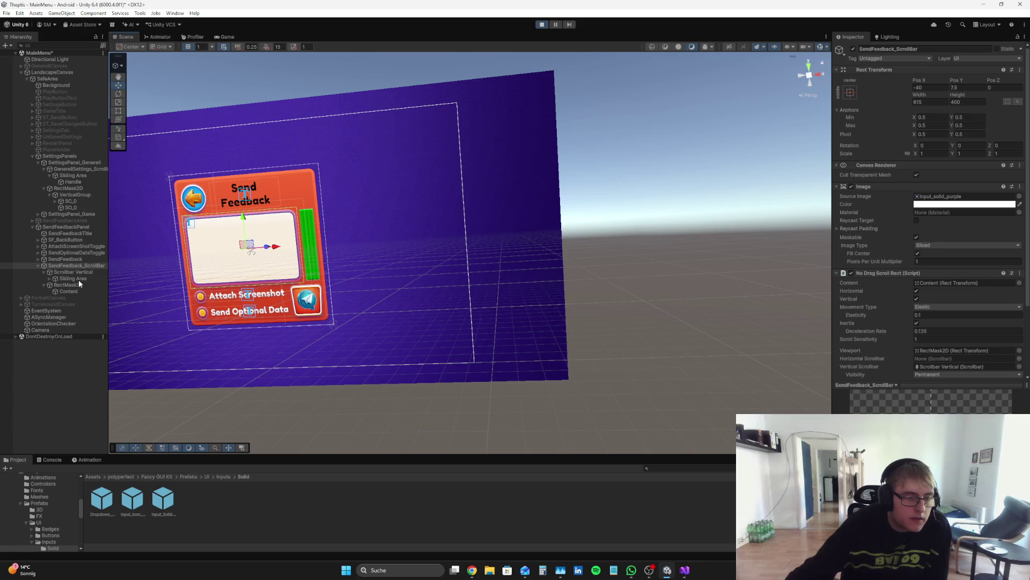
pyautogui.click(80, 272)
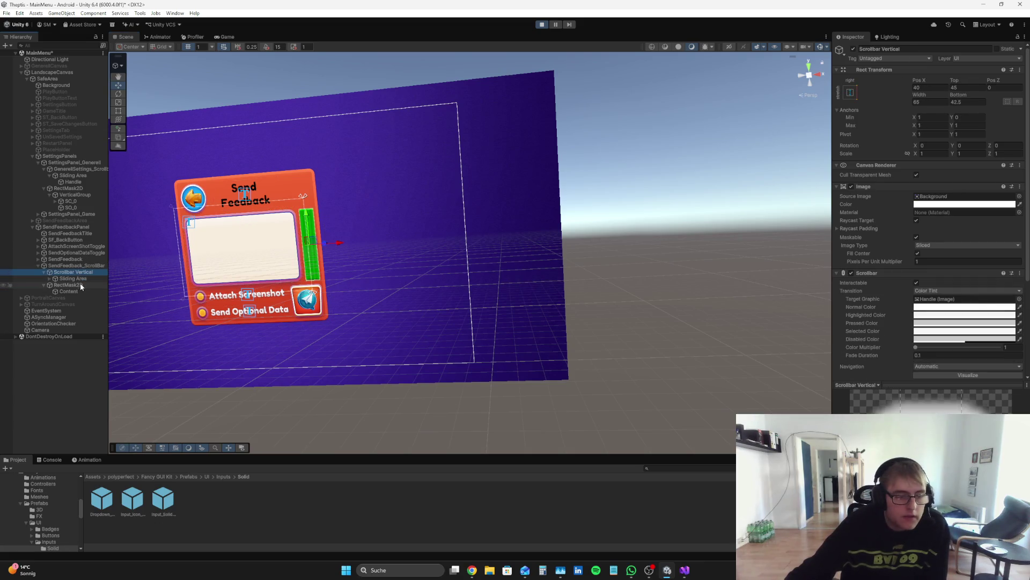
pyautogui.click(79, 285)
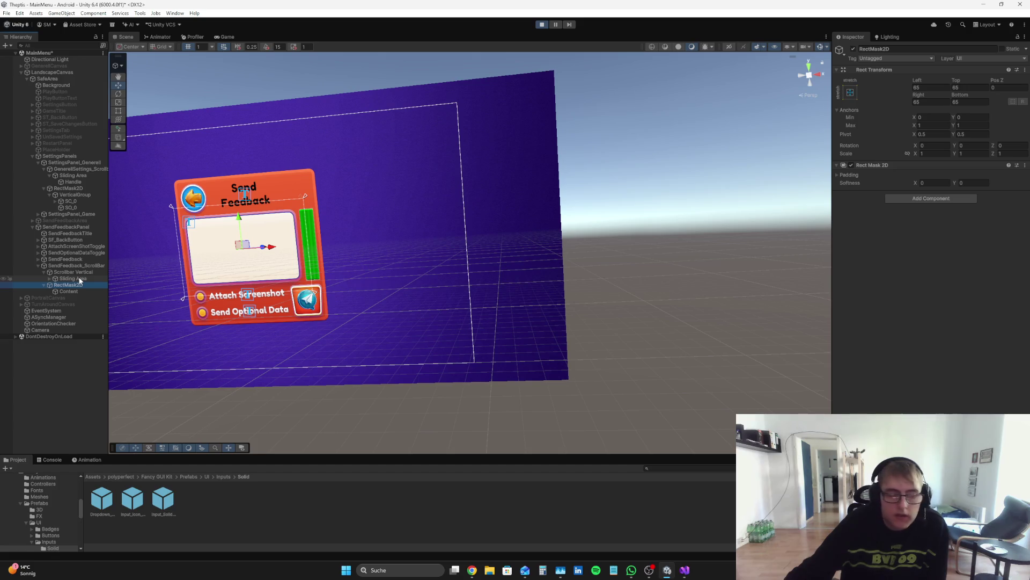
pyautogui.click(83, 272)
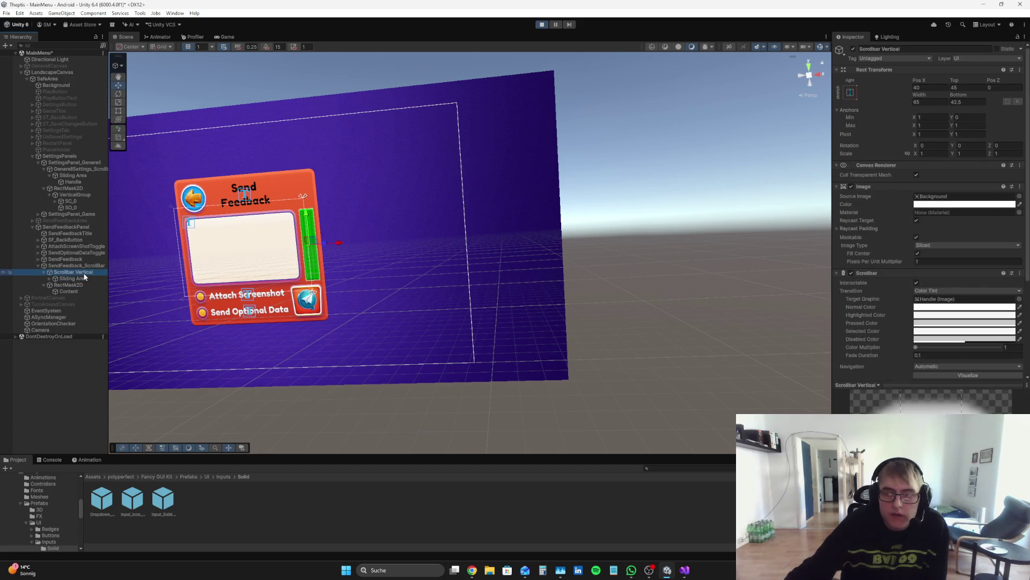
pyautogui.click(85, 265)
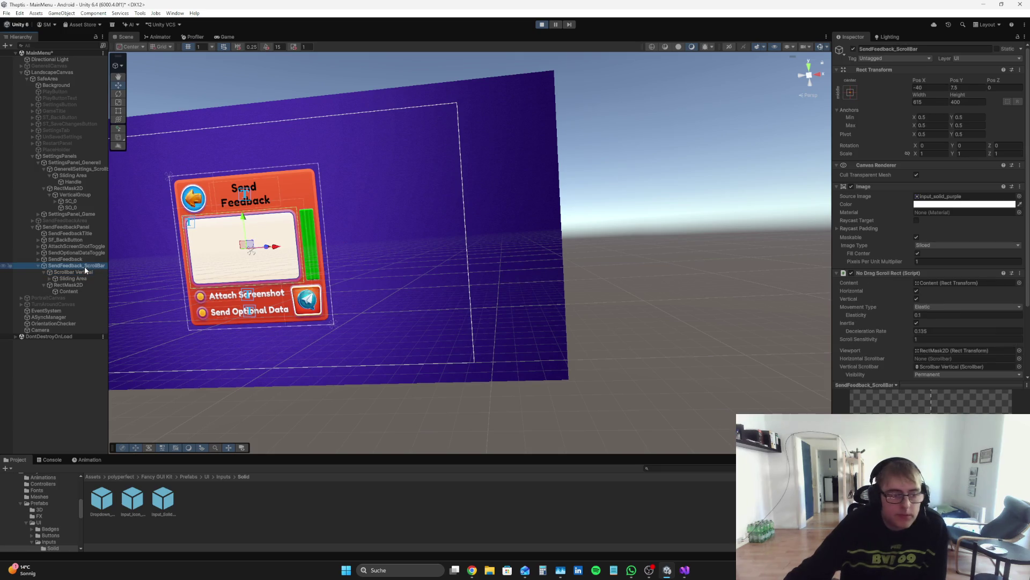
pyautogui.click(84, 260)
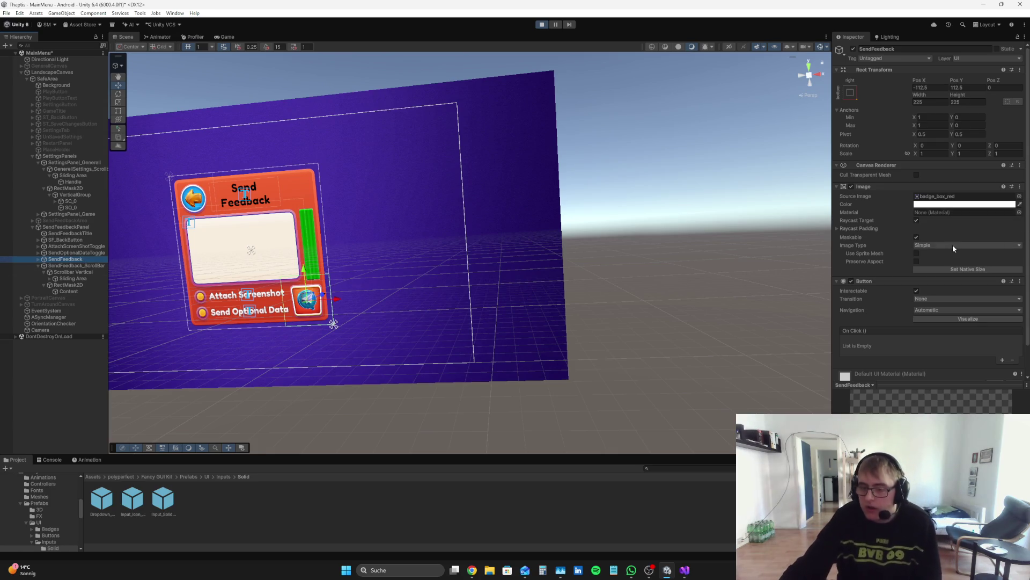
pyautogui.click(72, 227)
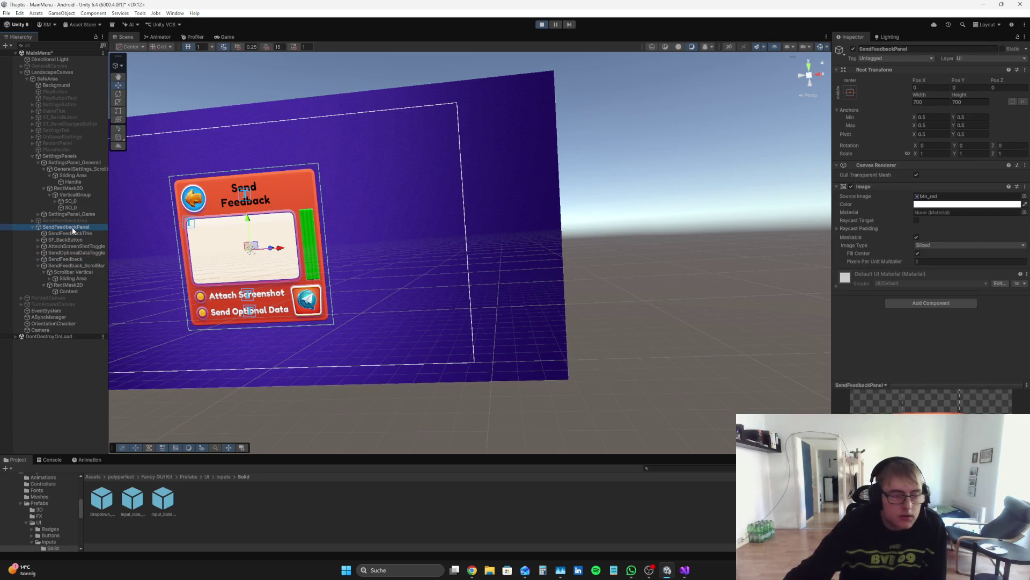
pyautogui.click(73, 234)
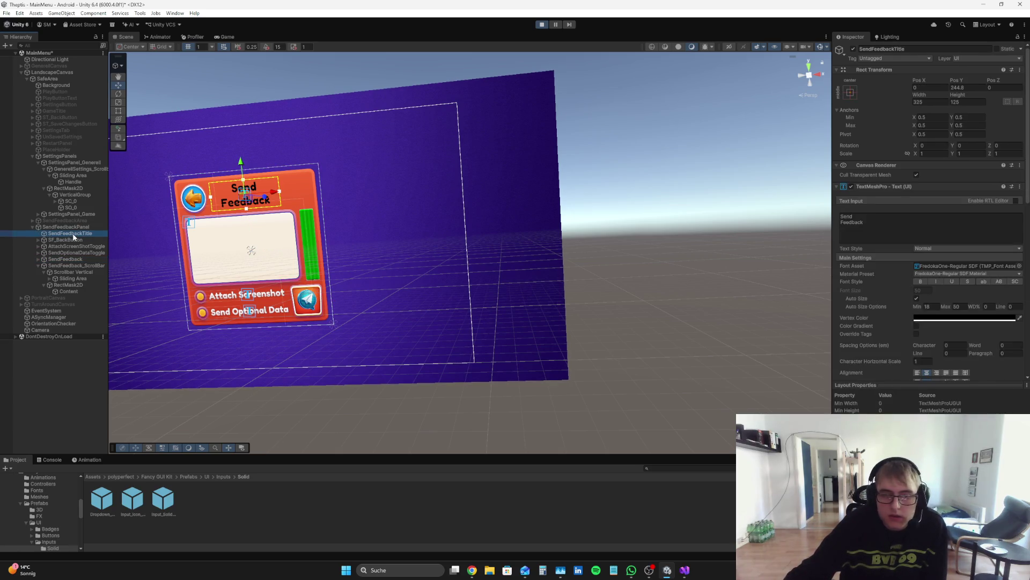
# - Stop Play mode and review the SendFeedbackTitle text's extra settings
pyautogui.click(545, 26)
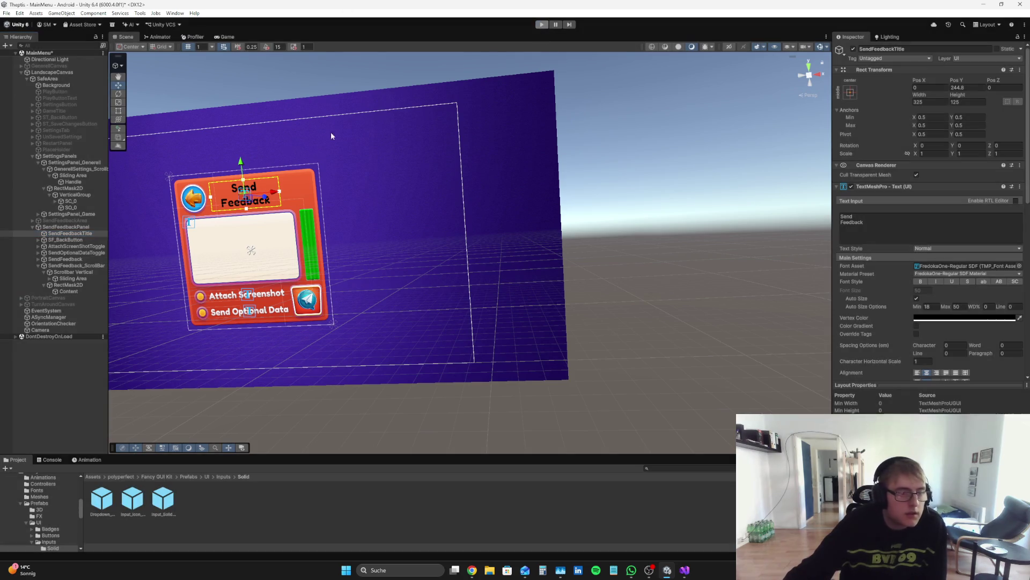
pyautogui.click(72, 234)
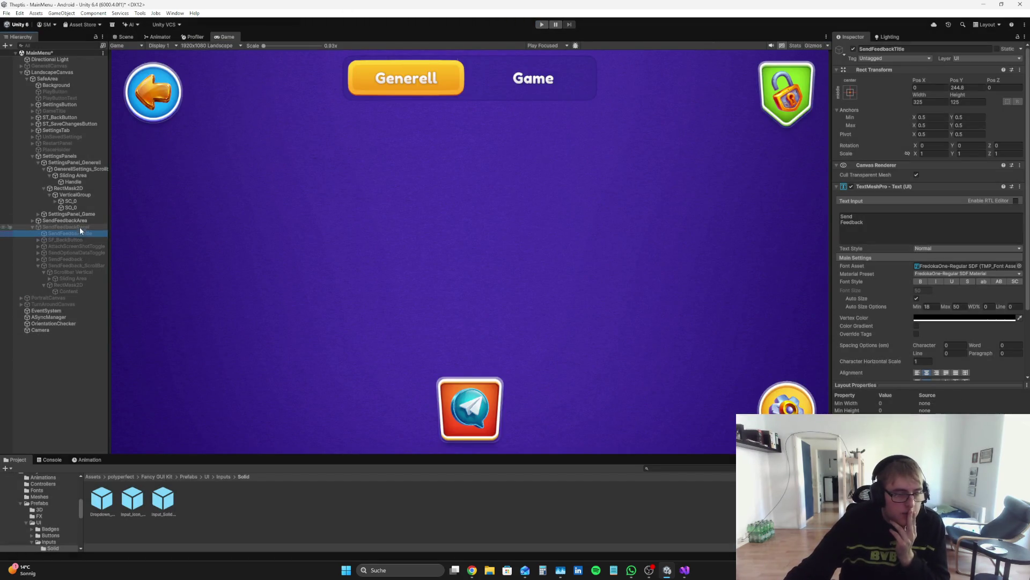
pyautogui.scroll(-3, 891, 349)
pyautogui.click(886, 350)
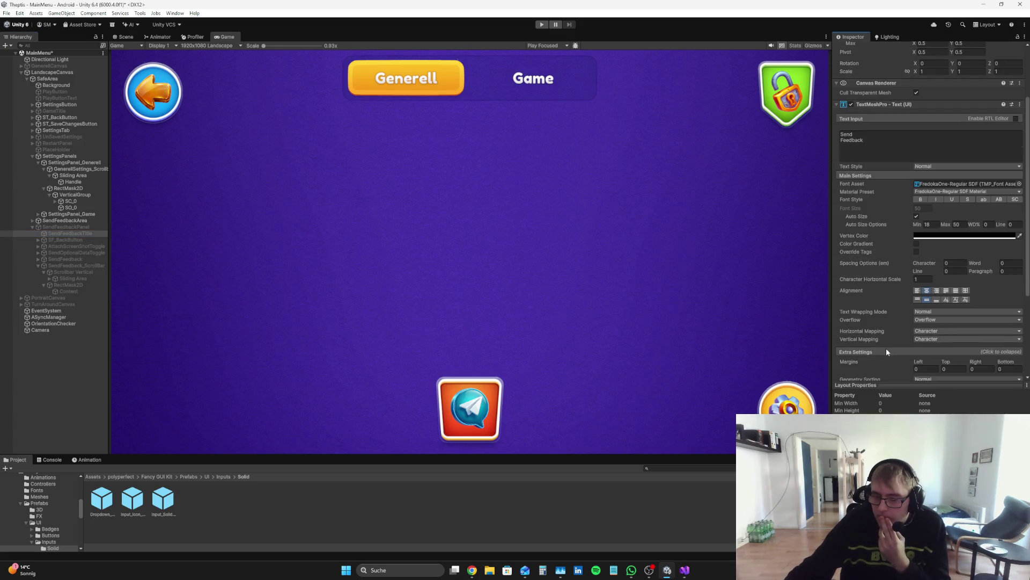
pyautogui.scroll(-5, 890, 354)
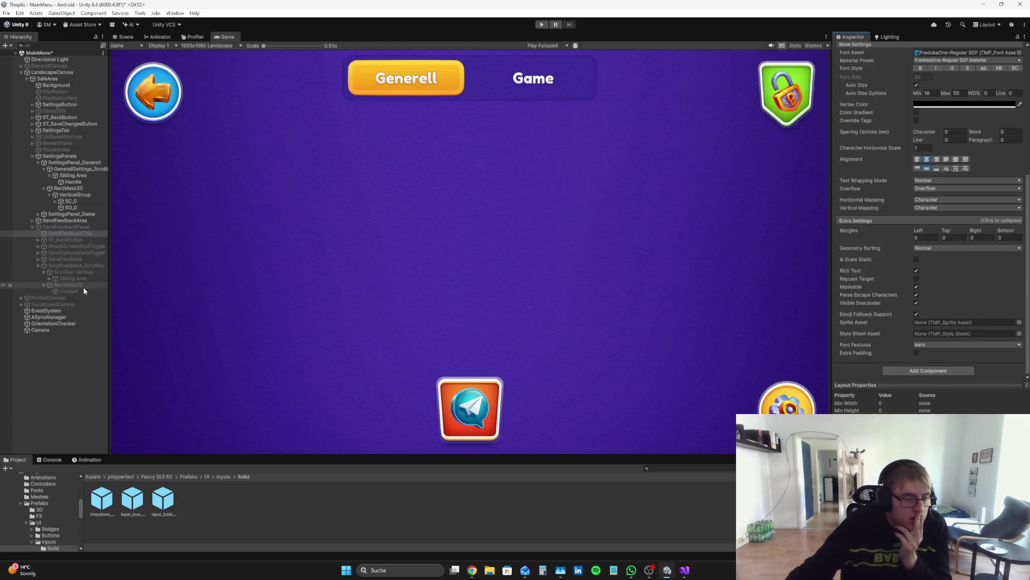
# - Reactivate SendFeedbackPanel in the Scene view and select the SendFeedback send button
pyautogui.click(89, 227)
pyautogui.click(854, 49)
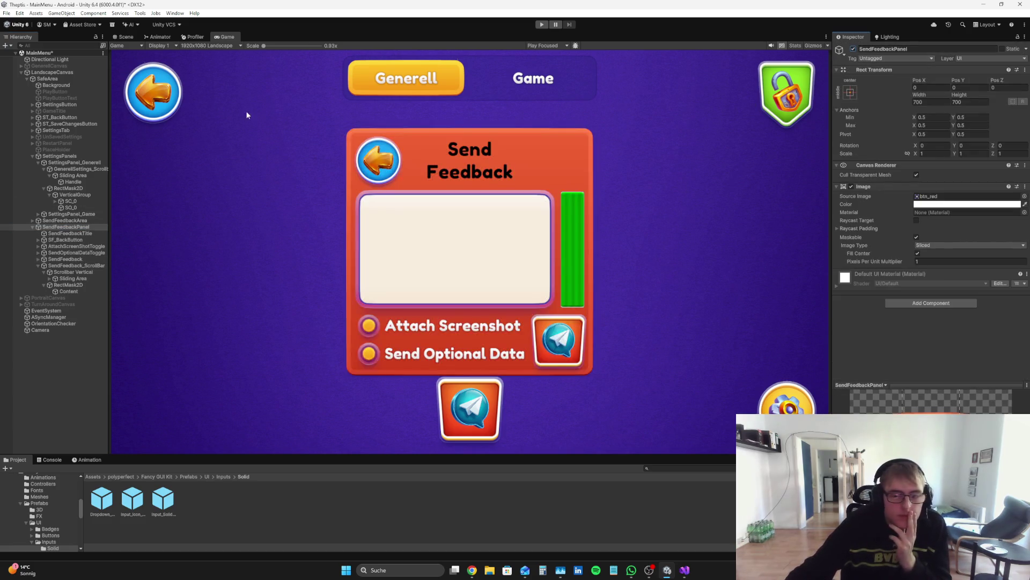
pyautogui.click(124, 37)
pyautogui.click(75, 291)
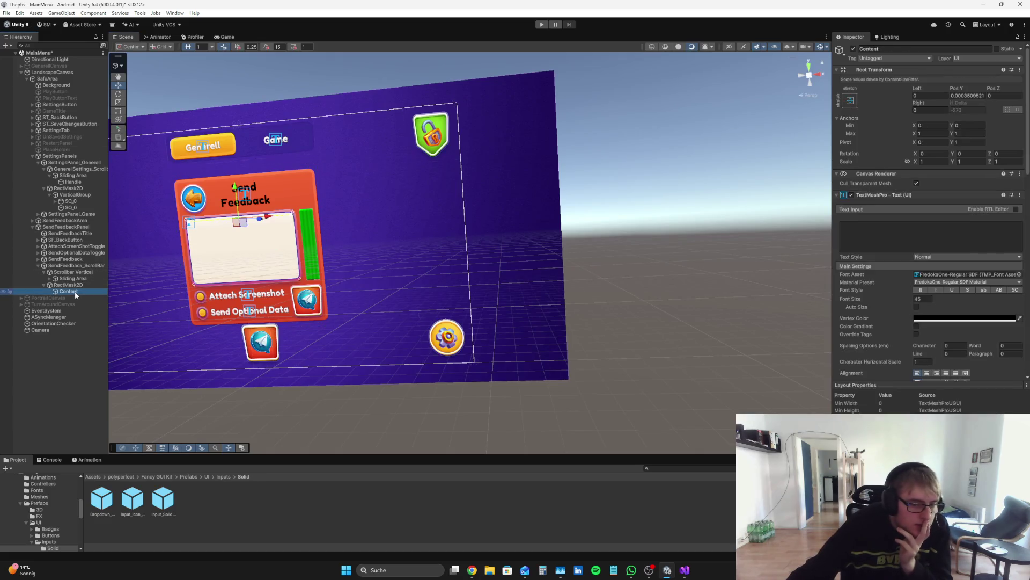
pyautogui.click(74, 279)
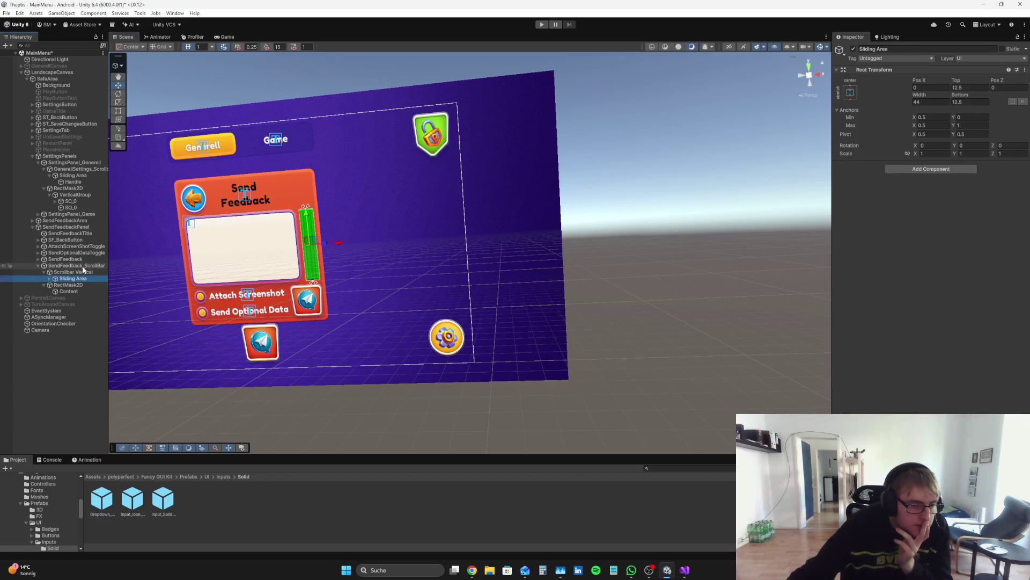
pyautogui.click(86, 259)
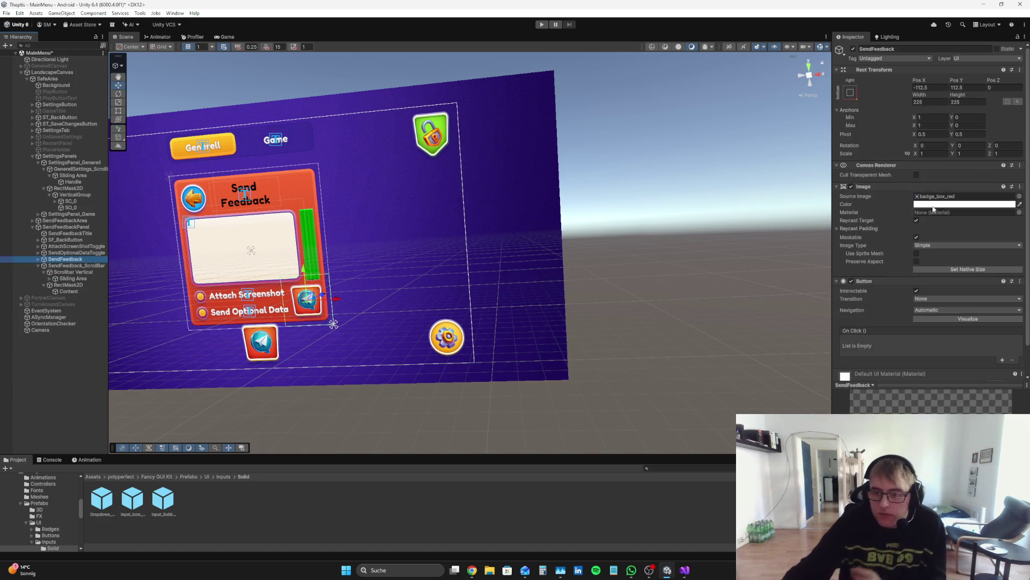
# - Give the SendFeedback button image Raycast Padding of Left 30, Top 35, Bottom 35 and Right 30
pyautogui.click(874, 226)
pyautogui.click(923, 236)
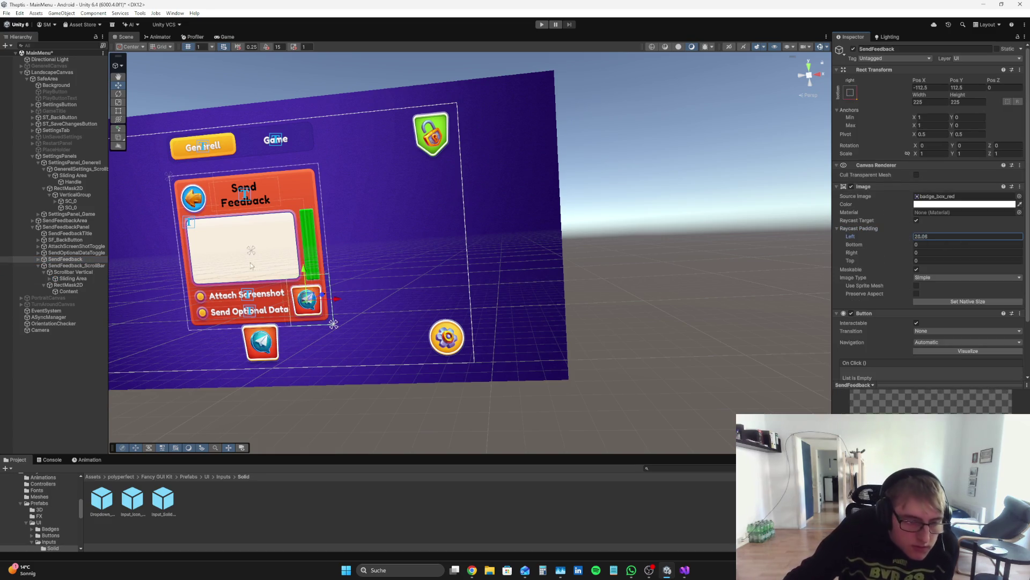
pyautogui.click(872, 229)
pyautogui.click(872, 228)
pyautogui.click(933, 238)
pyautogui.write('30')
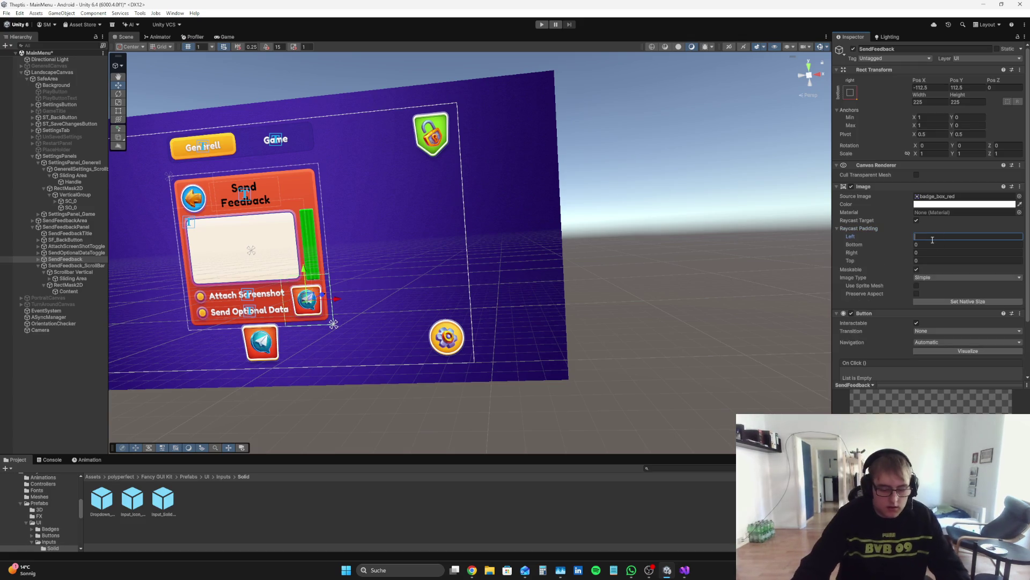
pyautogui.click(937, 261)
pyautogui.write('30')
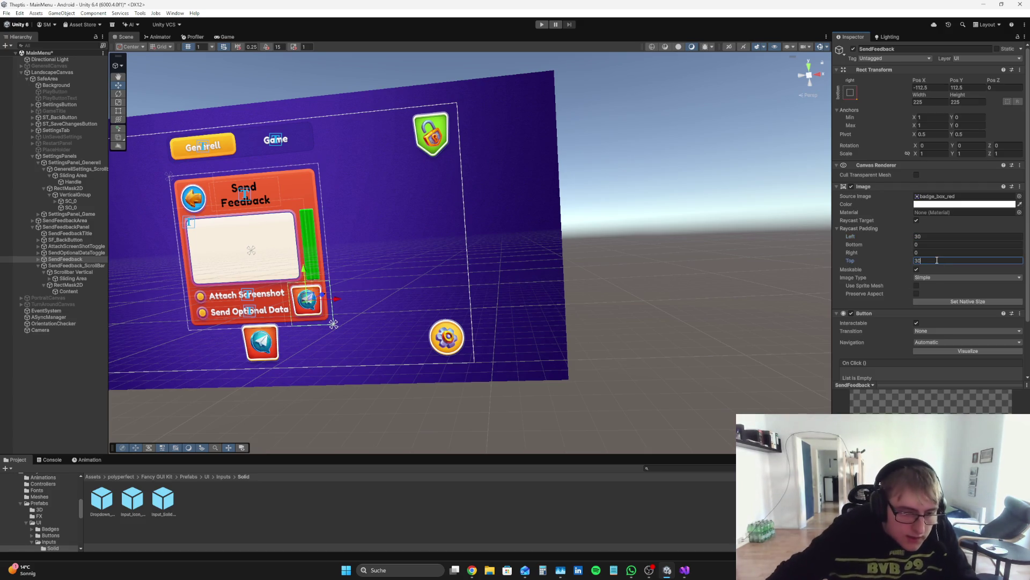
pyautogui.press('BackSpace')
pyautogui.write('5')
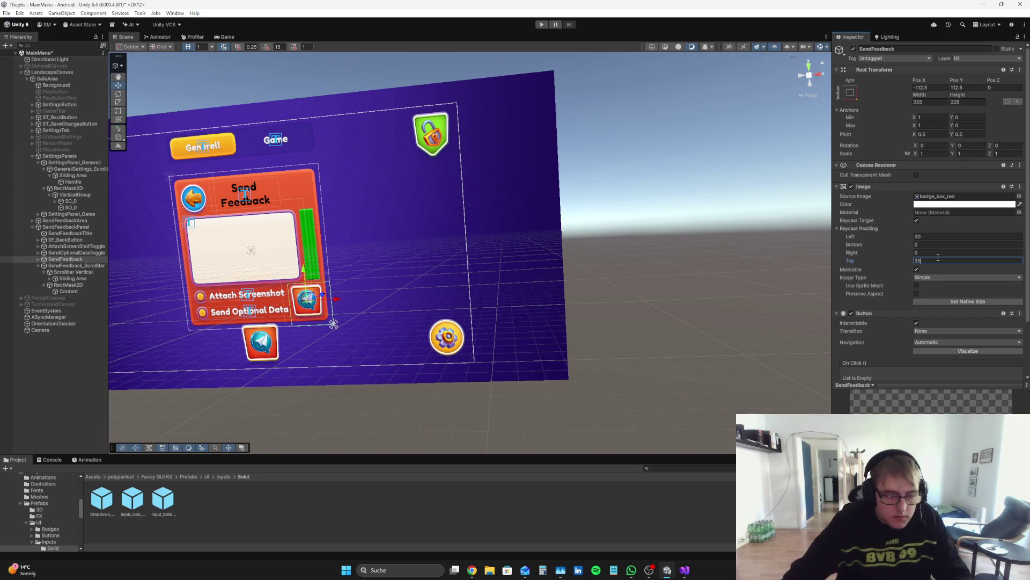
pyautogui.click(933, 243)
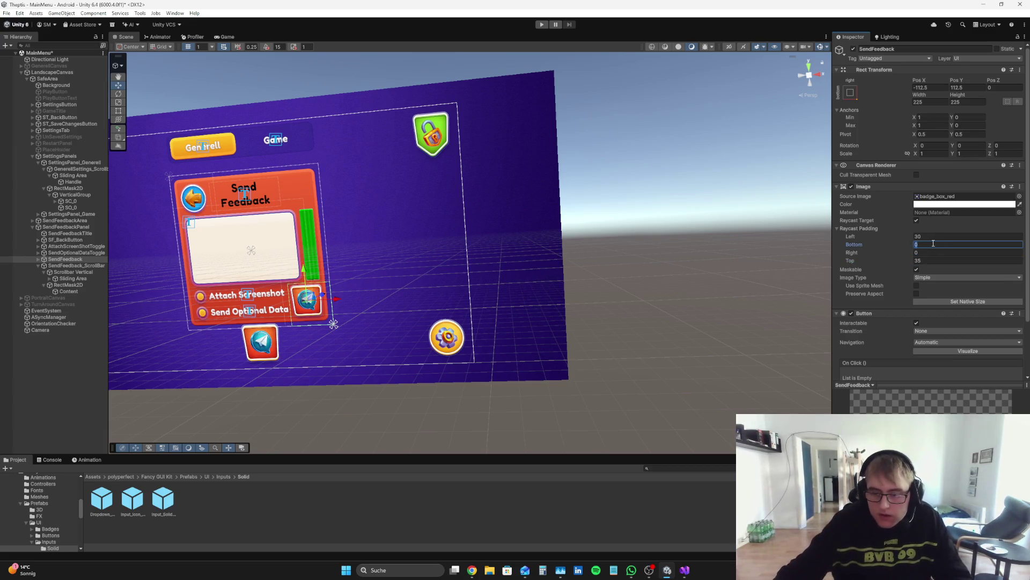
pyautogui.write('35')
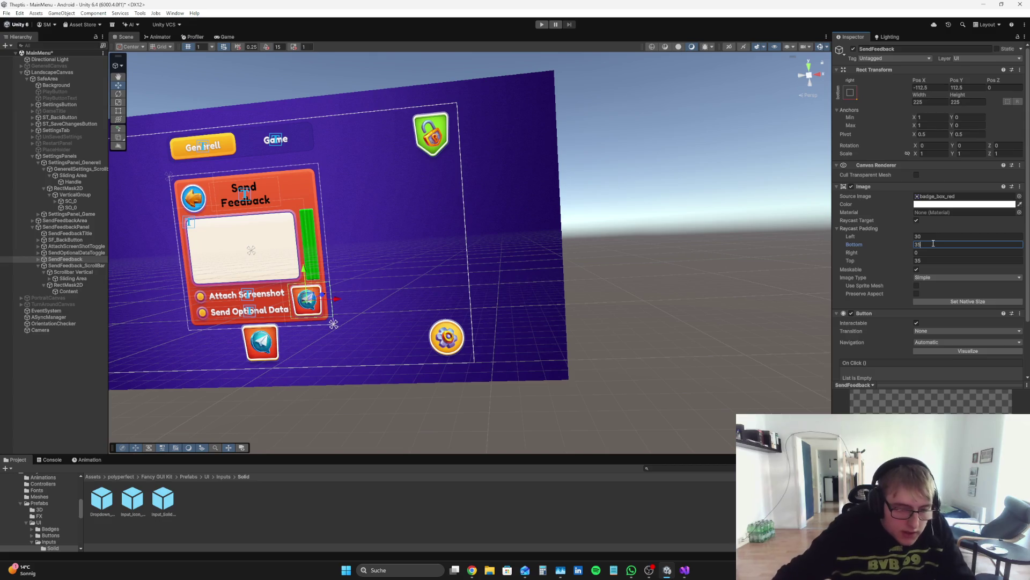
pyautogui.click(925, 253)
pyautogui.write('30')
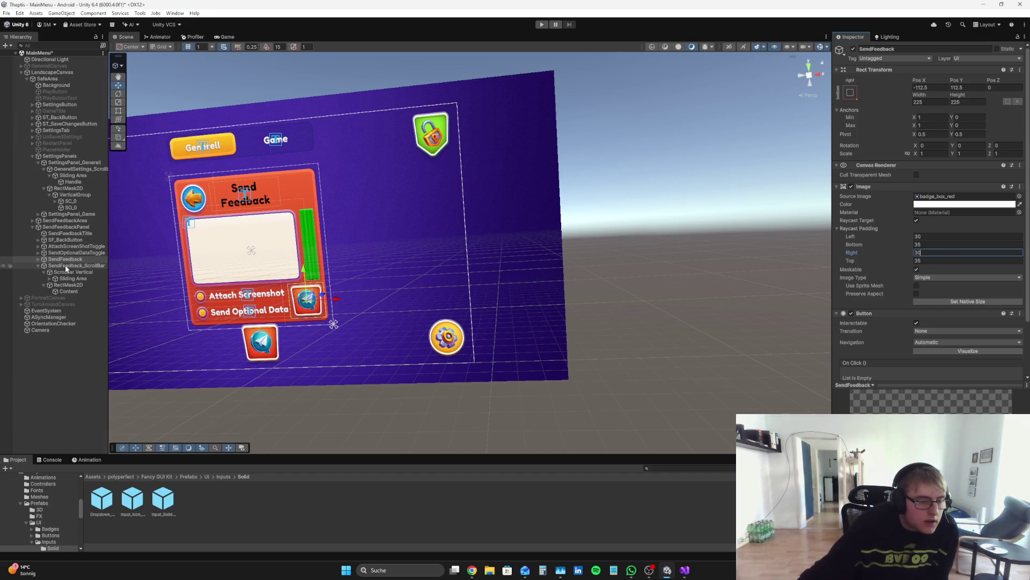
pyautogui.click(54, 253)
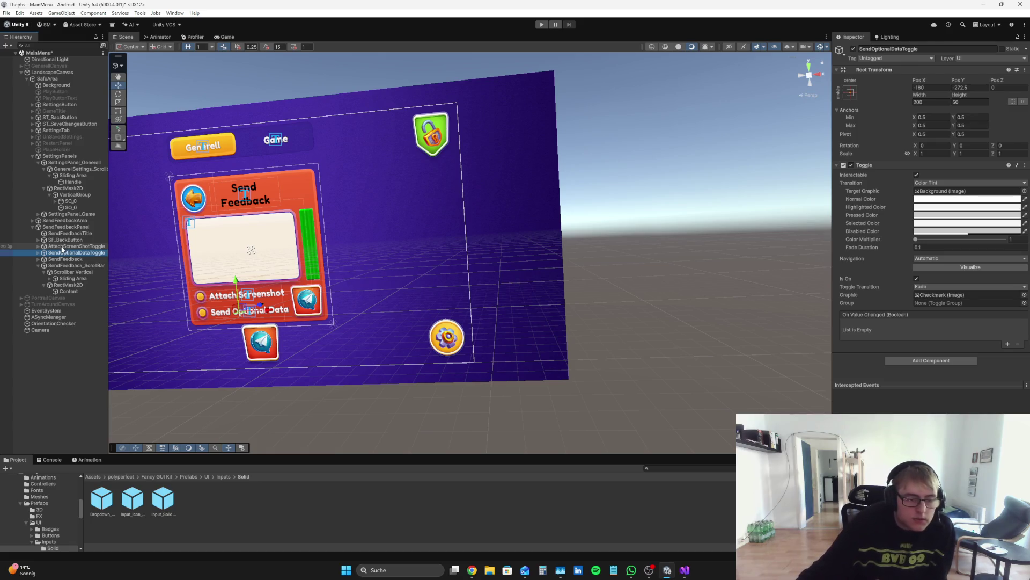
pyautogui.click(75, 246)
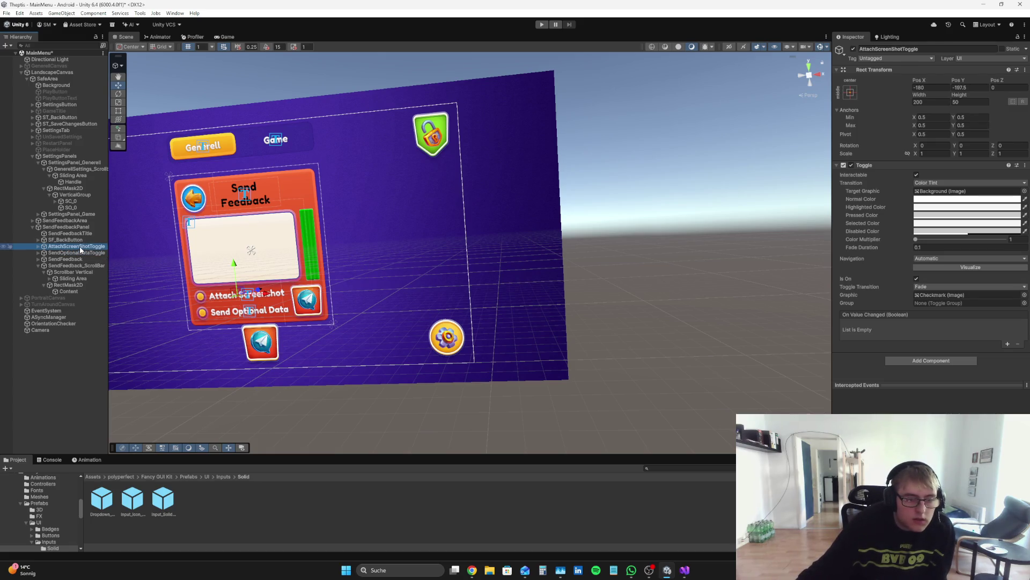
pyautogui.click(80, 256)
pyautogui.click(82, 247)
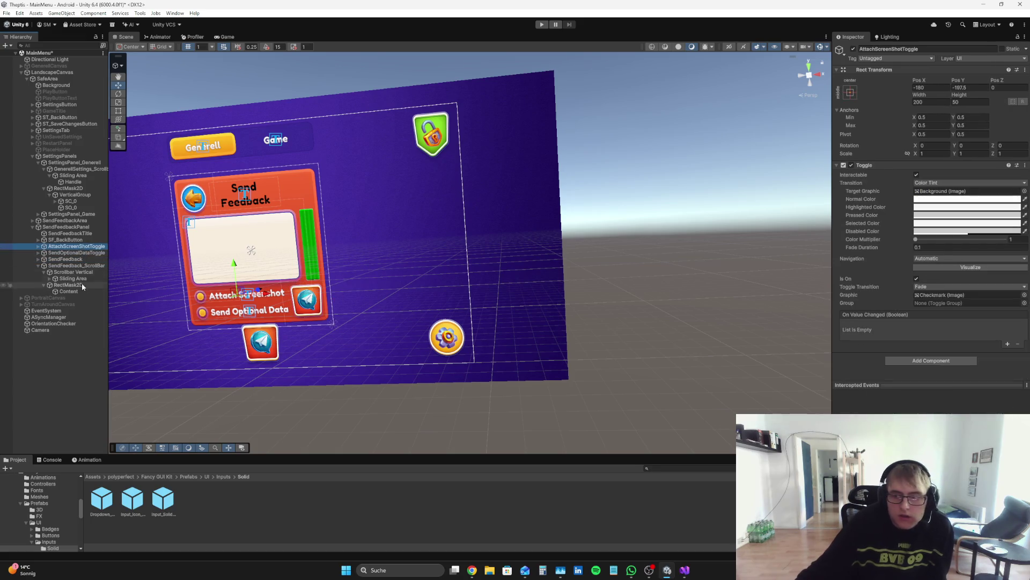
pyautogui.click(78, 361)
pyautogui.click(225, 38)
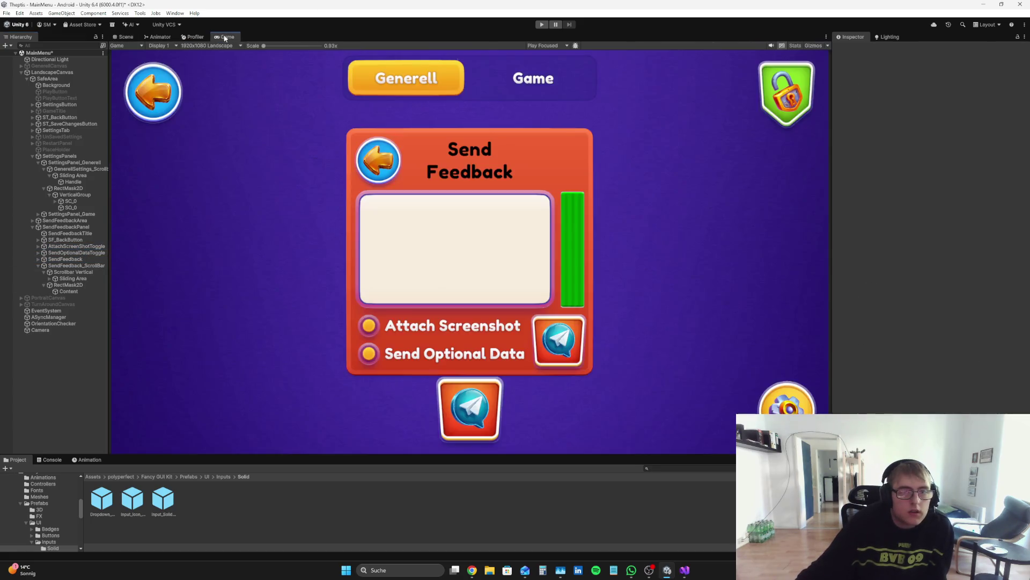
pyautogui.click(545, 25)
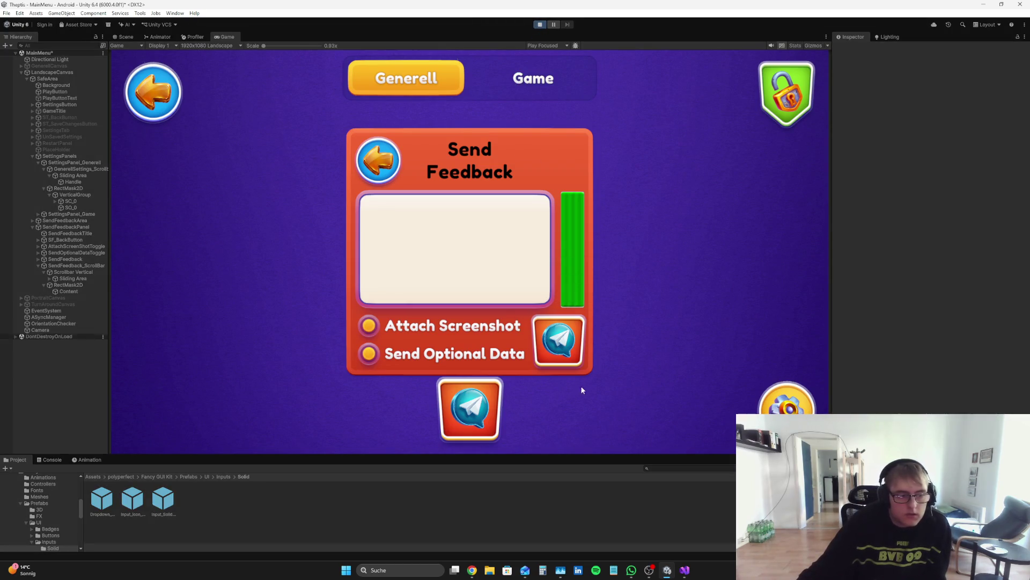
pyautogui.click(368, 329)
pyautogui.click(369, 329)
pyautogui.click(416, 328)
pyautogui.click(415, 327)
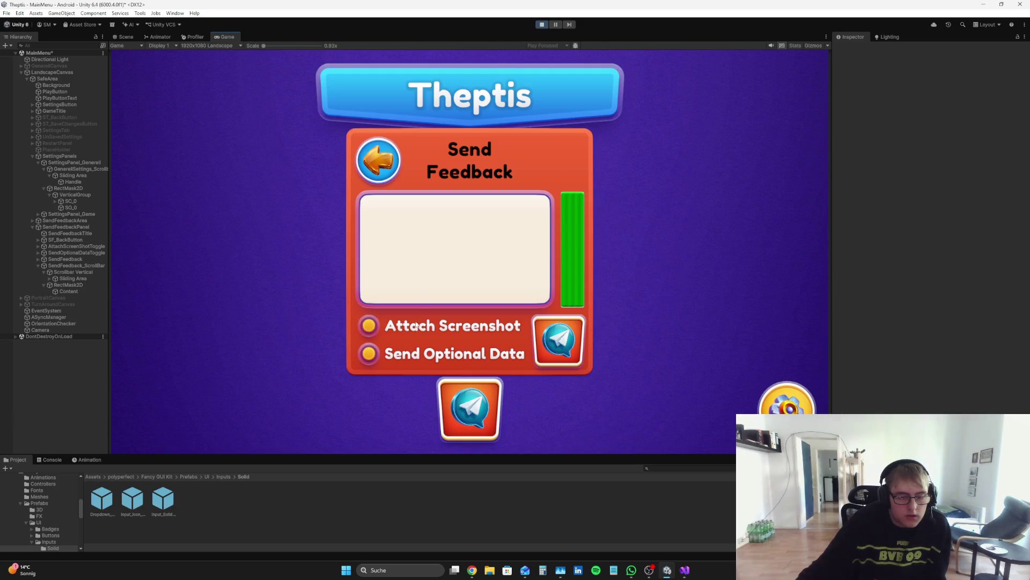
pyautogui.click(395, 324)
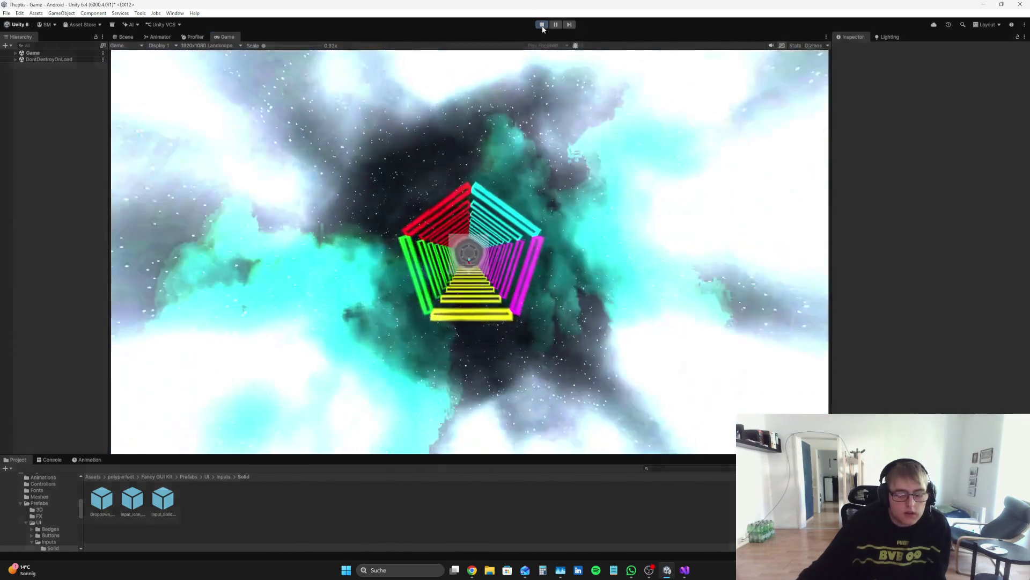
pyautogui.click(543, 26)
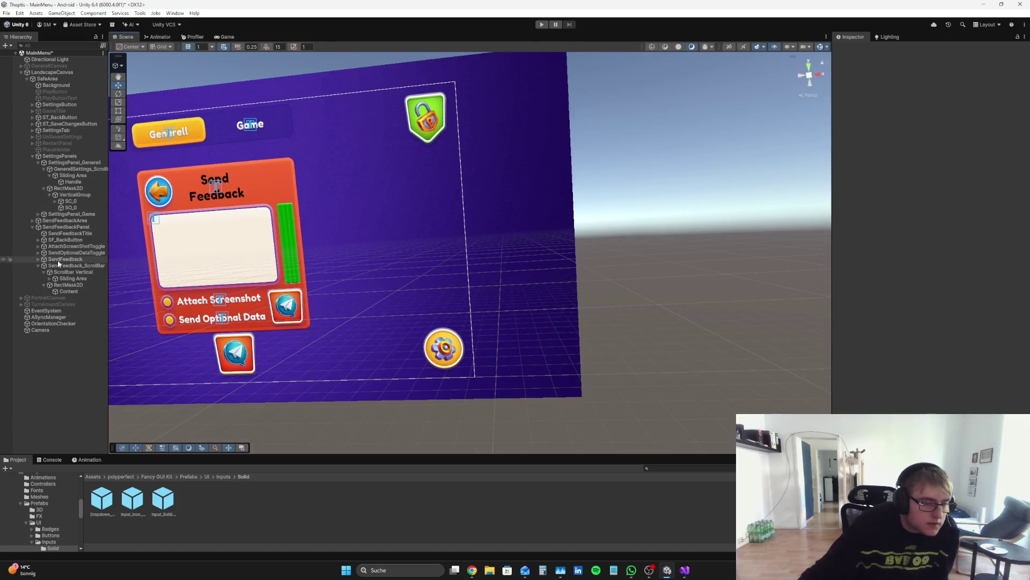
# - Turn off Raycast Target on the Send Optional Data label text
pyautogui.click(64, 259)
pyautogui.click(64, 253)
pyautogui.click(39, 253)
pyautogui.click(66, 260)
pyautogui.click(68, 266)
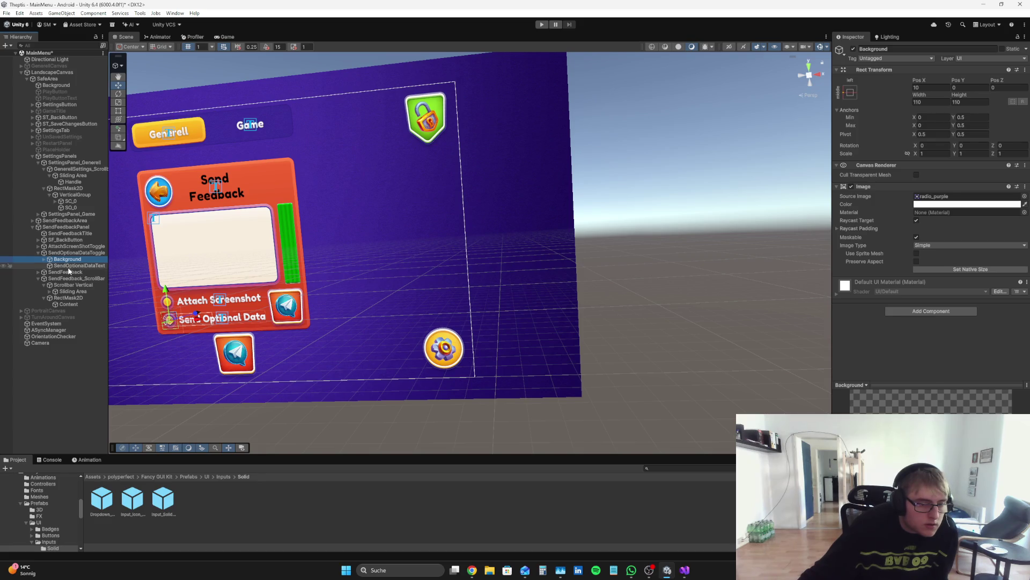
pyautogui.scroll(-10, 885, 232)
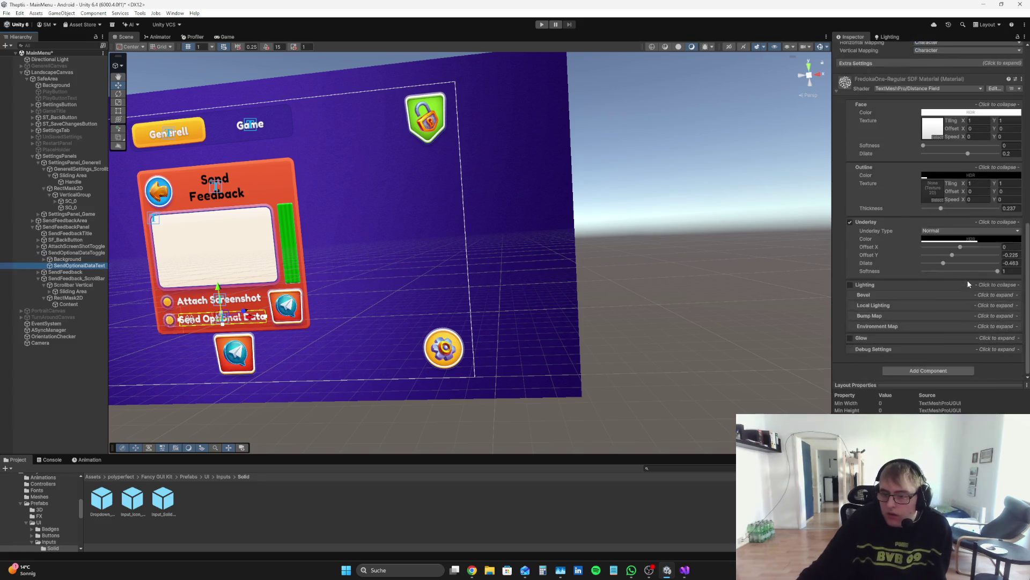
pyautogui.click(876, 215)
pyautogui.scroll(-3, 880, 226)
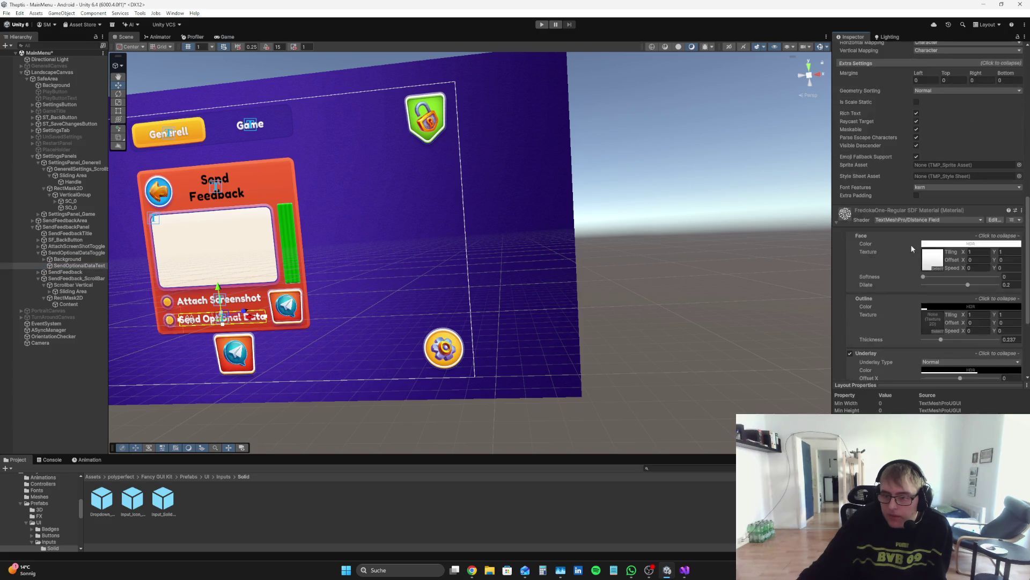
pyautogui.click(916, 187)
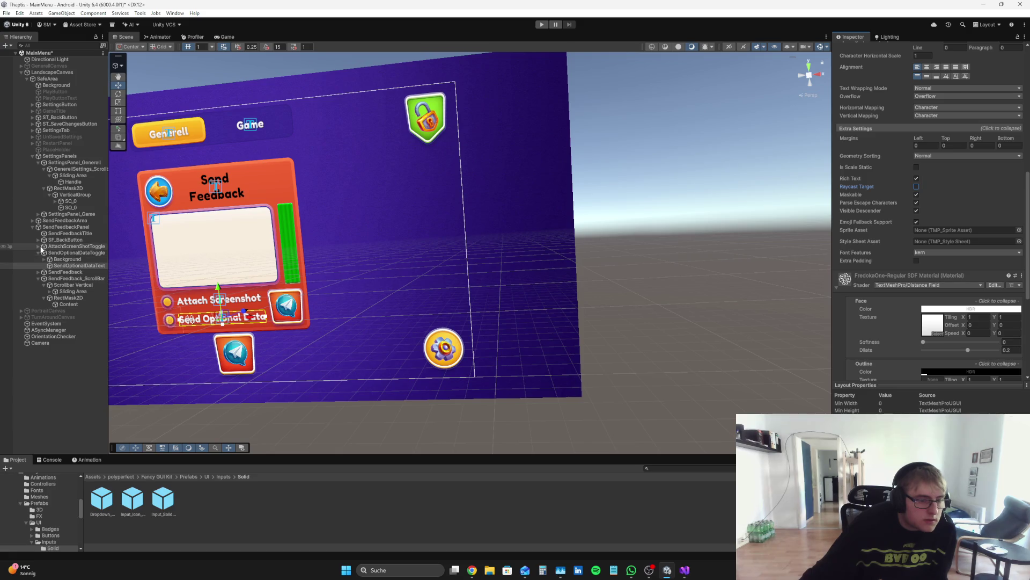
# - Turn off Raycast Target on the Attach Screenshot label text and start Play mode
pyautogui.click(38, 246)
pyautogui.click(78, 260)
pyautogui.scroll(-3, 944, 242)
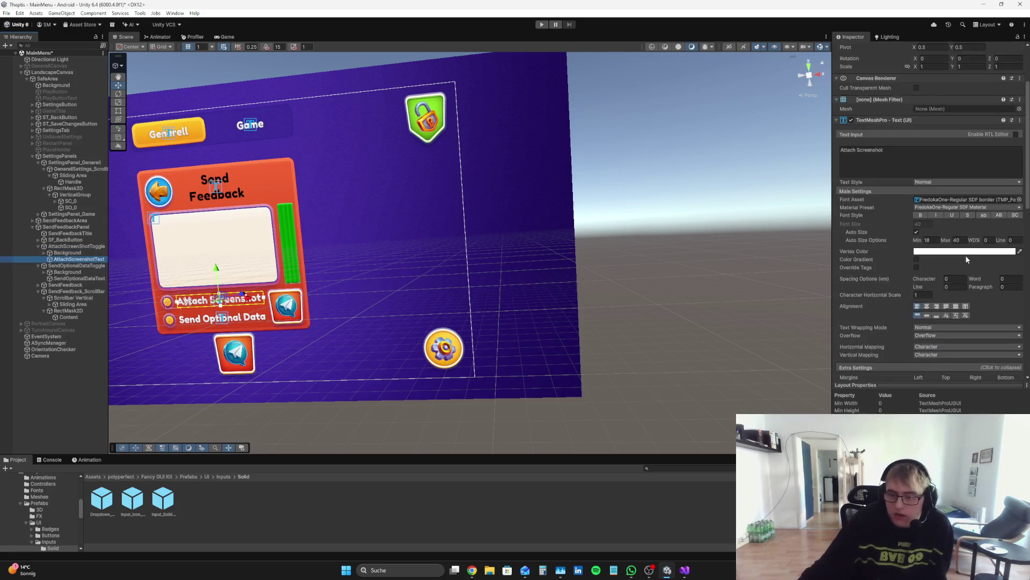
pyautogui.scroll(-5, 968, 259)
pyautogui.click(916, 295)
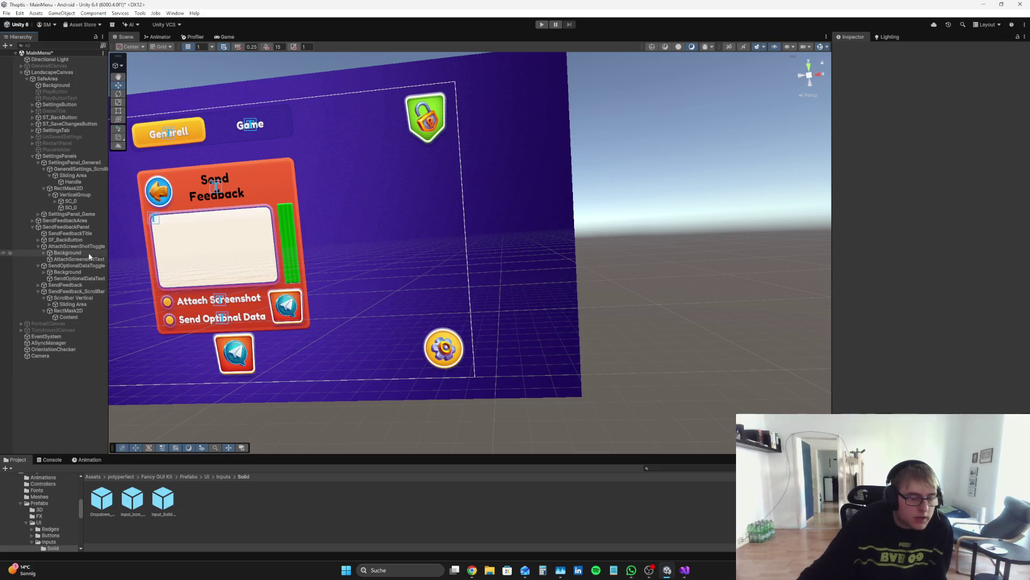
pyautogui.click(542, 25)
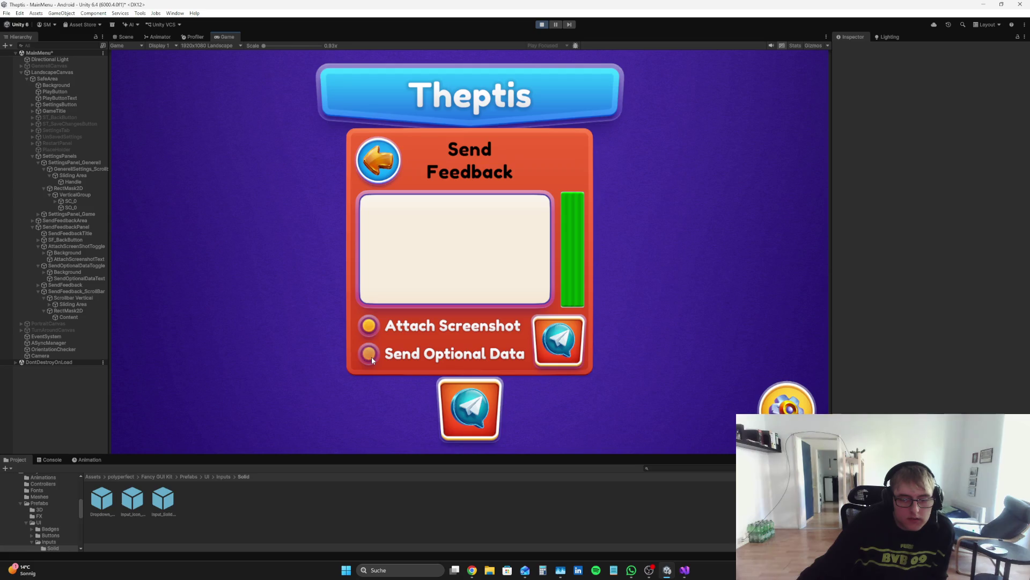
# - Click the Send Optional Data toggle repeatedly in the running game to test its response
pyautogui.click(371, 356)
pyautogui.click(378, 357)
pyautogui.click(379, 356)
pyautogui.doubleClick(380, 354)
pyautogui.click(381, 355)
pyautogui.click(384, 355)
pyautogui.click(386, 354)
pyautogui.click(390, 356)
# - Stop Play mode, select the toggle's Background and bring the Scene view close to the toggles
pyautogui.click(542, 24)
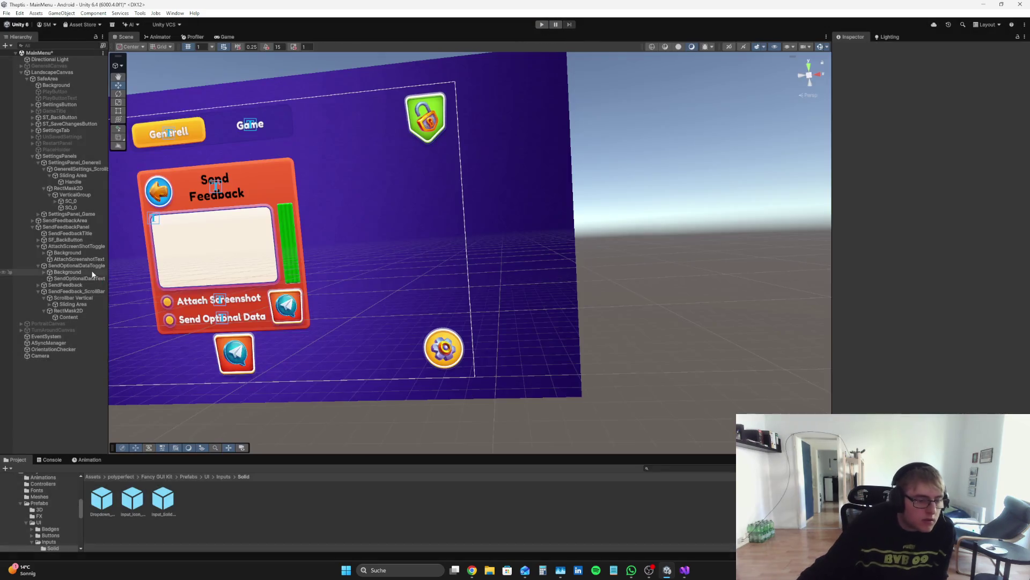
pyautogui.click(68, 272)
pyautogui.moveTo(134, 301)
pyautogui.mouseDown()
pyautogui.moveTo(211, 299)
pyautogui.moveTo(209, 375)
pyautogui.moveTo(245, 323)
pyautogui.moveTo(265, 347)
pyautogui.moveTo(490, 232)
pyautogui.mouseUp()
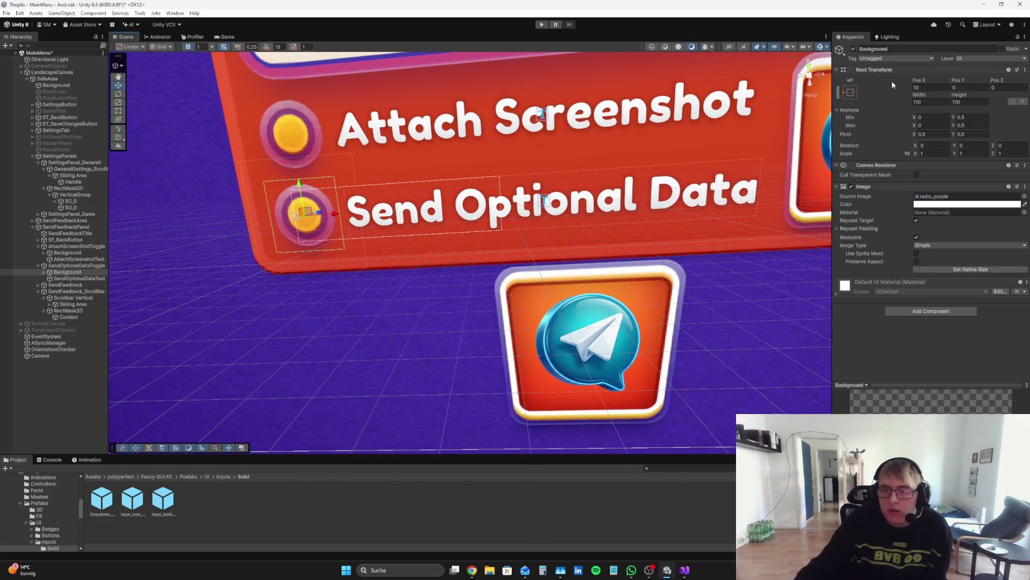
# - Set the Send Optional Data Checkmark's Raycast Padding to 20 on all four sides
pyautogui.moveTo(922, 96); pyautogui.dragTo(850, 92)
pyautogui.hotkey('ctrl', 'z')
pyautogui.click(43, 272)
pyautogui.click(62, 279)
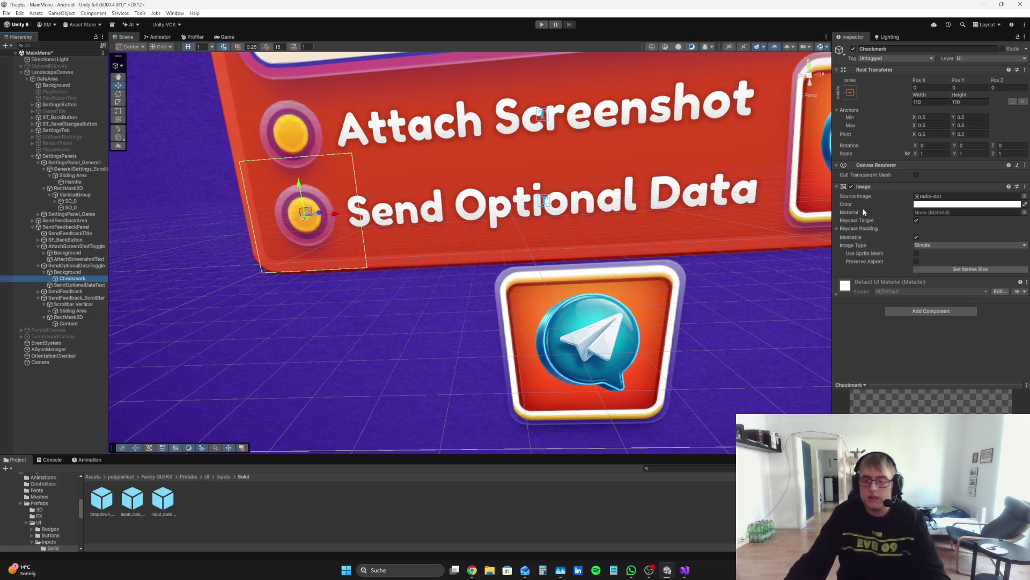
pyautogui.click(858, 228)
pyautogui.moveTo(904, 240); pyautogui.dragTo(934, 238)
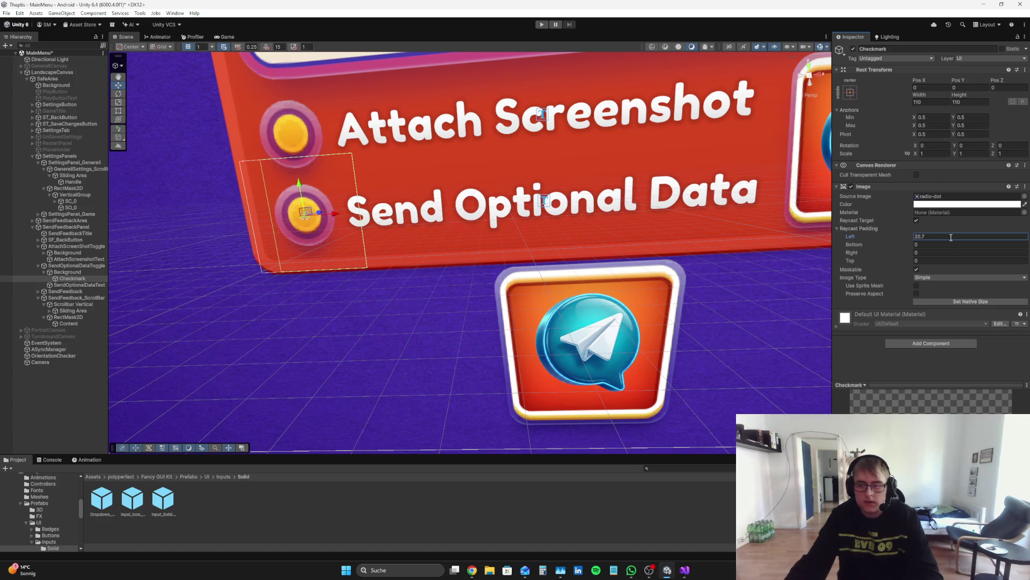
pyautogui.write('20')
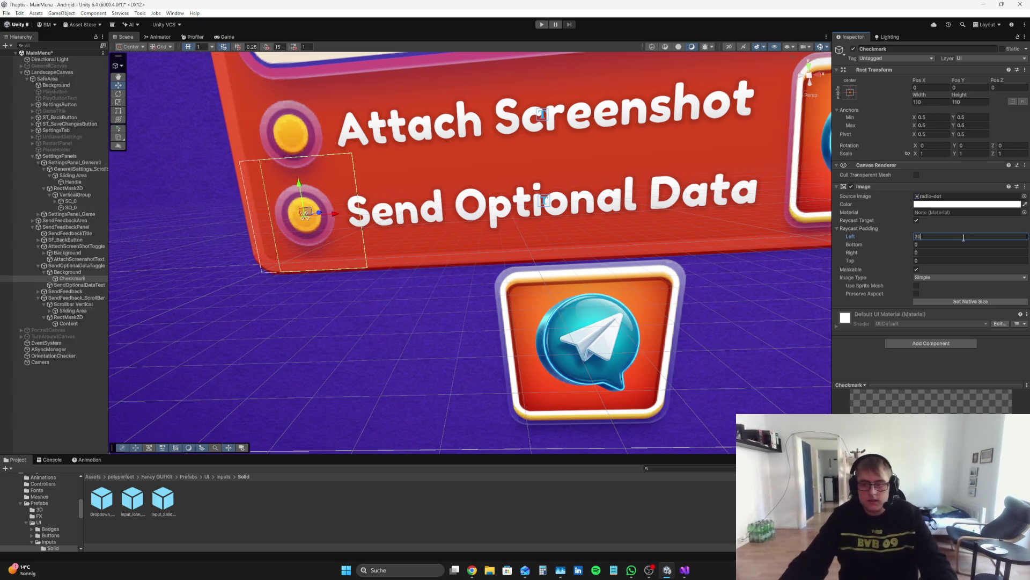
pyautogui.click(942, 247)
pyautogui.write('20')
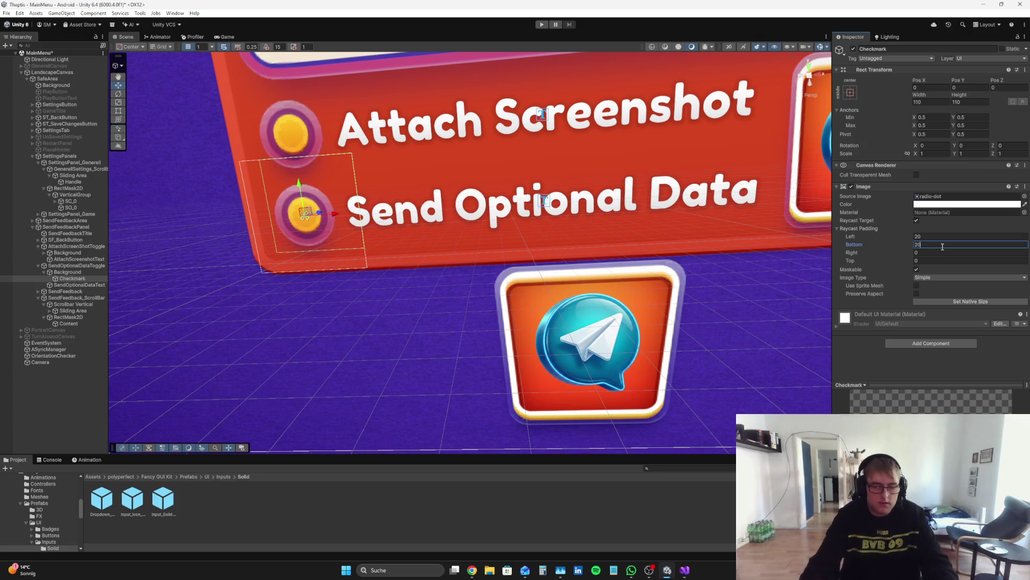
pyautogui.click(977, 250)
pyautogui.write('20')
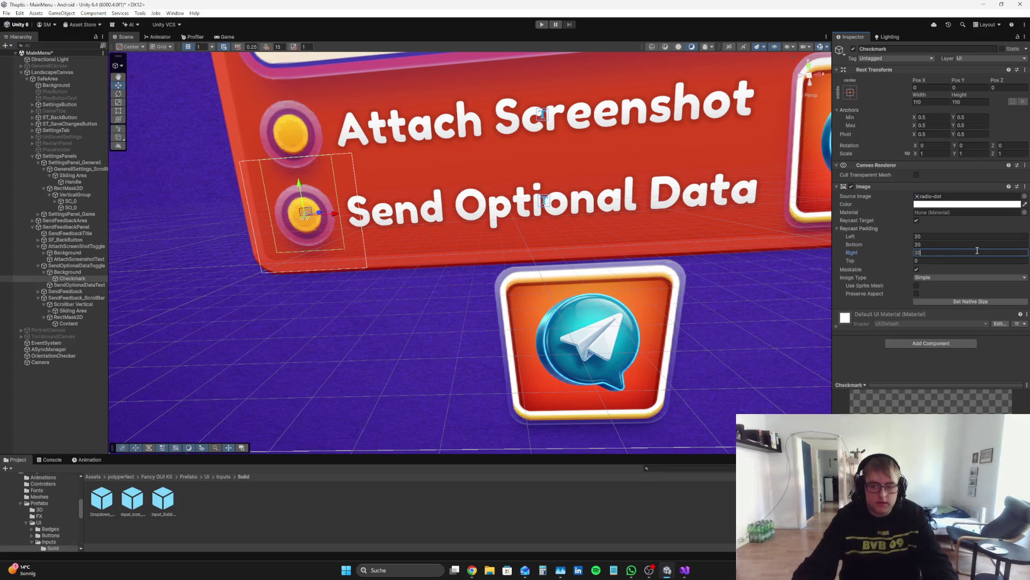
pyautogui.click(944, 260)
pyautogui.write('20')
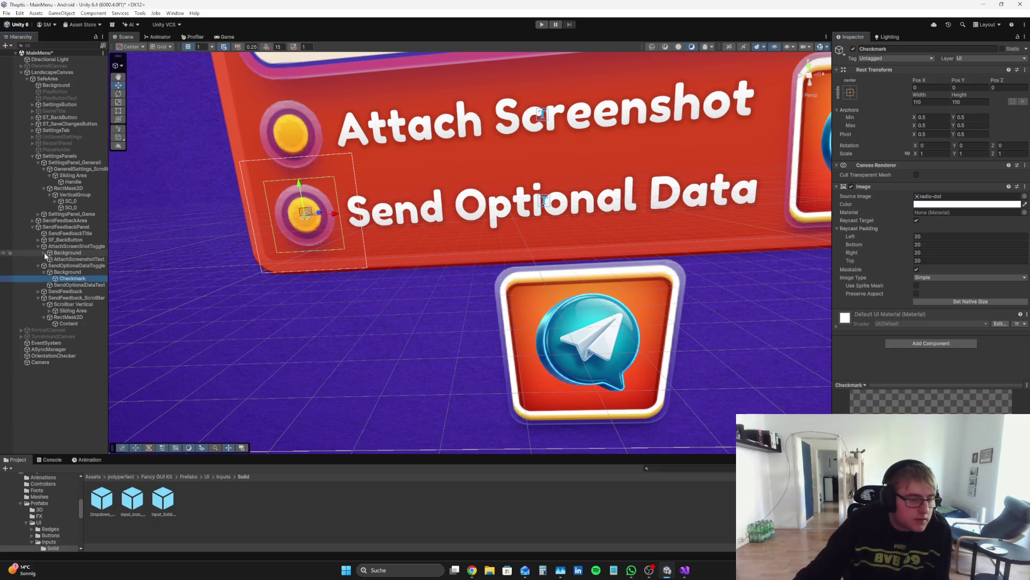
# - Set the Attach Screenshot Checkmark's Raycast Padding to 20 per side and run the game
pyautogui.click(44, 252)
pyautogui.click(73, 258)
pyautogui.click(944, 236)
pyautogui.write('20')
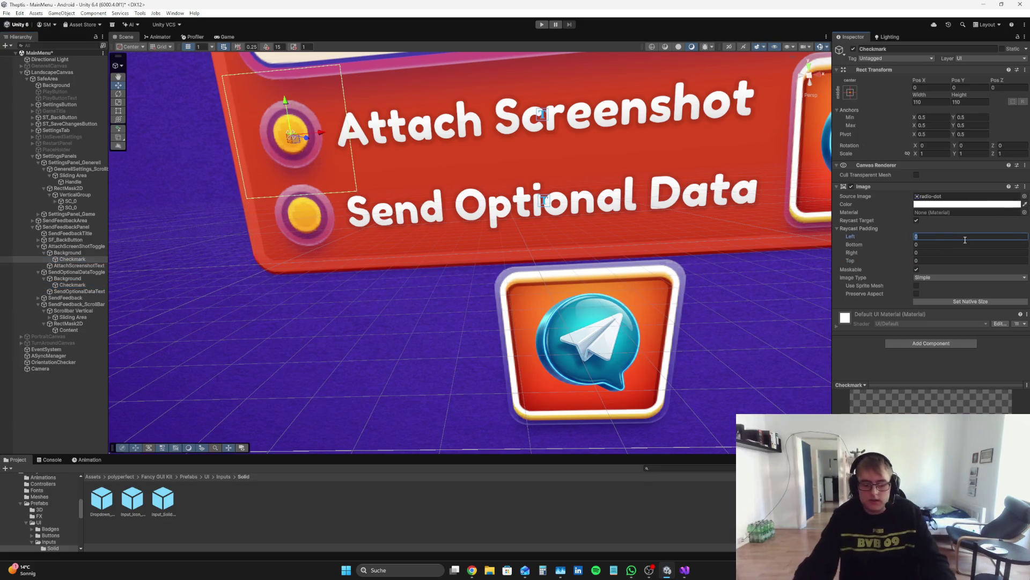
pyautogui.click(964, 245)
pyautogui.write('20')
pyautogui.click(956, 253)
pyautogui.write('20')
pyautogui.click(935, 262)
pyautogui.write('0')
pyautogui.click(25, 429)
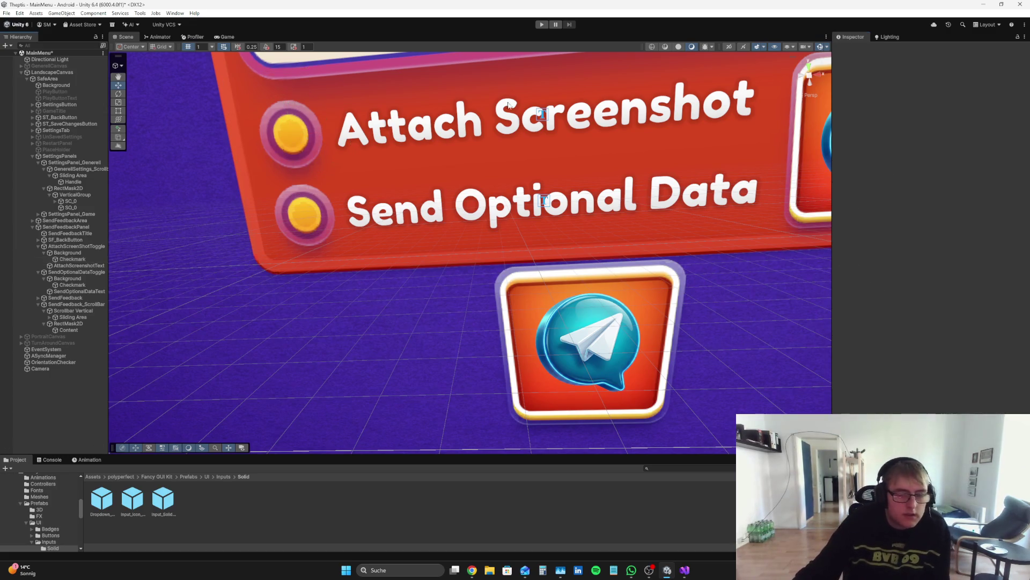
pyautogui.hotkey('ctrl', 'p')
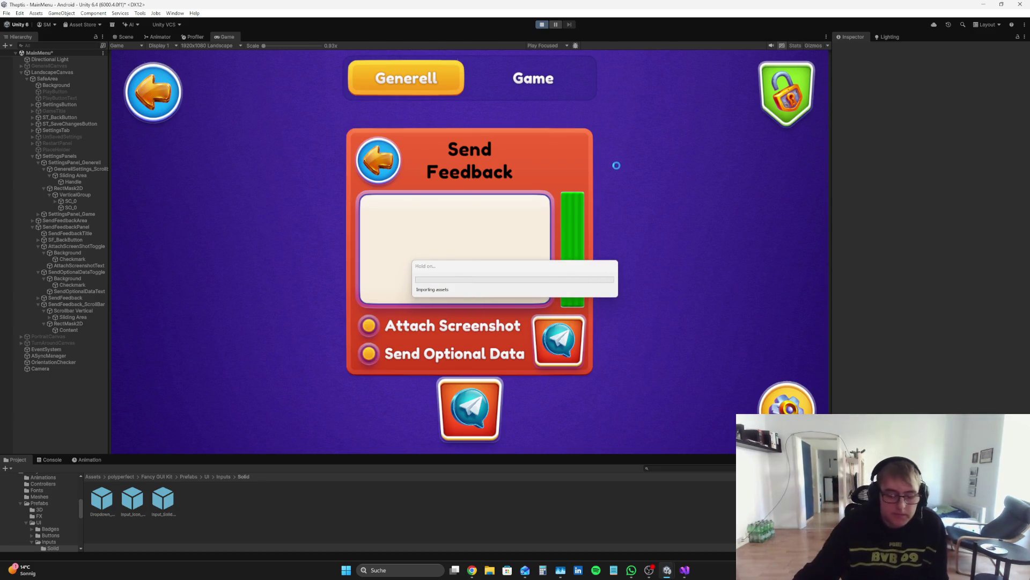
# - Switch the Send Optional Data and Attach Screenshot toggles off in play, then stop and select SendFeedbackPanel
pyautogui.click(382, 356)
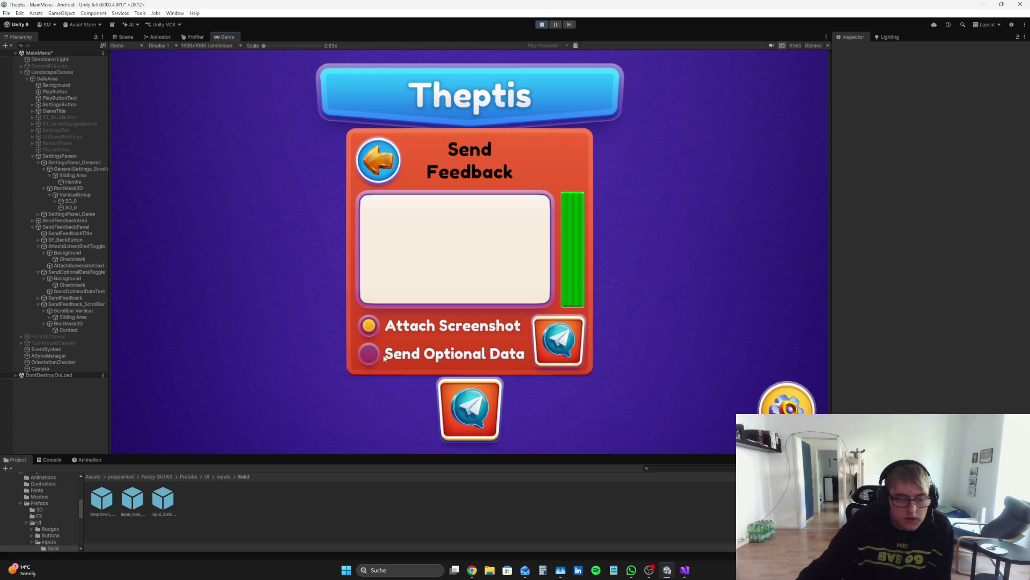
pyautogui.click(375, 330)
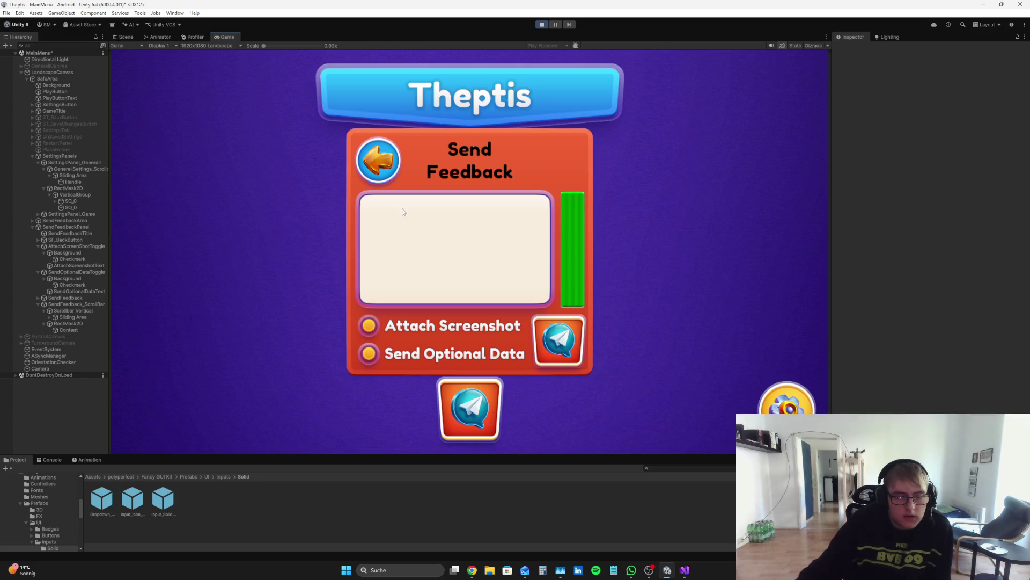
pyautogui.hotkey('ctrl', 'p')
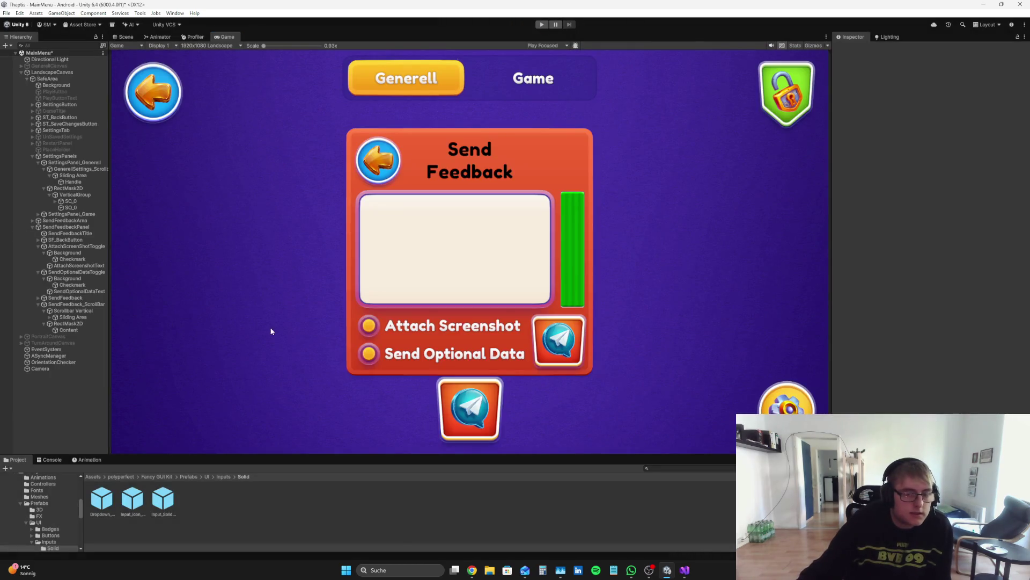
pyautogui.click(43, 228)
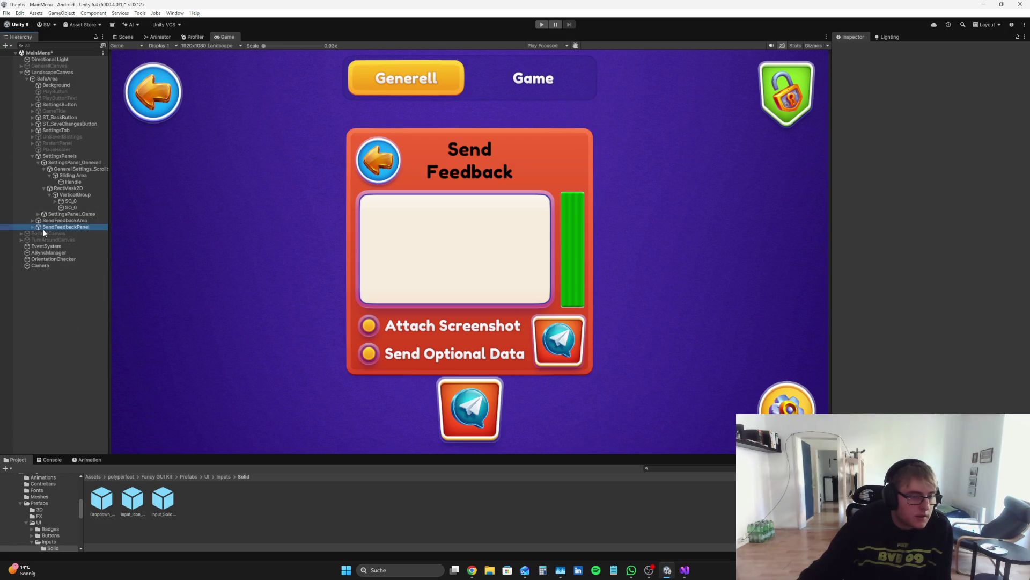
# - Select the Content object under SendFeedbackPanel and review its text component's extra settings
pyautogui.click(32, 227)
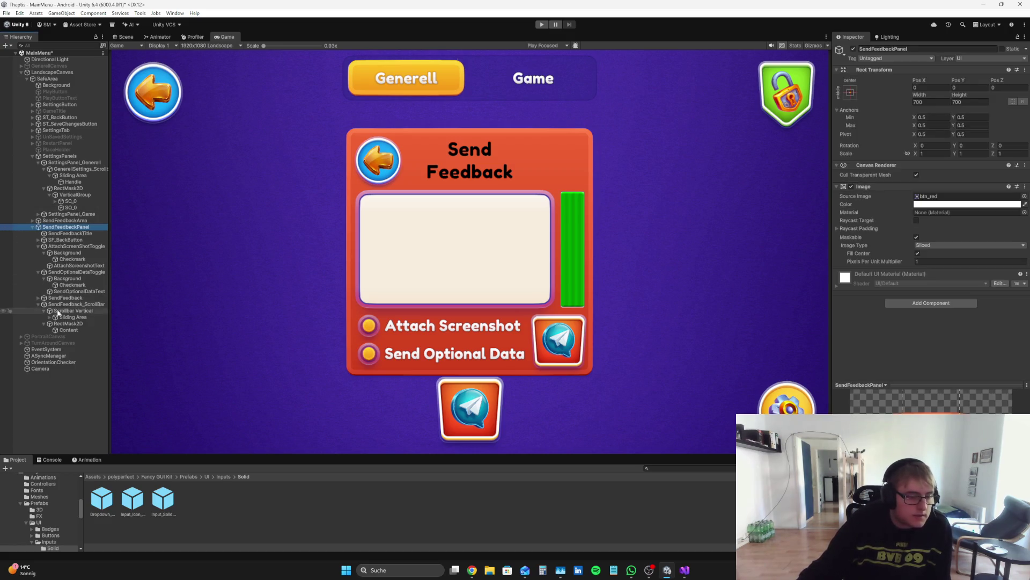
pyautogui.click(59, 329)
pyautogui.scroll(-3, 991, 236)
pyautogui.scroll(-3, 990, 236)
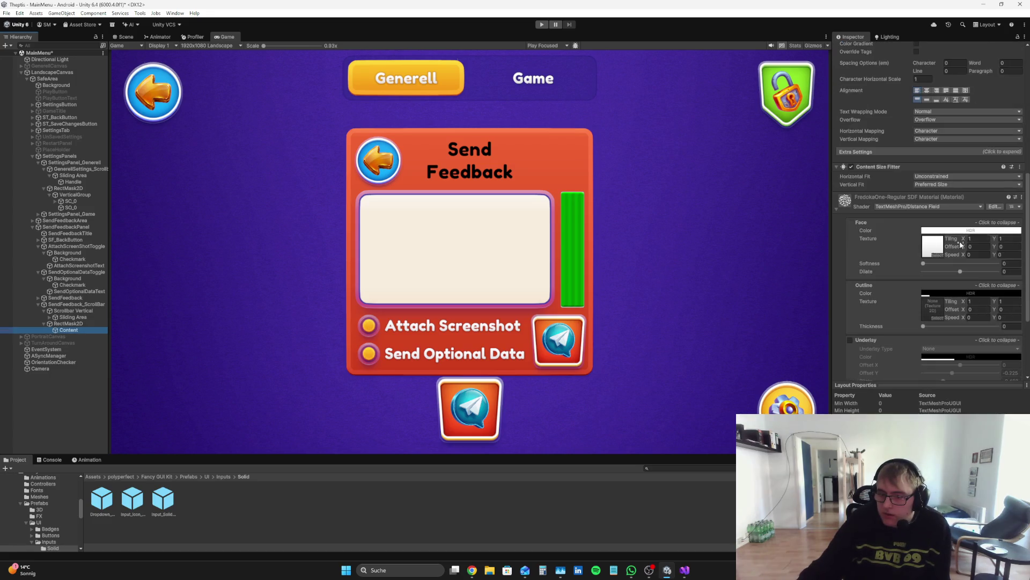
pyautogui.scroll(-3, 894, 240)
pyautogui.click(877, 142)
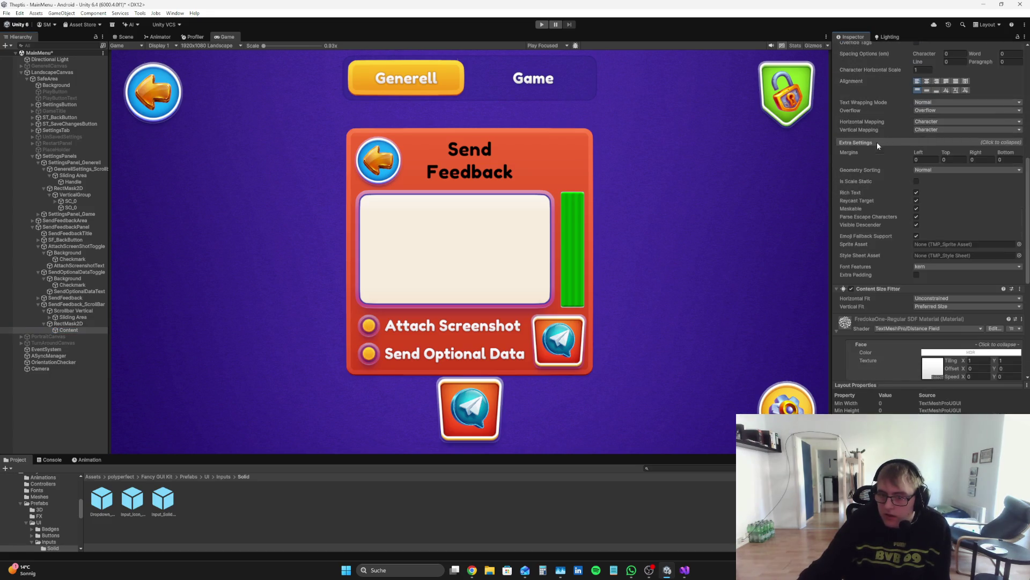
pyautogui.scroll(5, 949, 206)
pyautogui.click(880, 338)
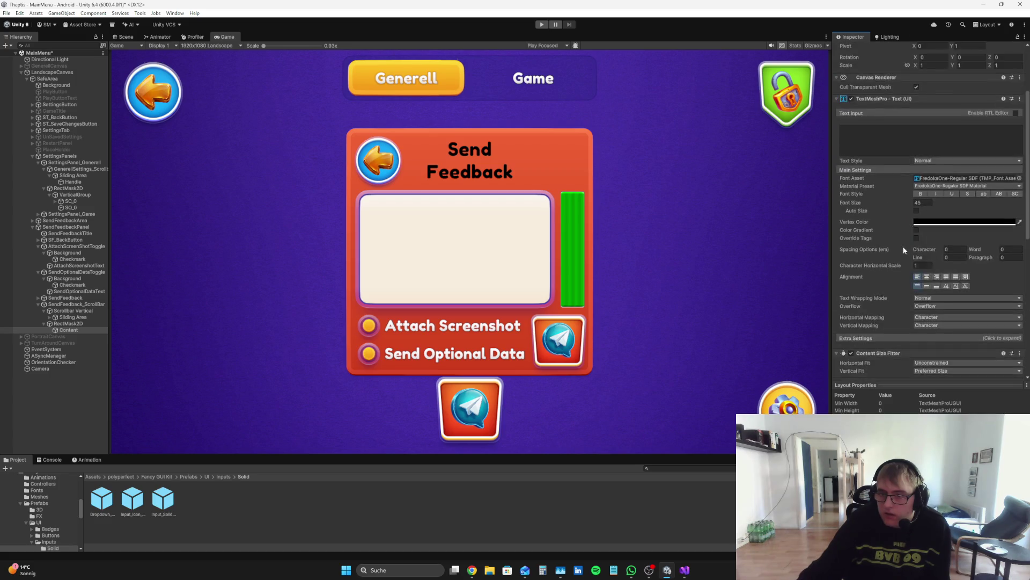
pyautogui.scroll(1, 902, 245)
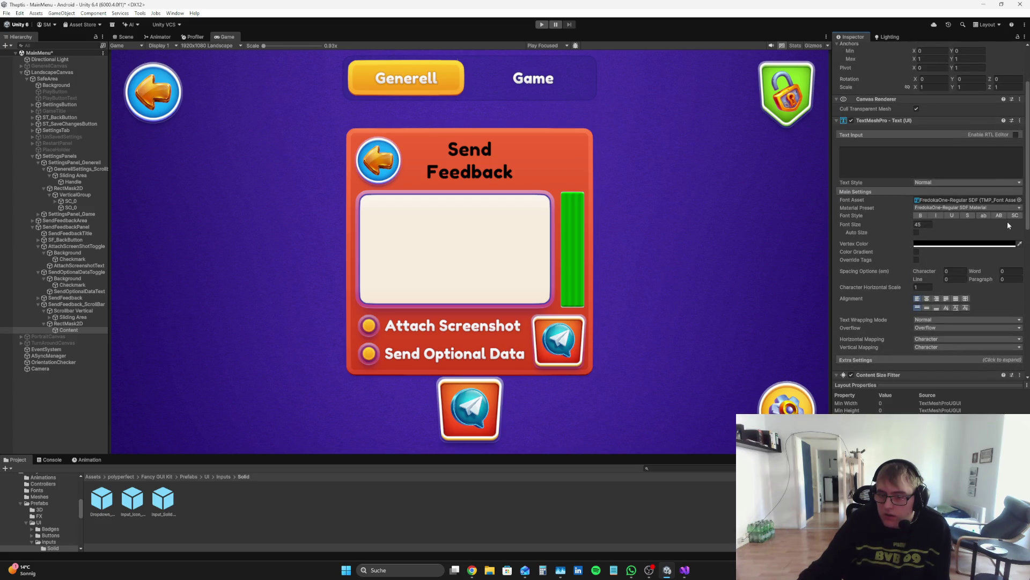
pyautogui.scroll(3, 1009, 226)
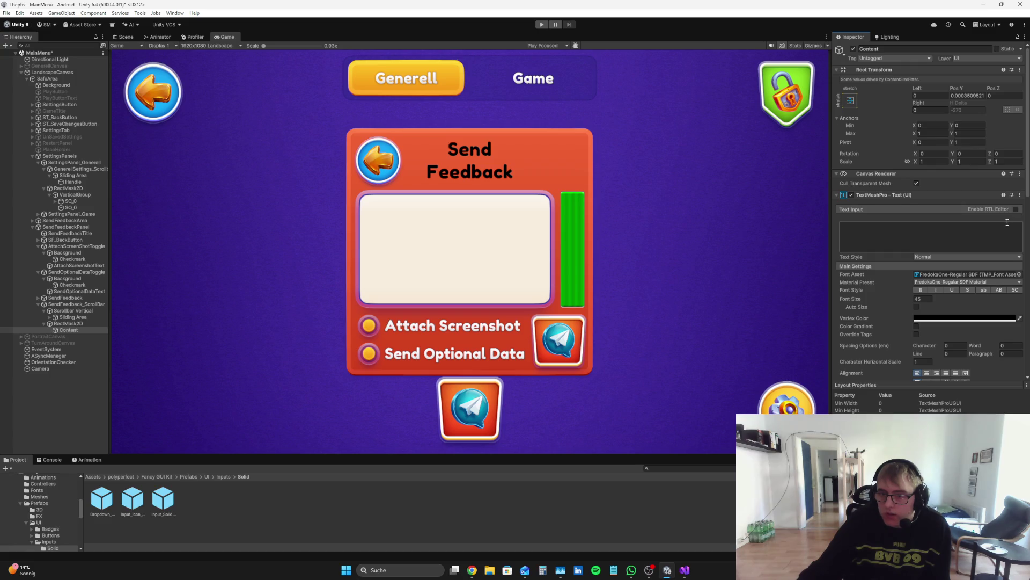
pyautogui.scroll(-2, 914, 193)
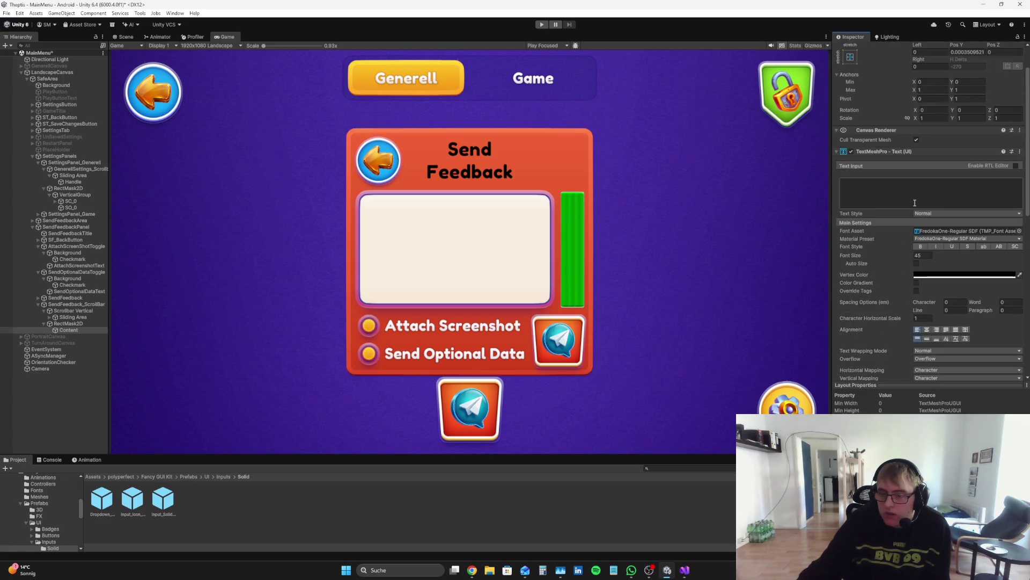
pyautogui.scroll(-15, 912, 188)
# - Add a TextMeshPro - Input Field component to the Content object
pyautogui.click(938, 371)
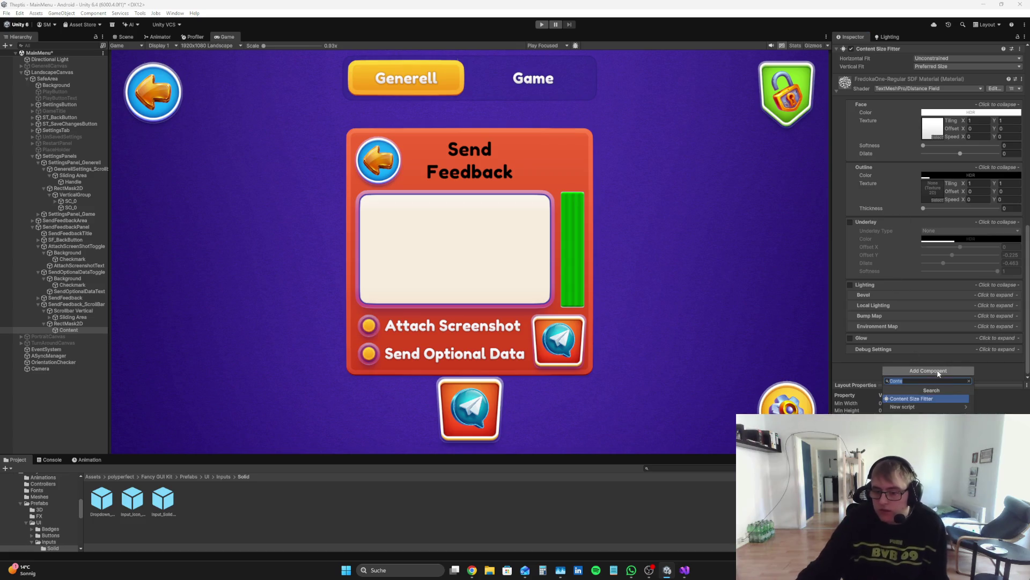
pyautogui.write('TExt')
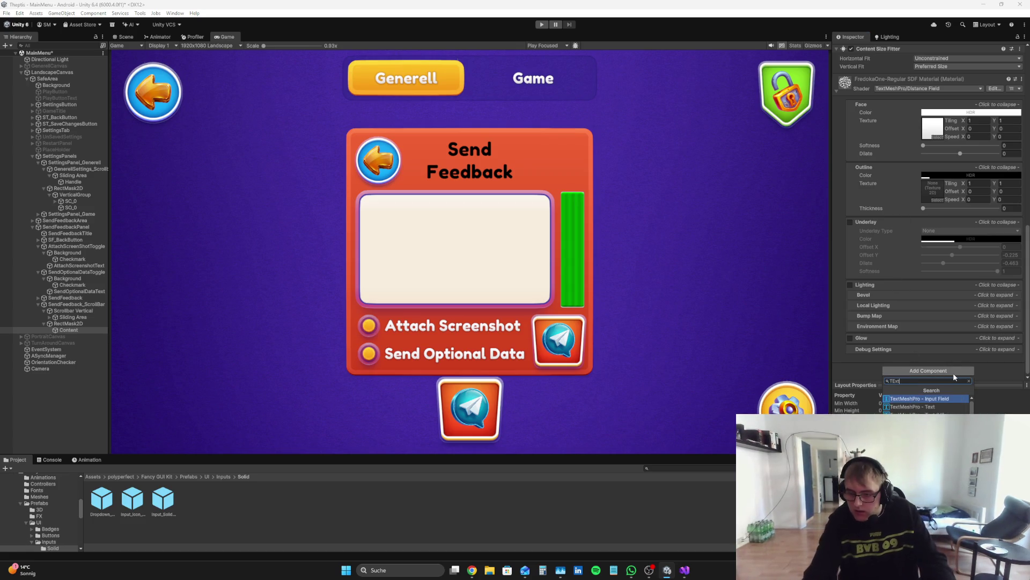
pyautogui.press('Return')
pyautogui.scroll(5, 954, 230)
pyautogui.scroll(-10, 954, 233)
pyautogui.scroll(4, 954, 239)
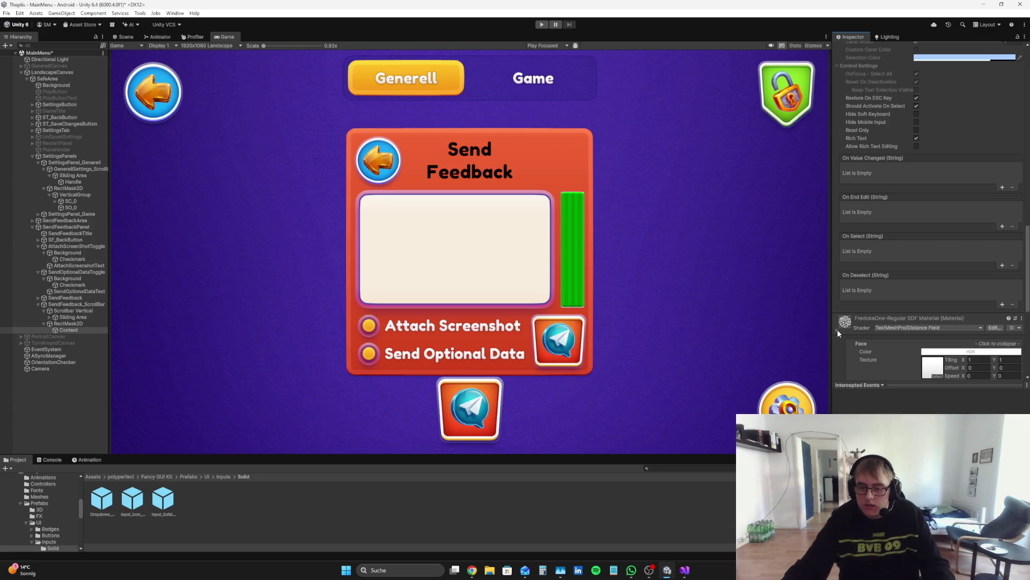
pyautogui.scroll(10, 837, 330)
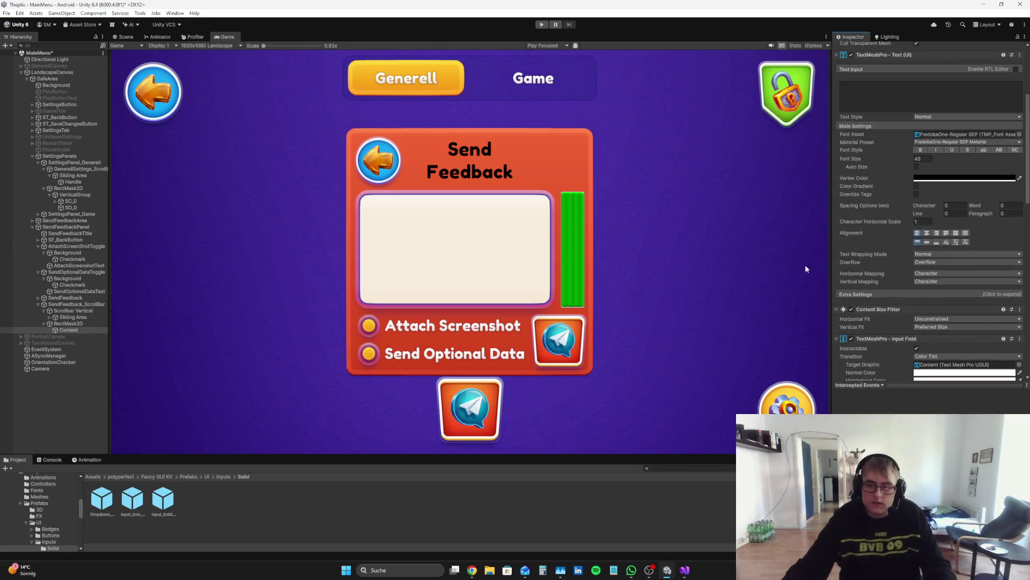
# - Collapse the expanded hierarchy branches and deactivate SendFeedbackPanel
pyautogui.click(34, 388)
pyautogui.click(43, 311)
pyautogui.click(38, 272)
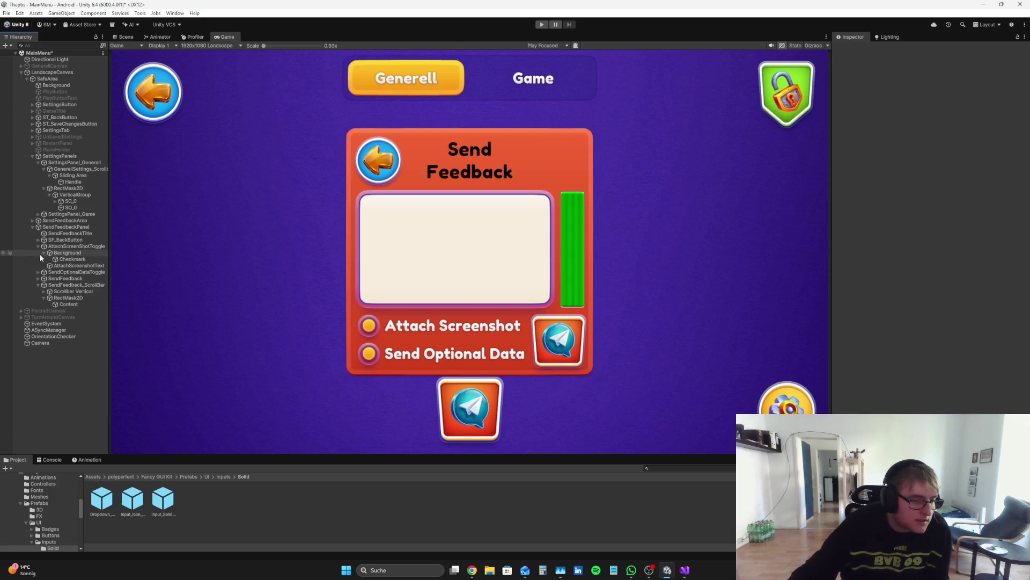
pyautogui.click(41, 250)
pyautogui.click(43, 252)
pyautogui.click(37, 246)
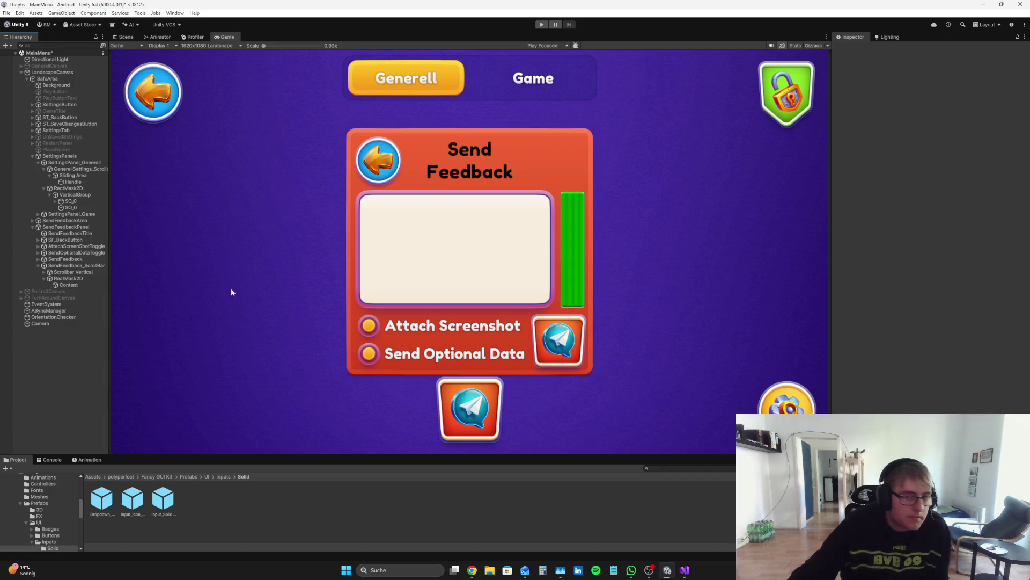
pyautogui.click(85, 227)
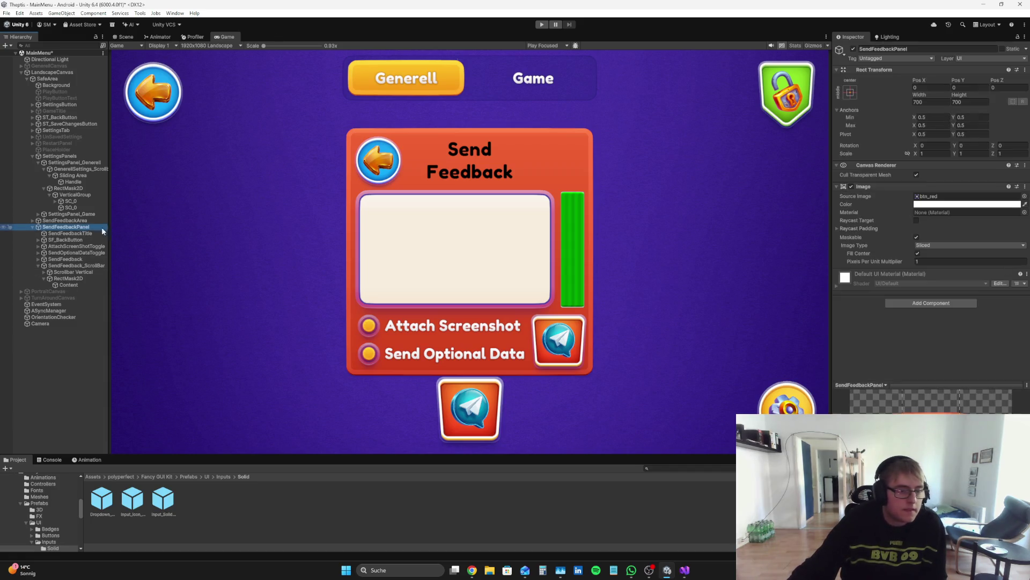
pyautogui.click(853, 49)
pyautogui.click(1, 388)
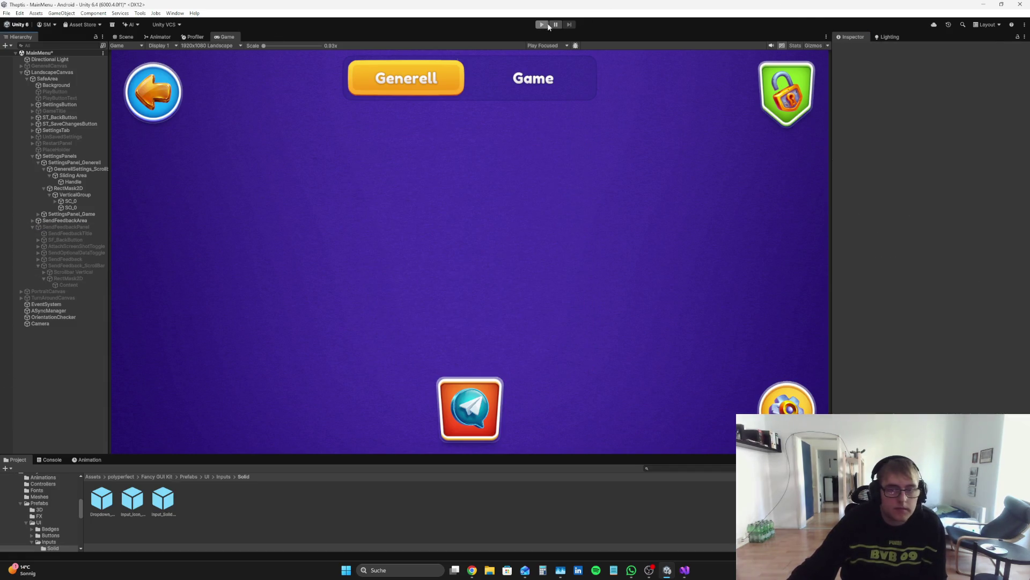
# - Run a quick play test, then reactivate SendFeedbackPanel and return to the Scene view
pyautogui.click(547, 24)
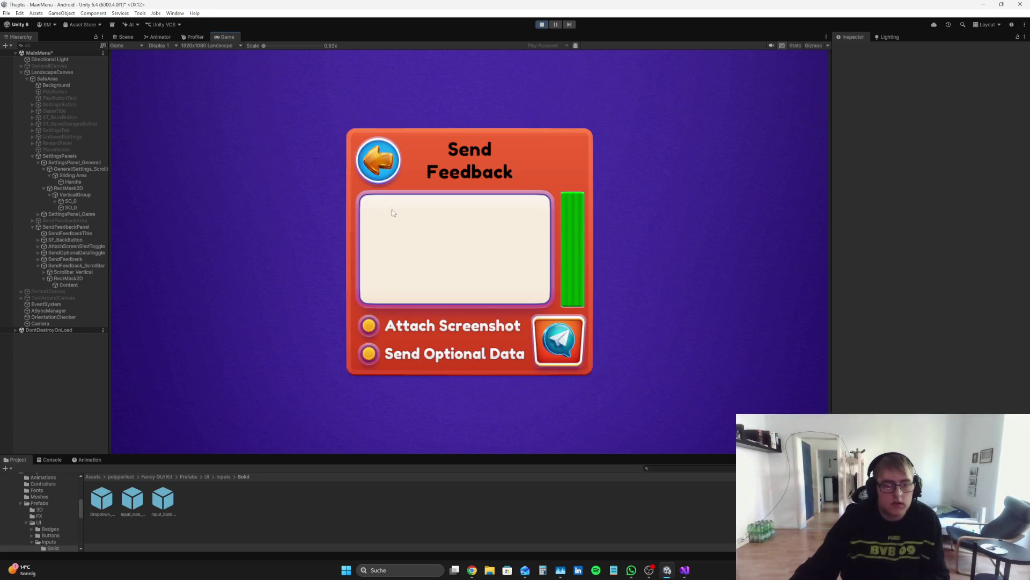
pyautogui.click(542, 24)
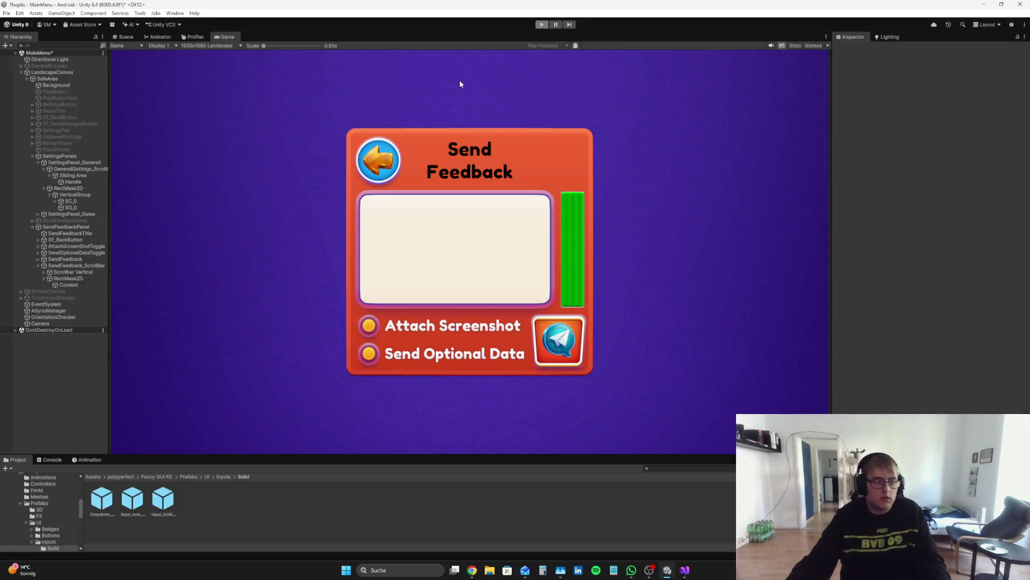
pyautogui.click(65, 226)
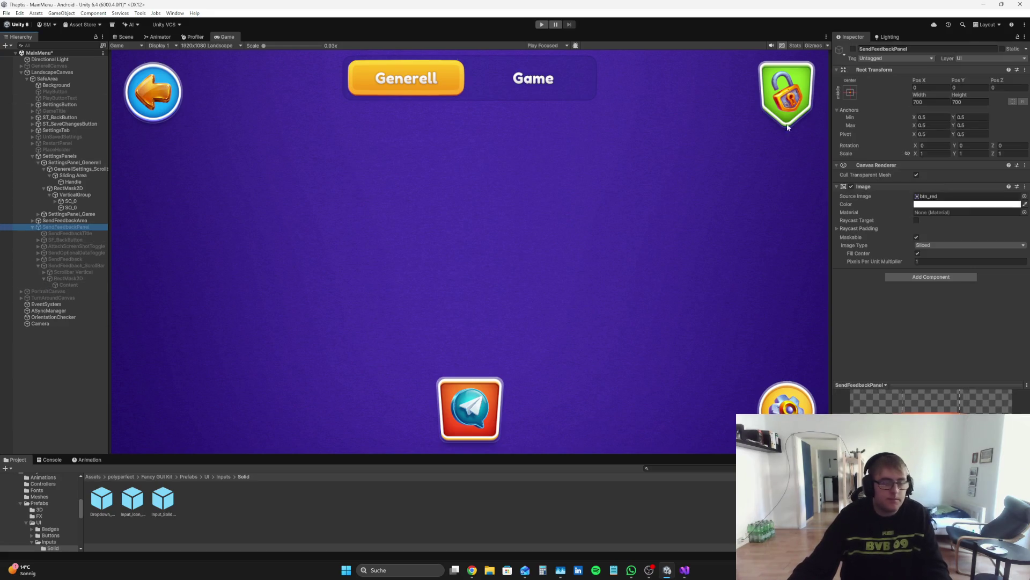
pyautogui.click(853, 48)
pyautogui.click(124, 36)
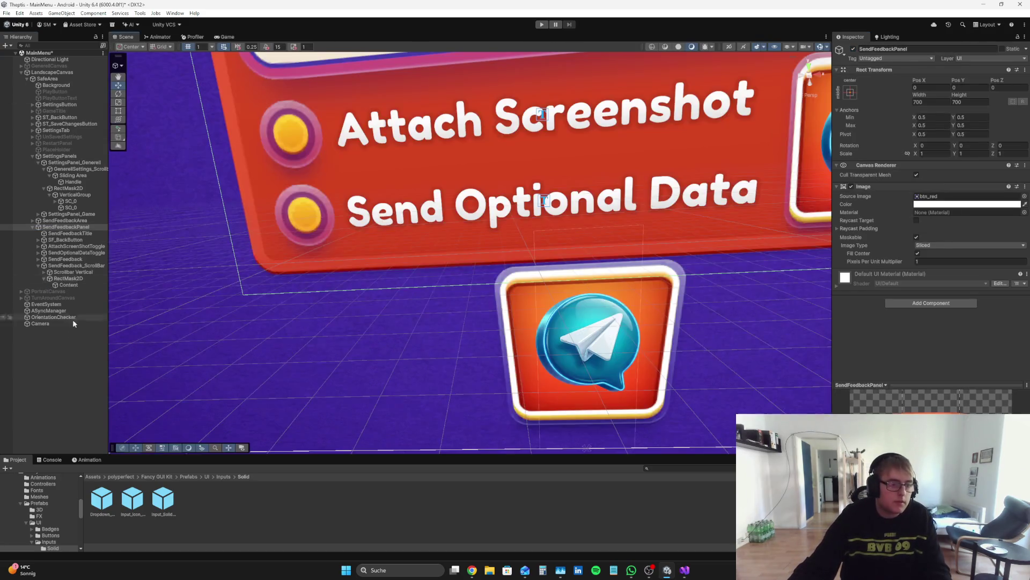
# - Frame Content in the Scene view and experiment with its Rect Transform insets, undoing the change
pyautogui.click(79, 284)
pyautogui.press('f')
pyautogui.moveTo(499, 247); pyautogui.dragTo(491, 216)
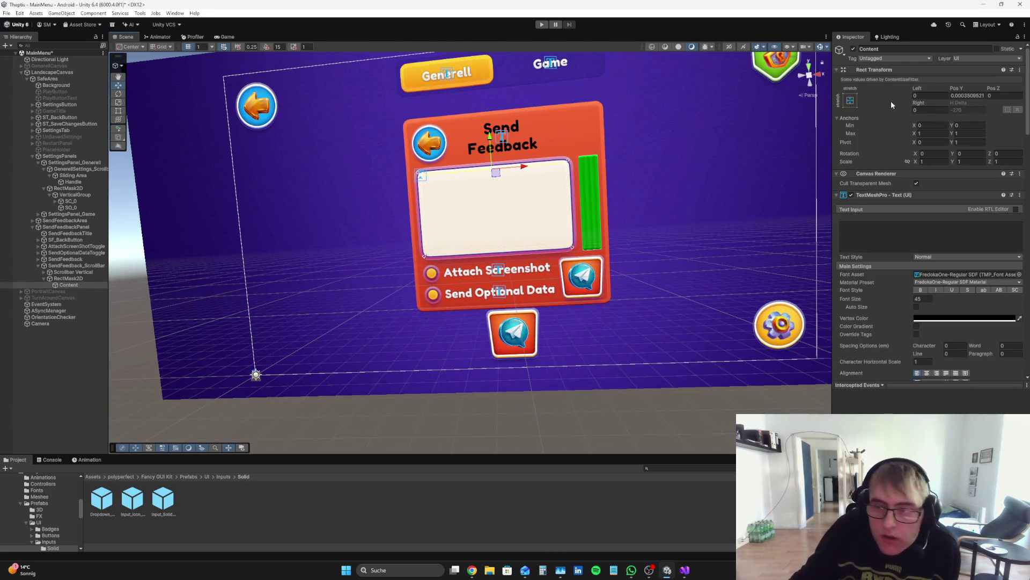
pyautogui.moveTo(966, 90)
pyautogui.mouseDown()
pyautogui.moveTo(781, 355)
pyautogui.moveTo(234, 232)
pyautogui.mouseUp()
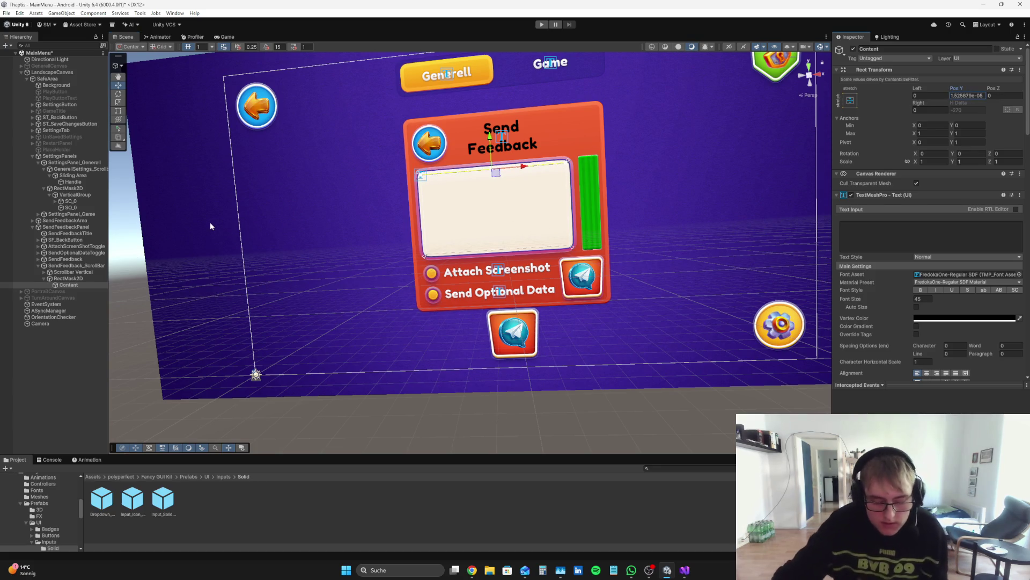
pyautogui.moveTo(917, 88)
pyautogui.mouseDown()
pyautogui.moveTo(652, 185)
pyautogui.moveTo(145, 212)
pyautogui.moveTo(861, 103)
pyautogui.mouseUp()
pyautogui.moveTo(917, 88)
pyautogui.mouseDown()
pyautogui.moveTo(345, 144)
pyautogui.moveTo(487, 150)
pyautogui.mouseUp()
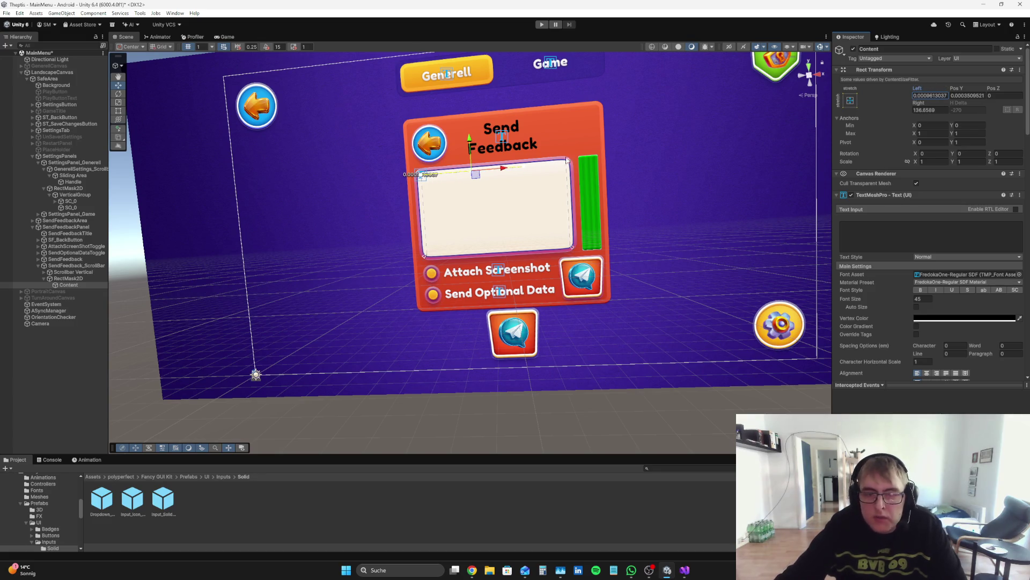
pyautogui.hotkey('ctrl', 'z')
pyautogui.hotkey('ctrl', 'z')
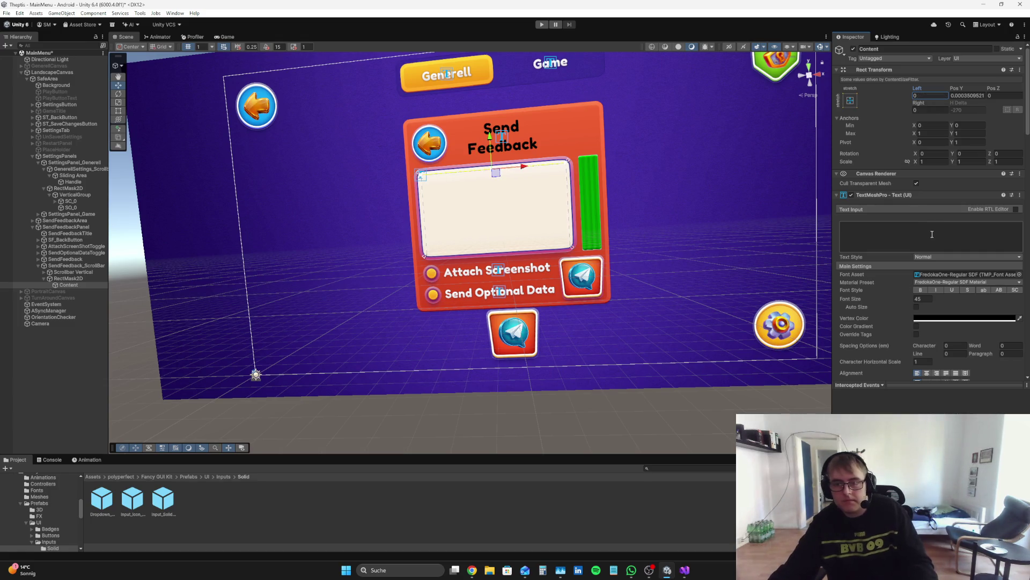
# - Move the Input Field above Content Size Fitter, then remove the Content Size Fitter component
pyautogui.scroll(-10, 932, 228)
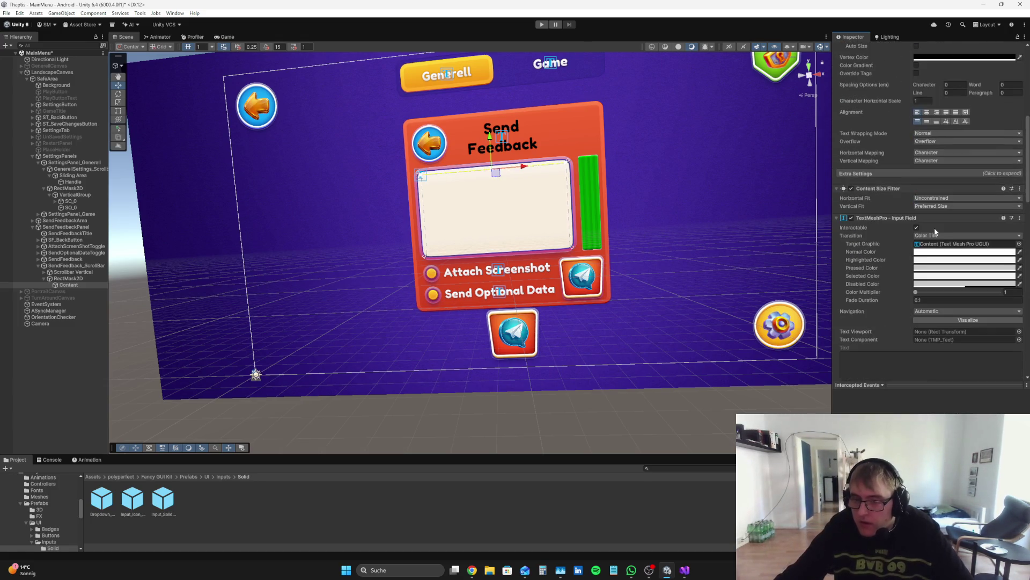
pyautogui.moveTo(896, 217); pyautogui.dragTo(891, 184)
pyautogui.scroll(-10, 896, 236)
pyautogui.rightClick(903, 213)
pyautogui.click(936, 240)
pyautogui.scroll(15, 934, 240)
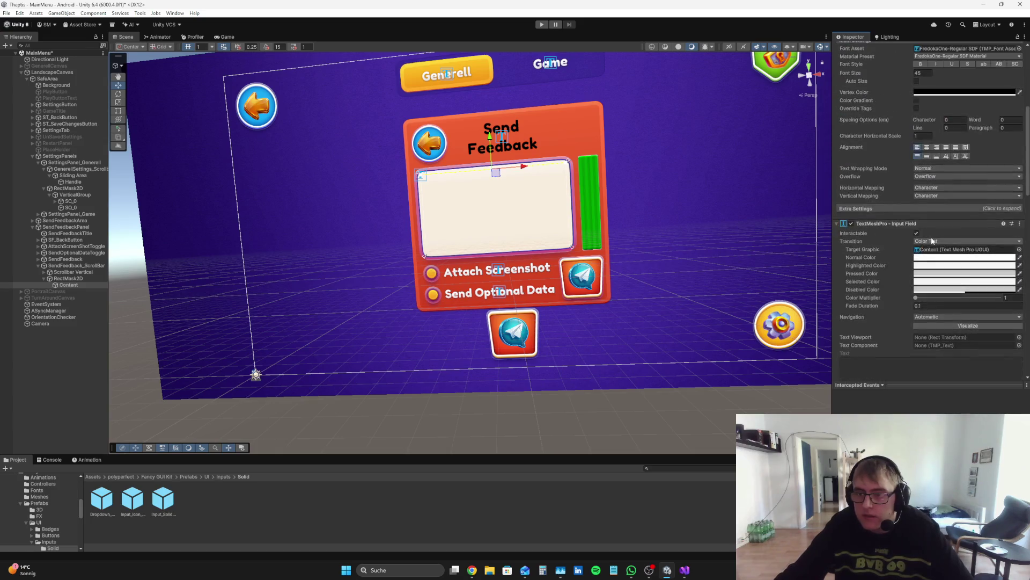
pyautogui.scroll(3, 928, 240)
# - Stretch Content down to fill the text box and set its Rect Transform Top to 0
pyautogui.click(967, 102)
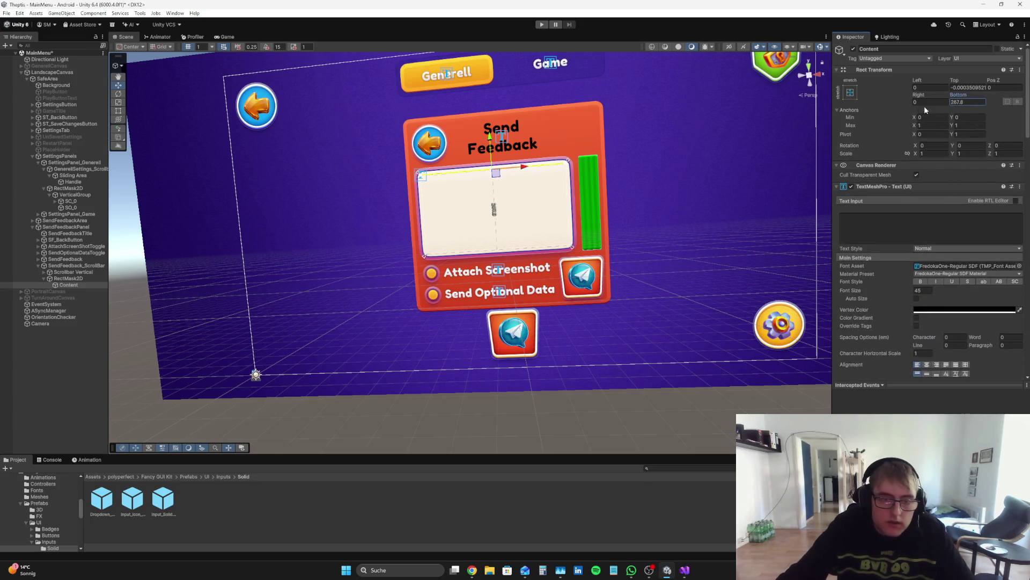
pyautogui.moveTo(494, 195); pyautogui.dragTo(495, 252)
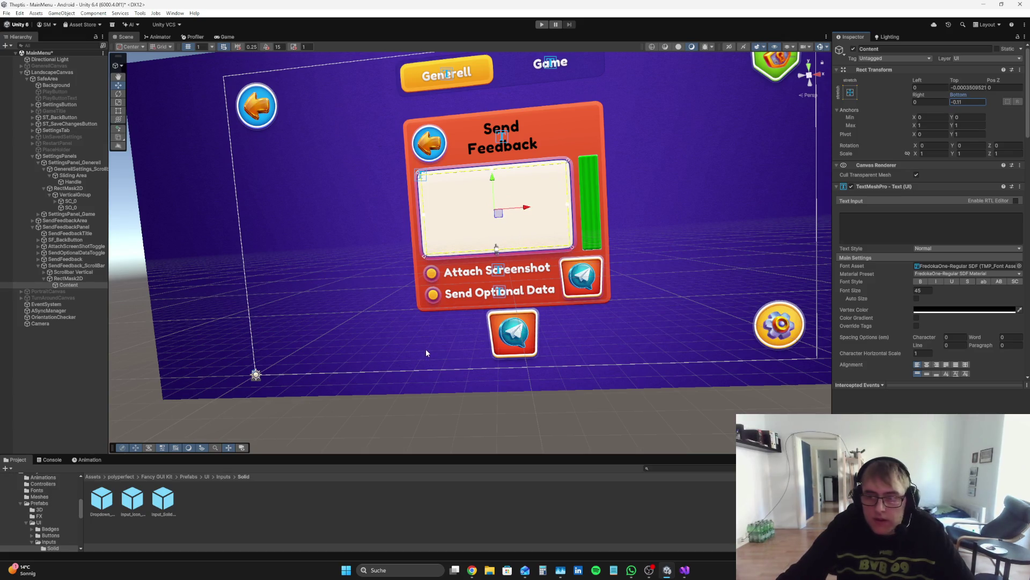
pyautogui.click(981, 89)
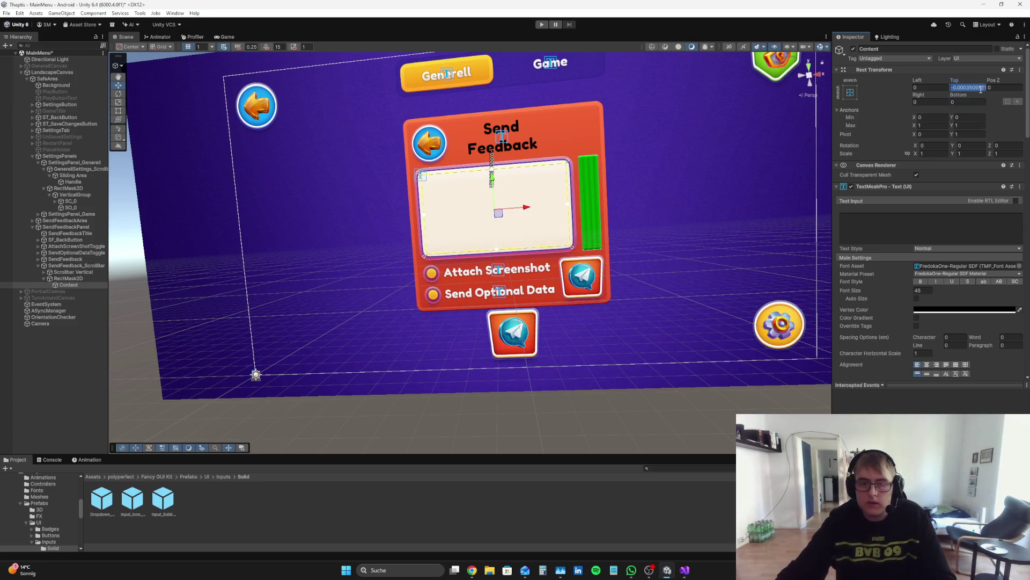
pyautogui.write('0')
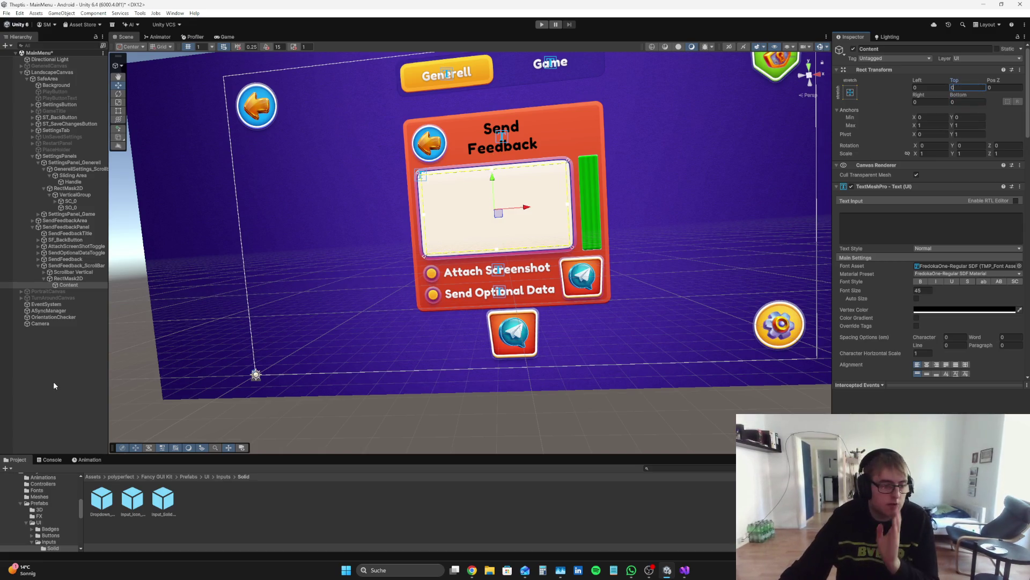
pyautogui.click(54, 385)
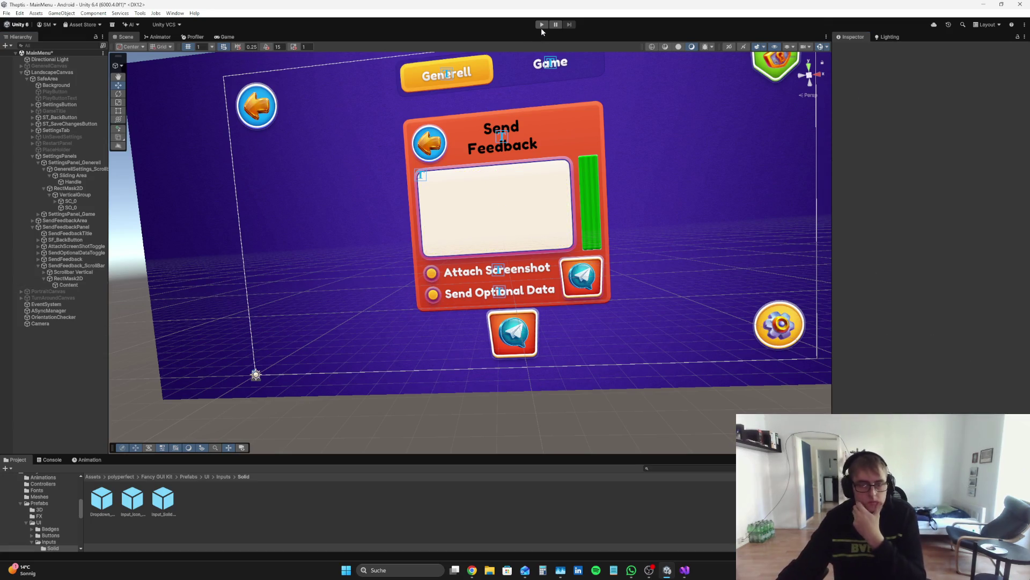
# - Play-test the feedback panel in the Game view, then stop and reselect Content
pyautogui.click(541, 28)
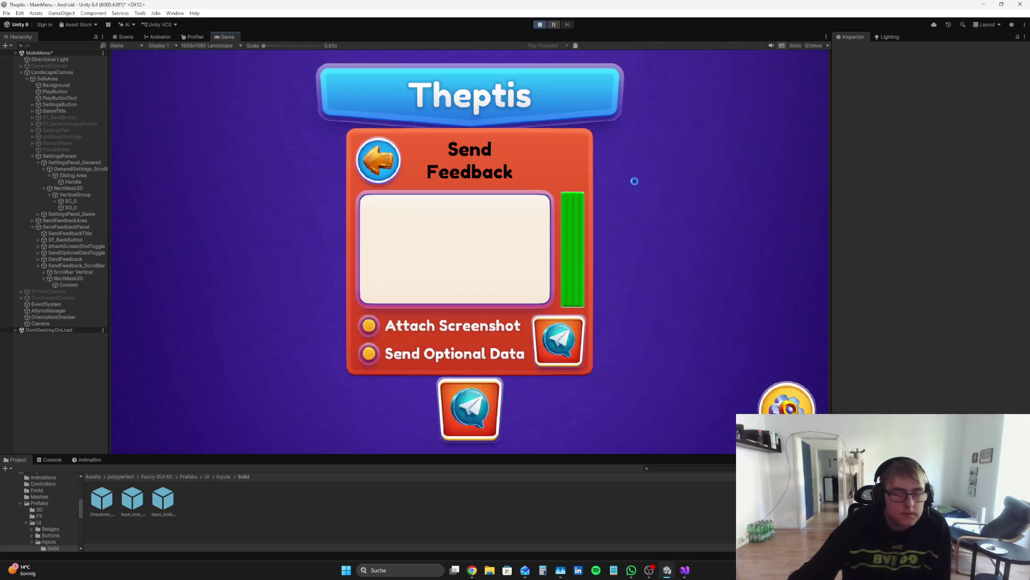
pyautogui.click(480, 426)
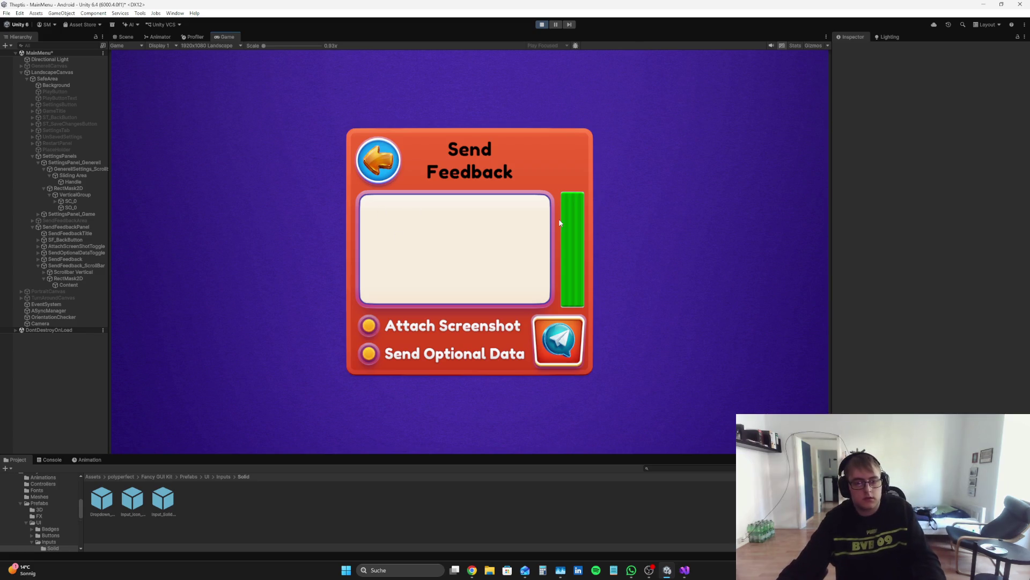
pyautogui.click(541, 24)
pyautogui.click(80, 285)
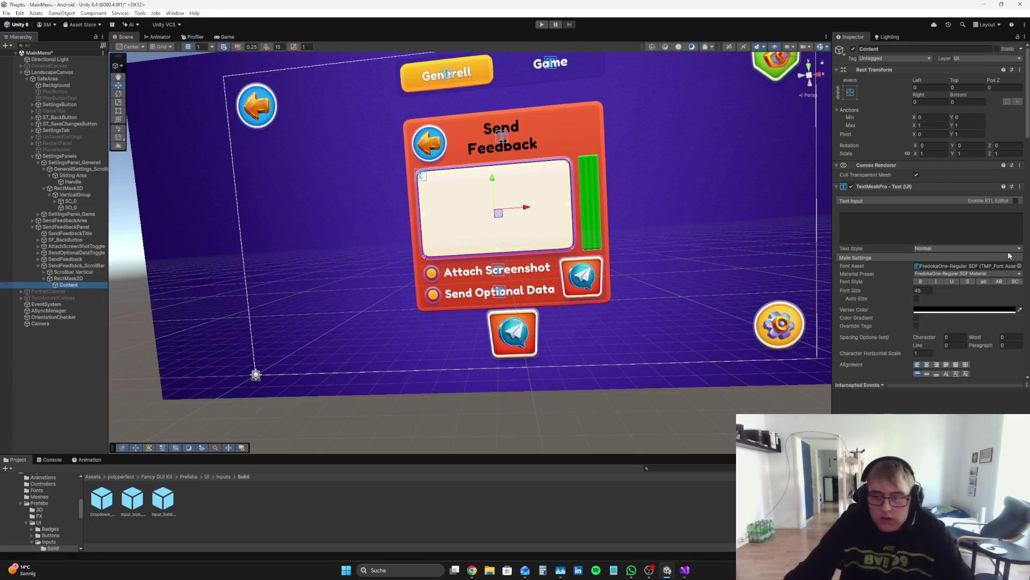
# - Remove the TextMeshPro - Text component from the Content object
pyautogui.scroll(-4, 1006, 255)
pyautogui.scroll(2, 1001, 254)
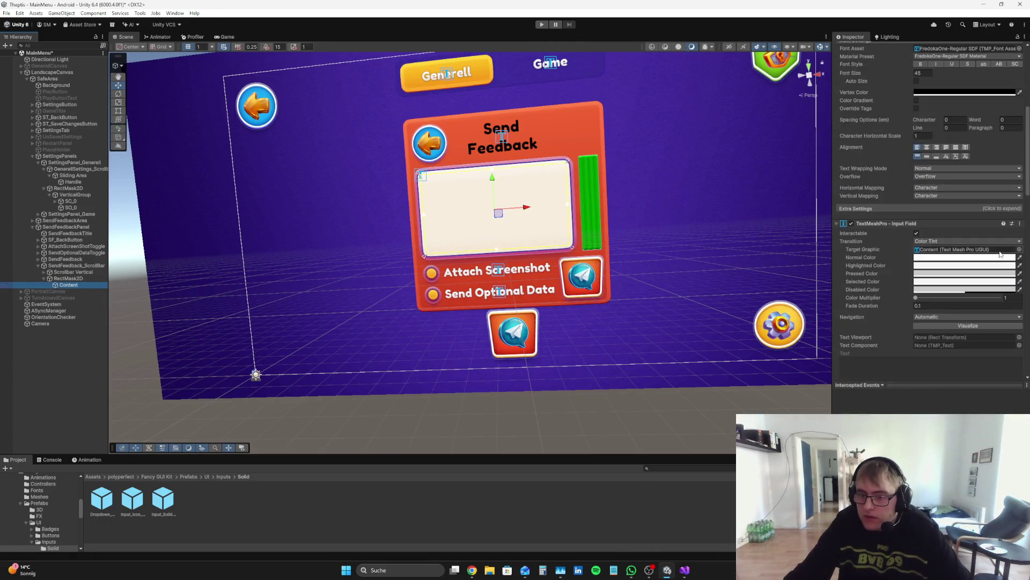
pyautogui.rightClick(890, 121)
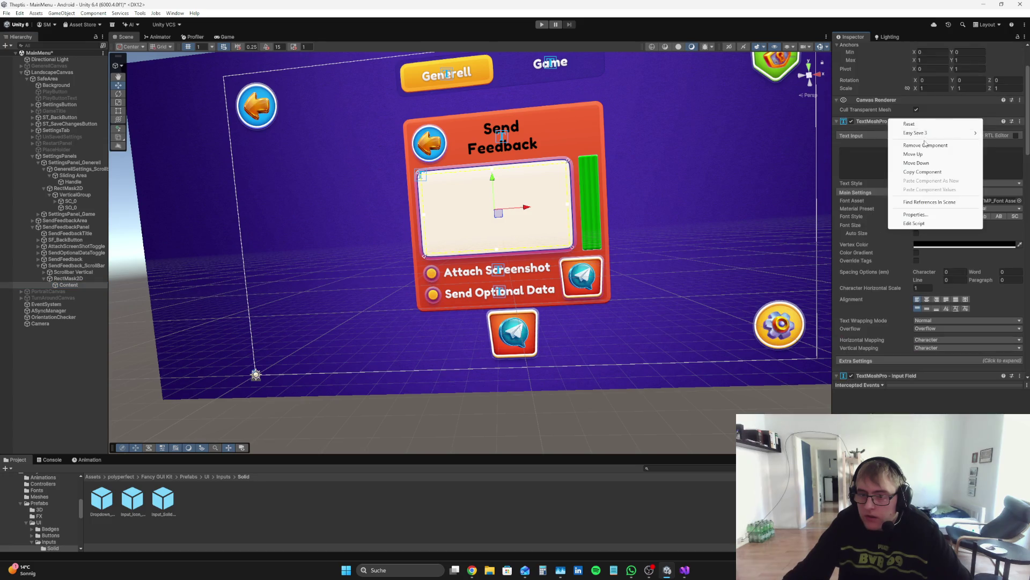
pyautogui.click(913, 134)
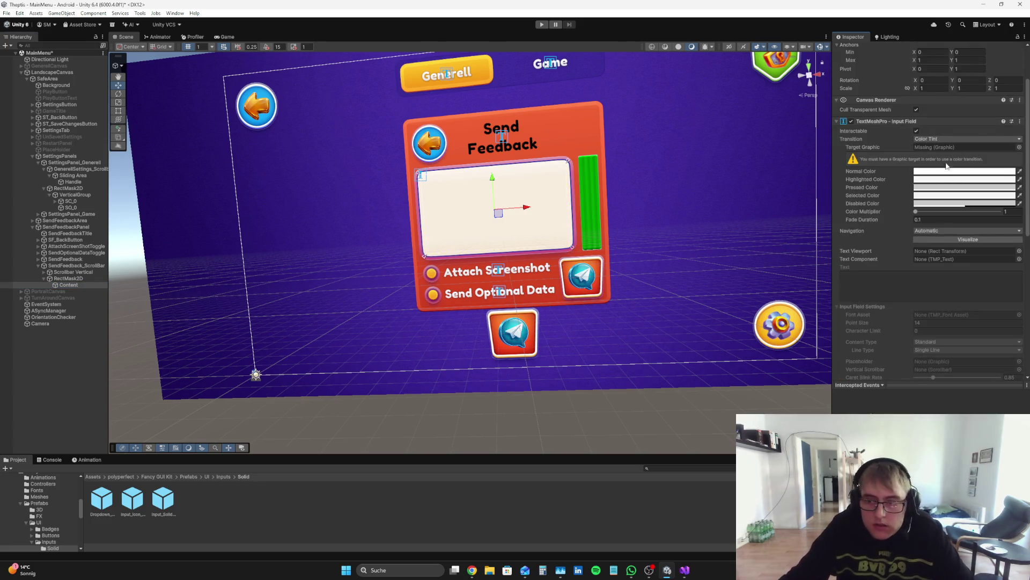
pyautogui.scroll(2, 951, 190)
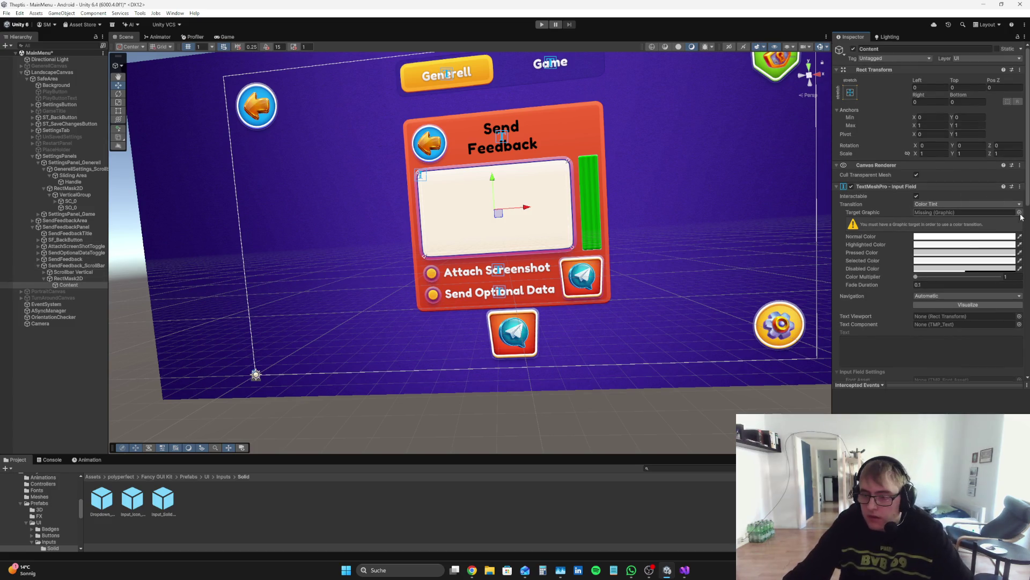
# - Set the Input Field's Target Graphic to SendFeedback_ScrollBar and its Transition to None
pyautogui.click(52, 266)
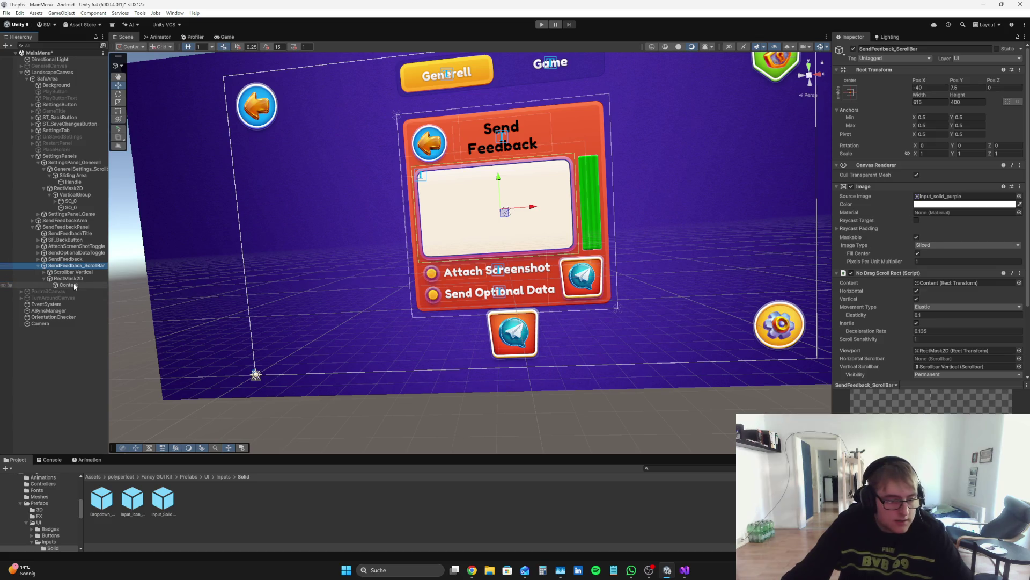
pyautogui.click(69, 285)
pyautogui.click(961, 213)
pyautogui.moveTo(961, 212); pyautogui.dragTo(962, 212)
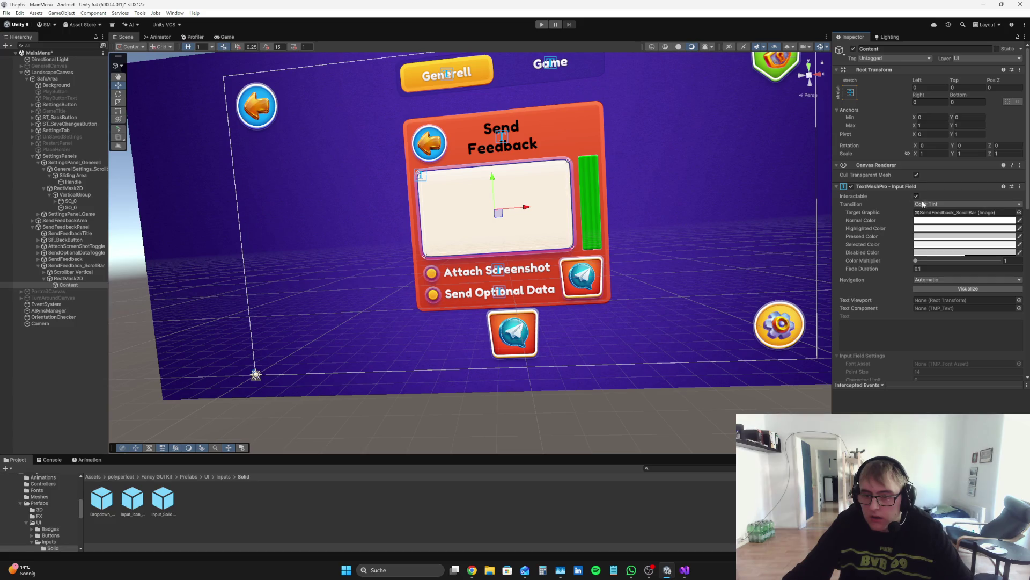
pyautogui.click(927, 206)
pyautogui.click(934, 208)
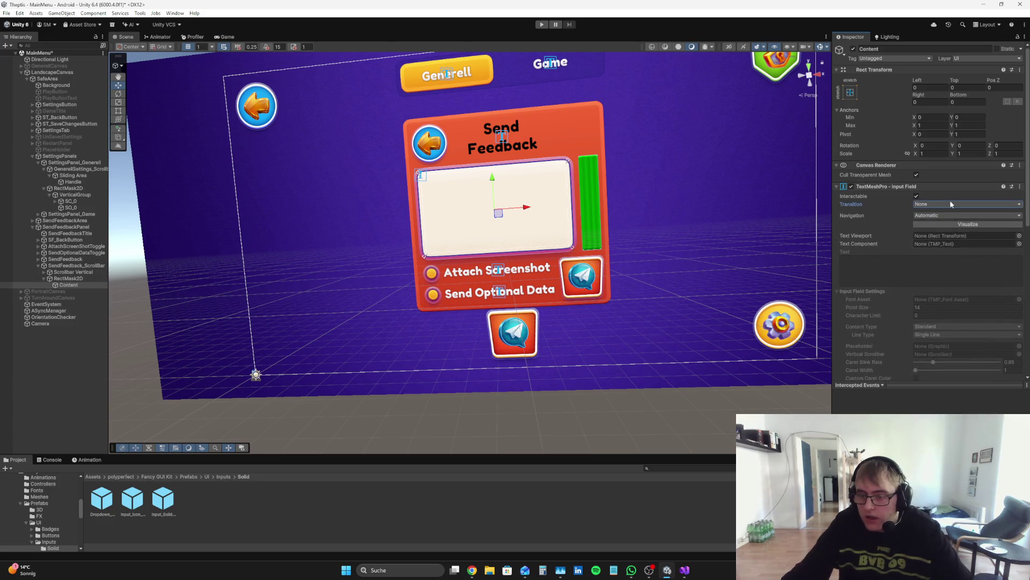
# - Review the Input Field settings, then play-test the panel with Ctrl+P and stop
pyautogui.scroll(-1, 955, 225)
pyautogui.scroll(2, 959, 216)
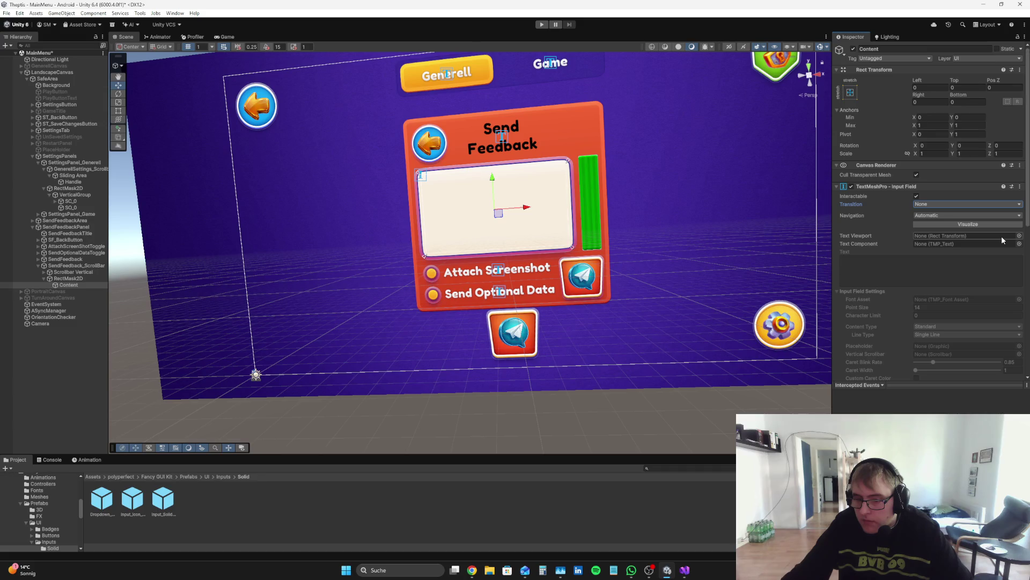
pyautogui.scroll(-3, 995, 247)
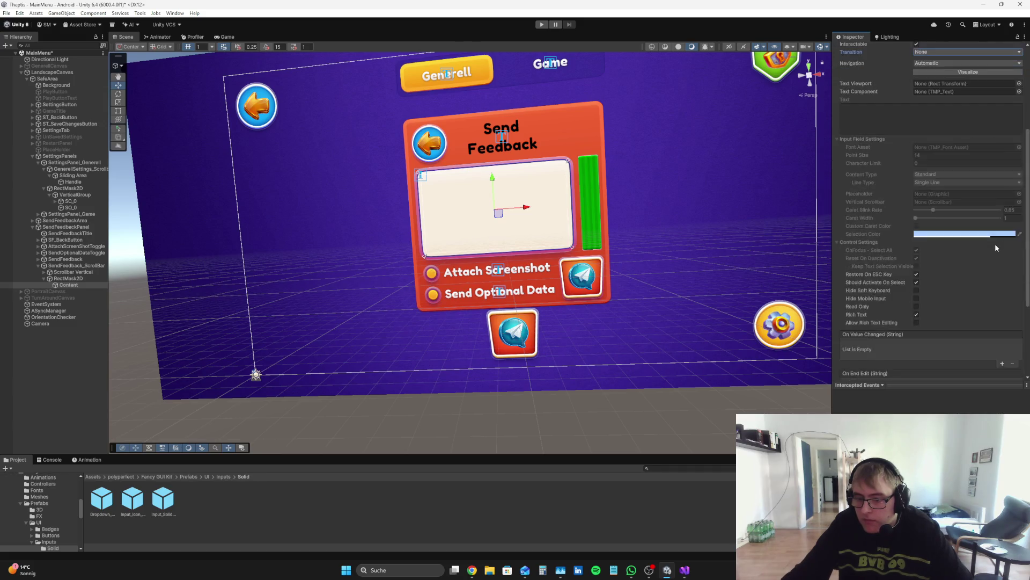
pyautogui.scroll(-3, 995, 246)
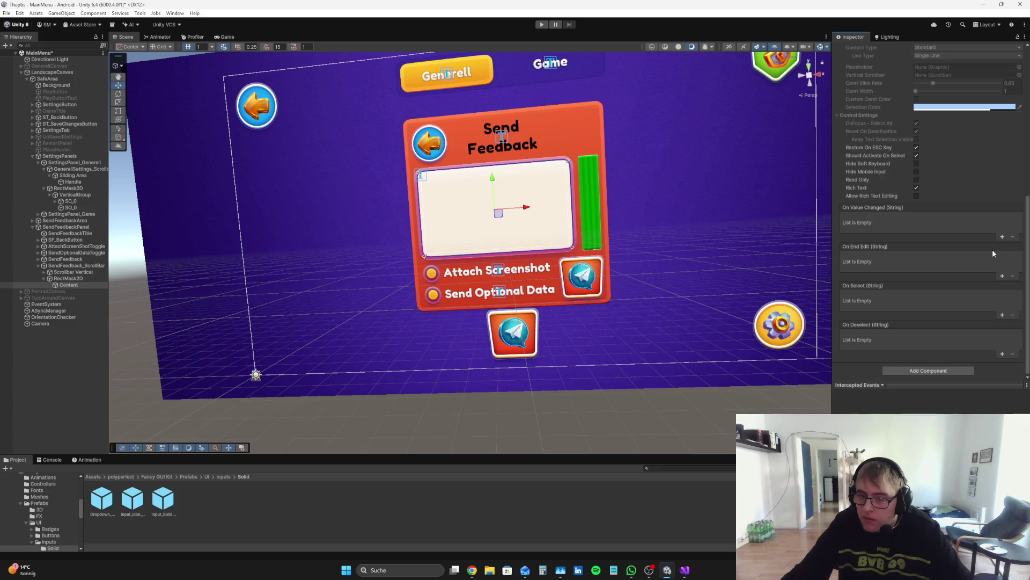
pyautogui.scroll(4, 918, 324)
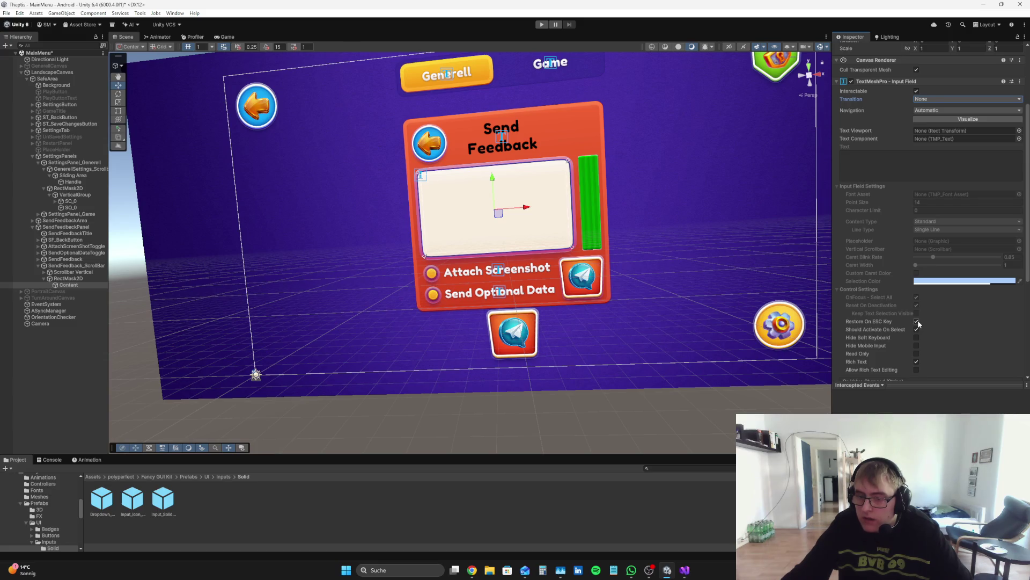
pyautogui.scroll(-4, 961, 309)
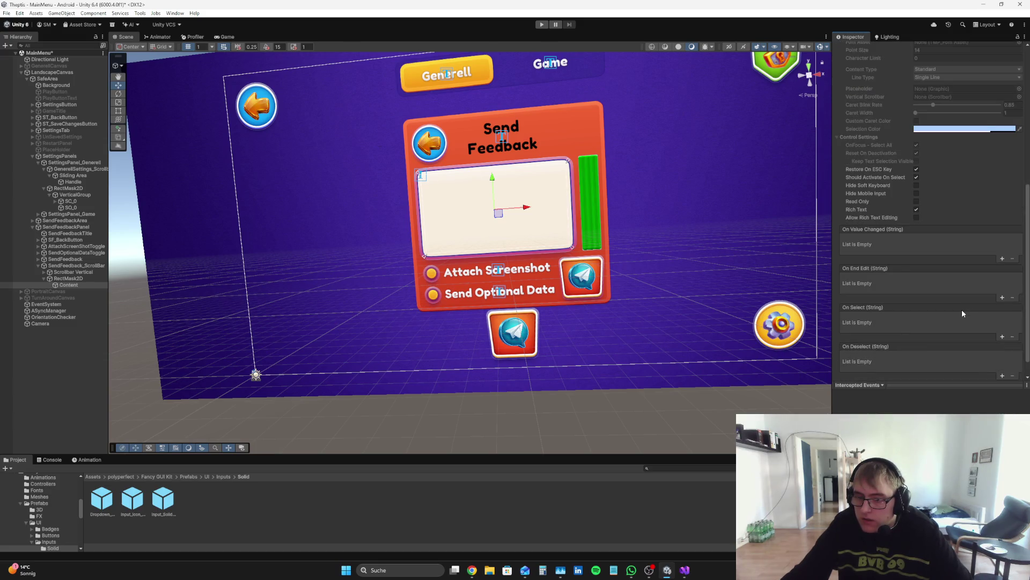
pyautogui.scroll(7, 961, 308)
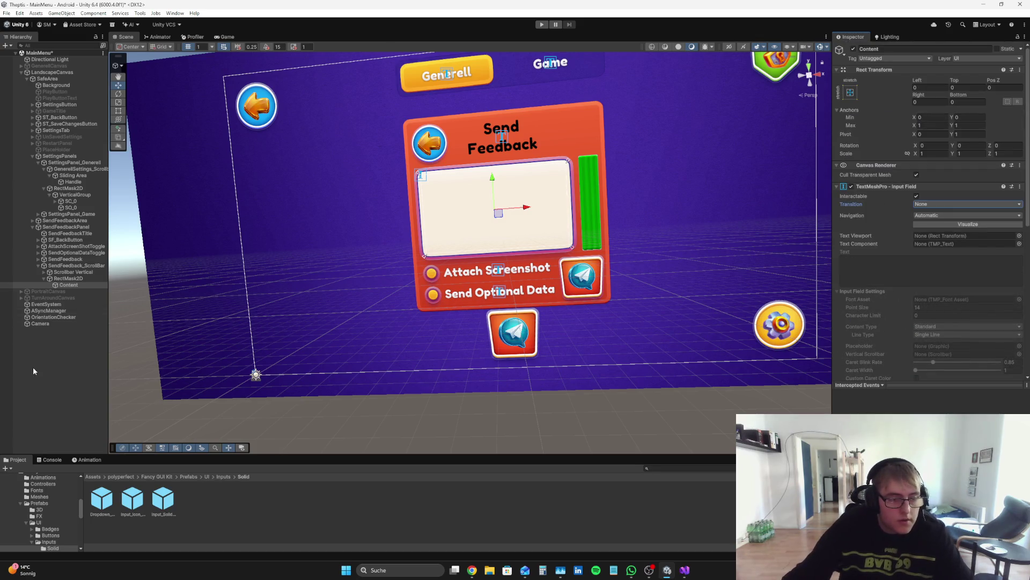
pyautogui.hotkey('ctrl', 'p')
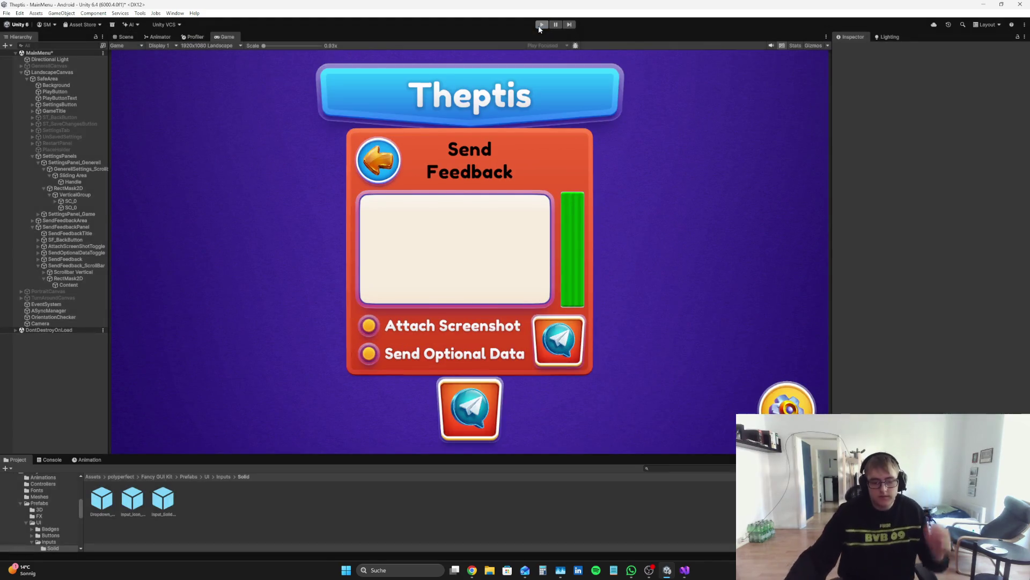
pyautogui.click(538, 24)
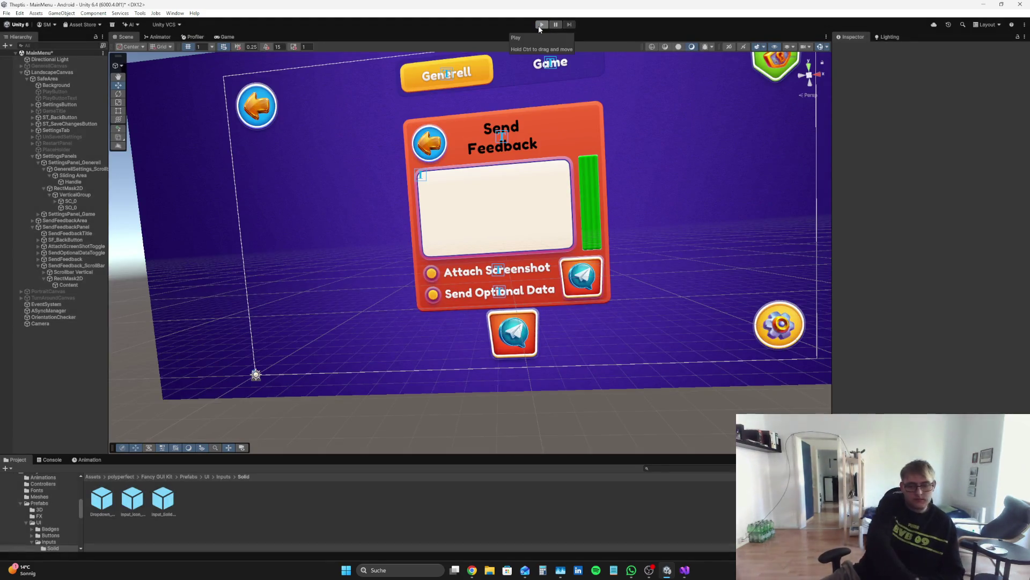
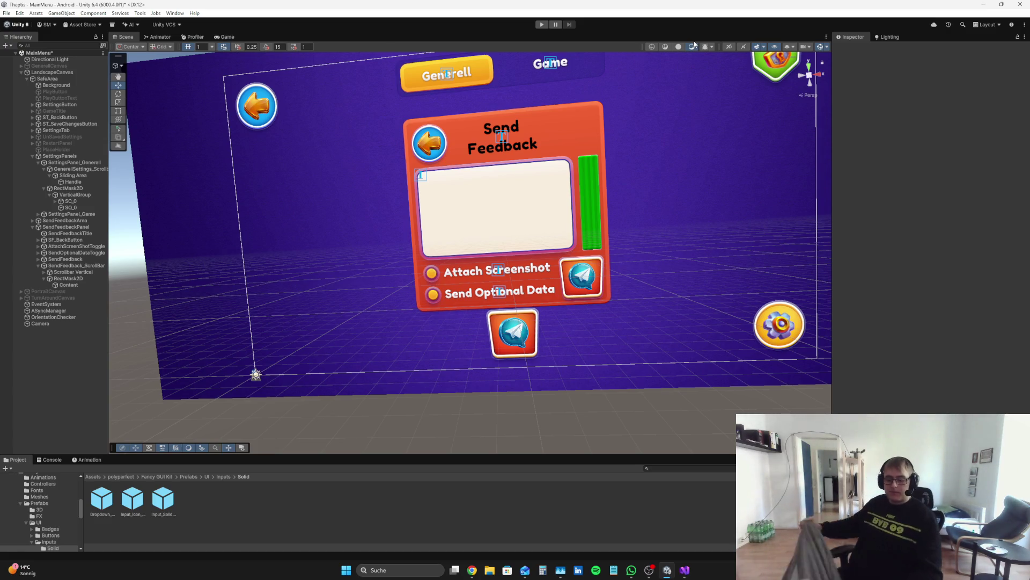
# - Inspect the Content, SendFeedbackPanel and scrollbar objects, then test-run the game
pyautogui.click(649, 570)
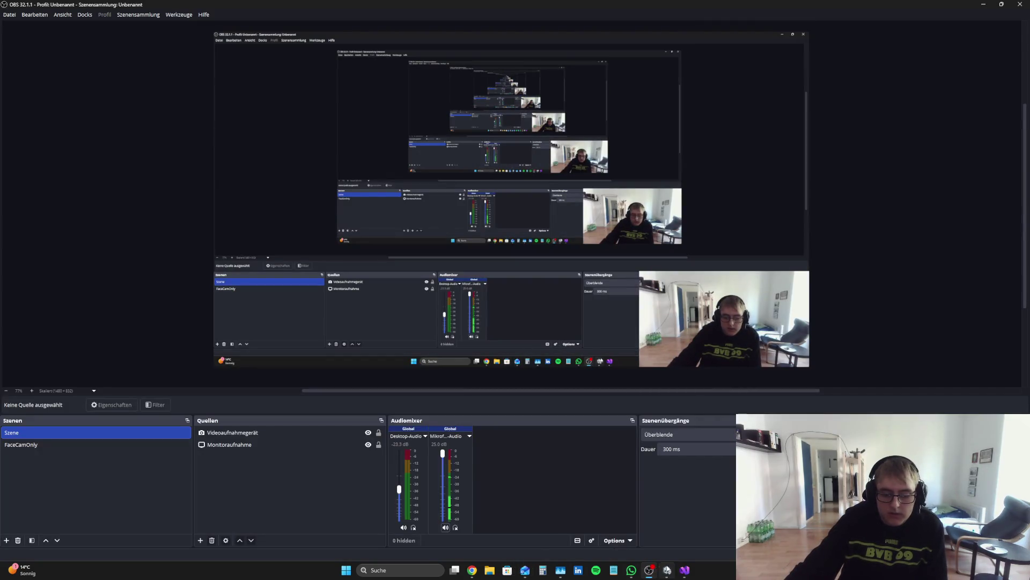
pyautogui.click(472, 570)
pyautogui.hotkey('alt', 'Tab')
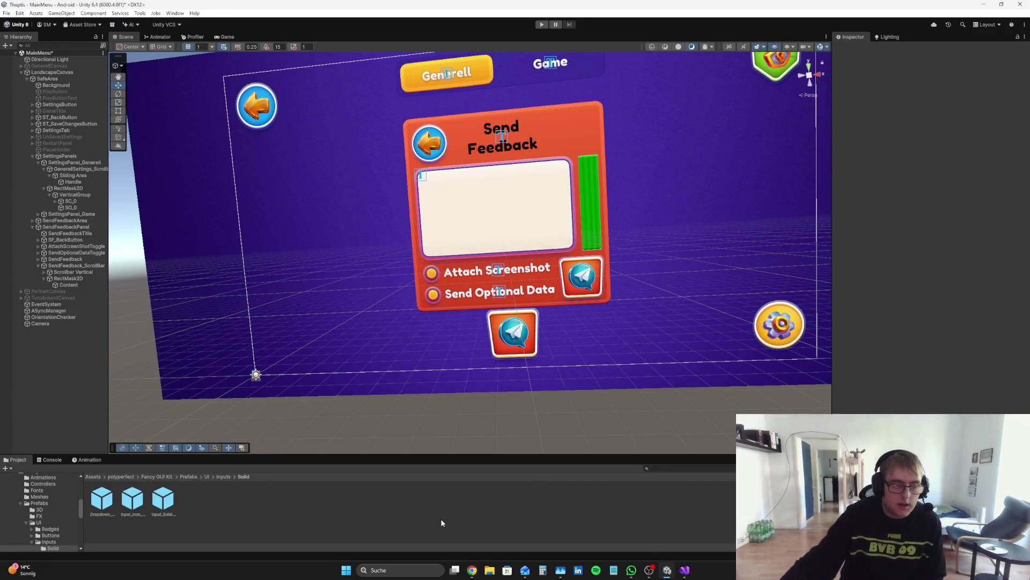
pyautogui.click(75, 285)
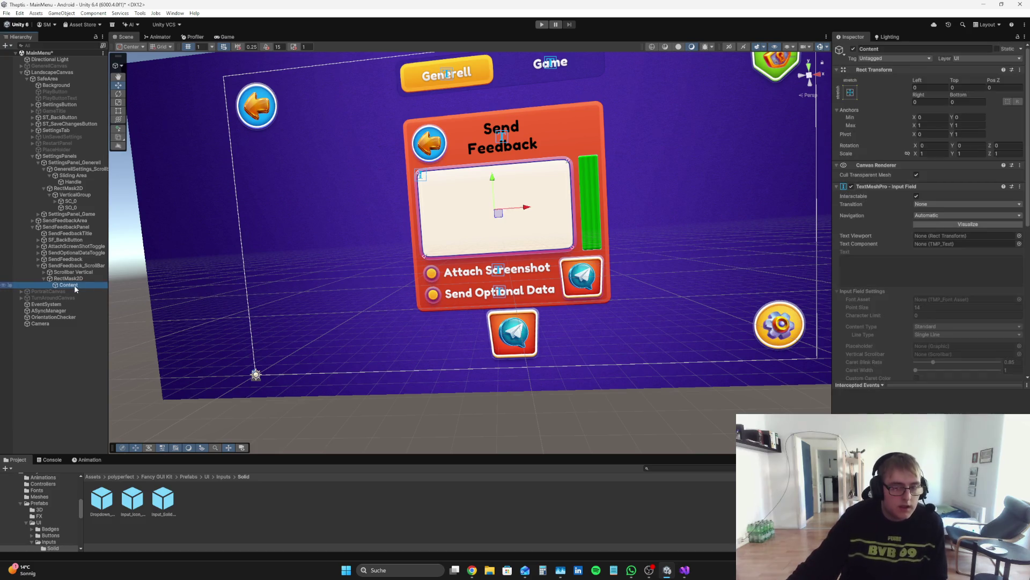
pyautogui.click(86, 227)
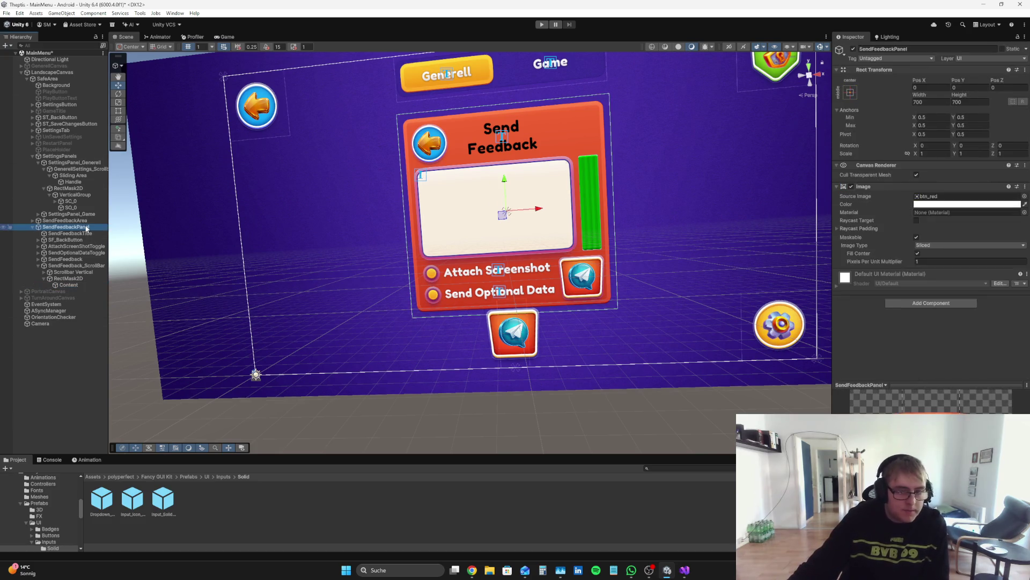
pyautogui.click(74, 272)
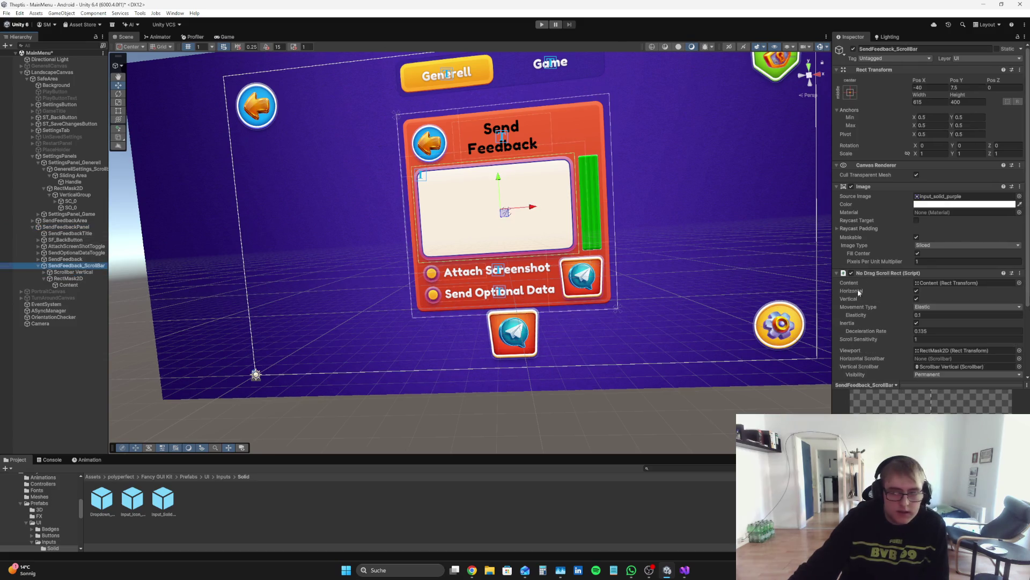
pyautogui.scroll(-3, 953, 329)
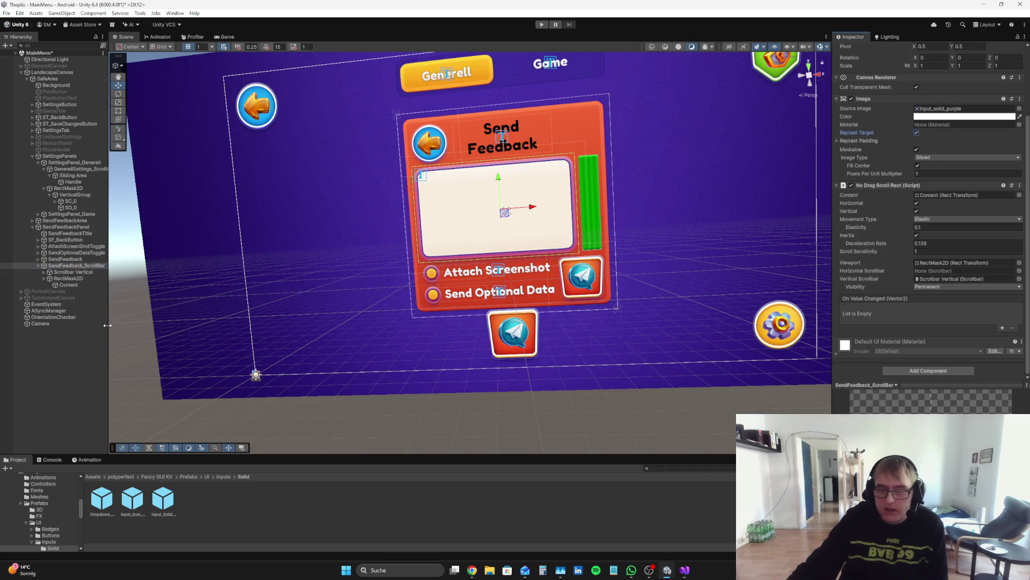
pyautogui.click(30, 387)
pyautogui.click(541, 24)
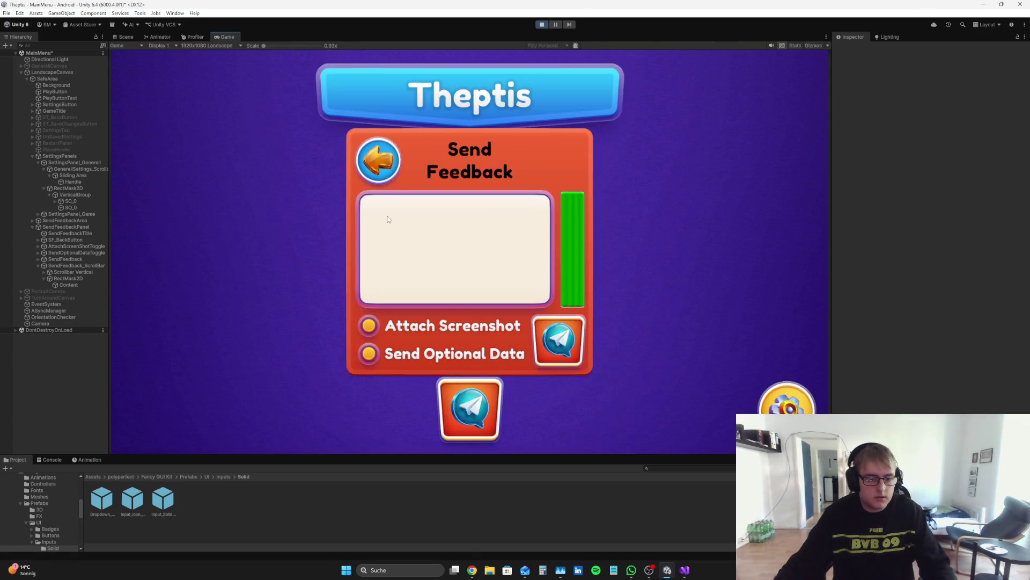
pyautogui.click(543, 24)
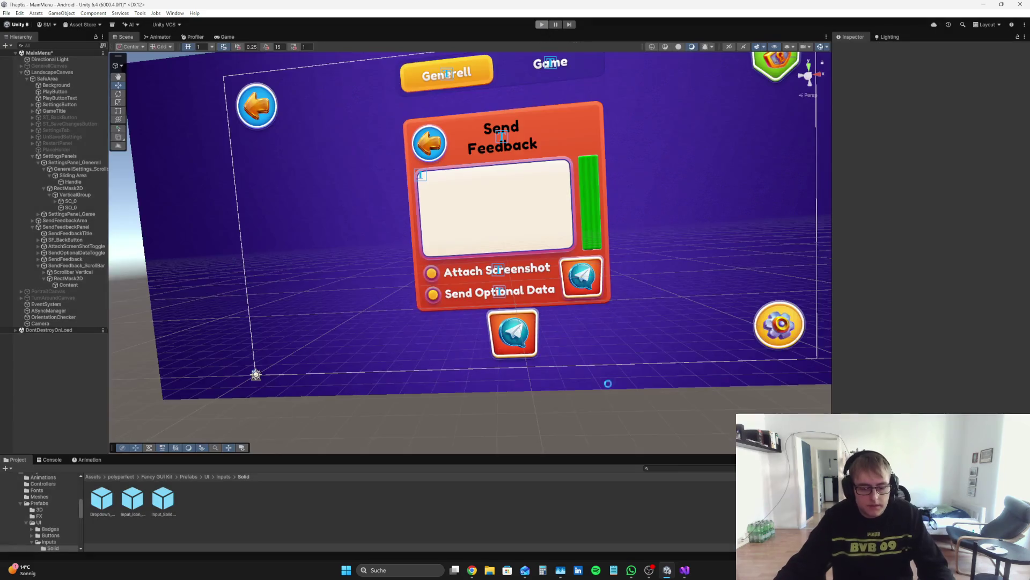
# - Search YouTube for 'Input Fields Unity' and open the TextMeshPro Input Field tutorial
pyautogui.click(479, 571)
pyautogui.click(489, 48)
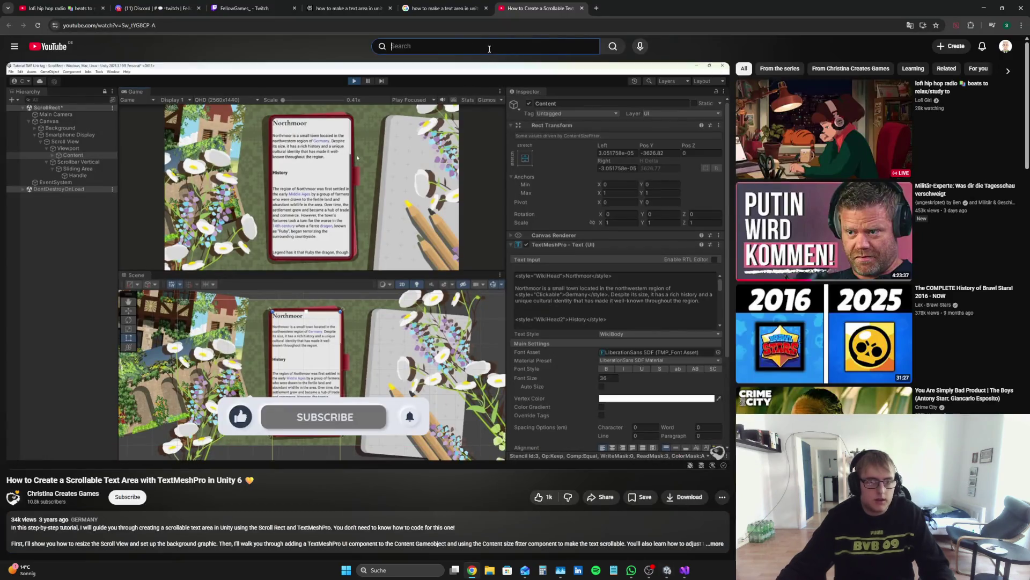
pyautogui.write('Input Fie')
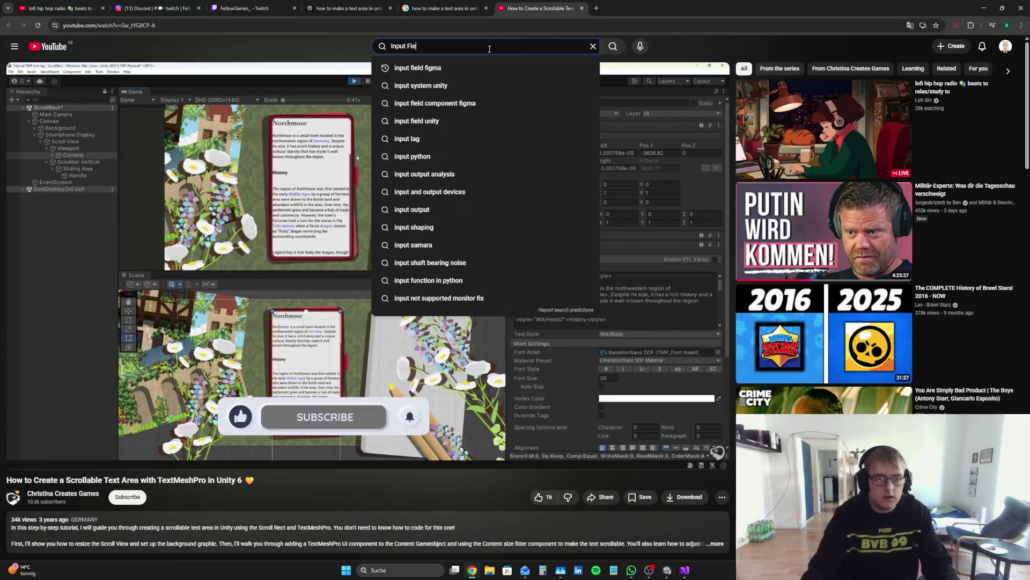
pyautogui.write('lds Unity')
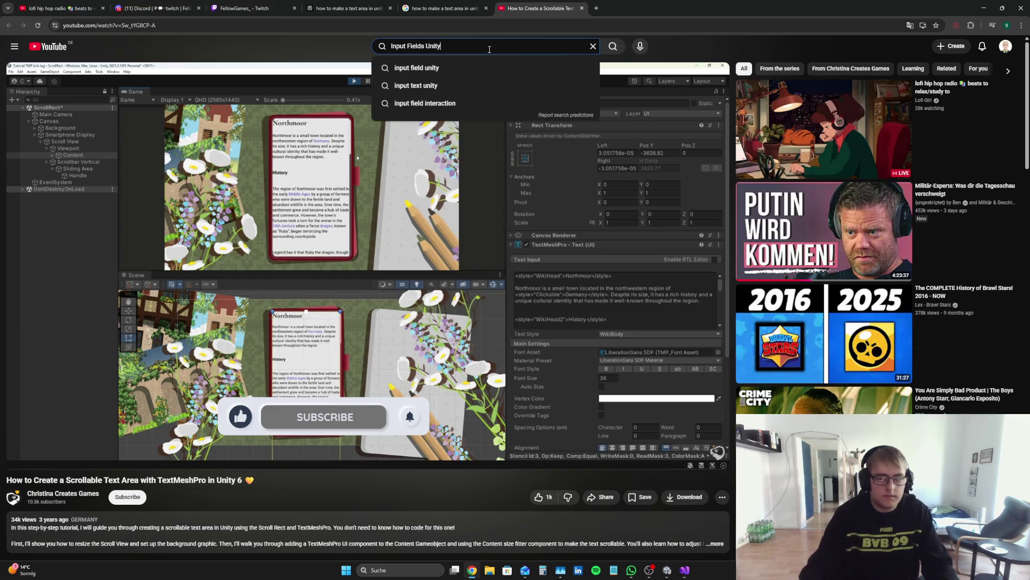
pyautogui.press('Return')
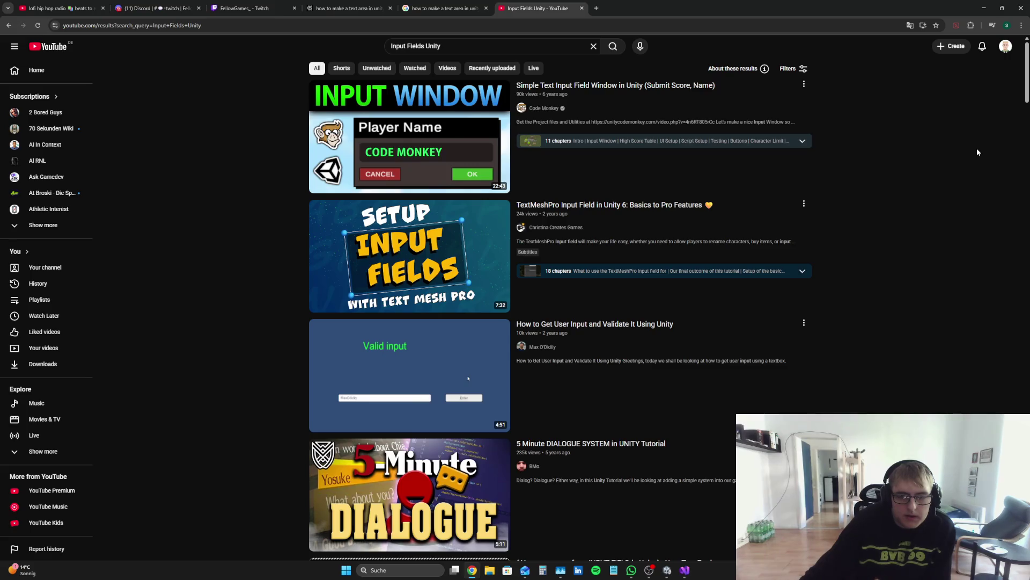
pyautogui.click(410, 255)
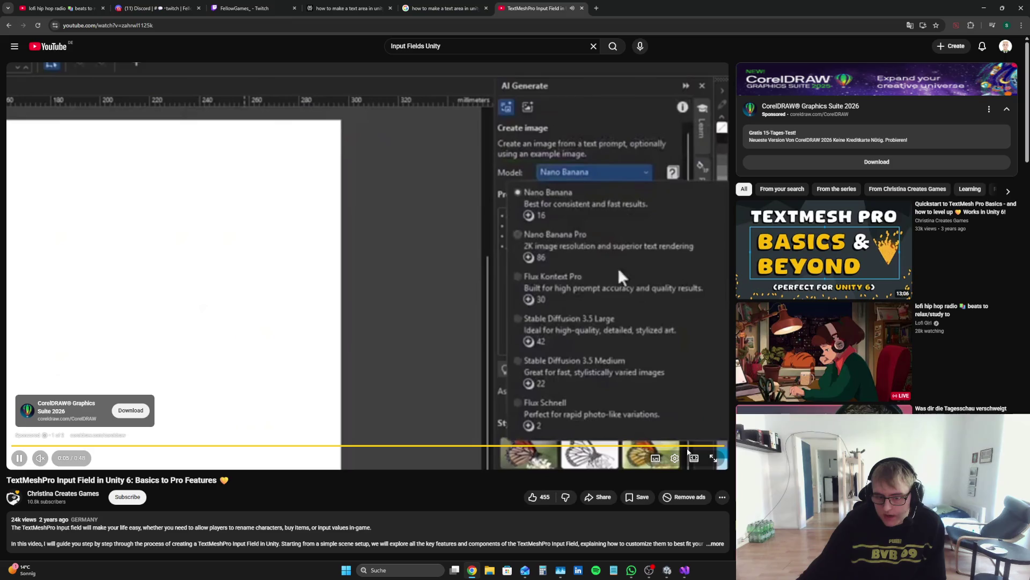
pyautogui.click(703, 432)
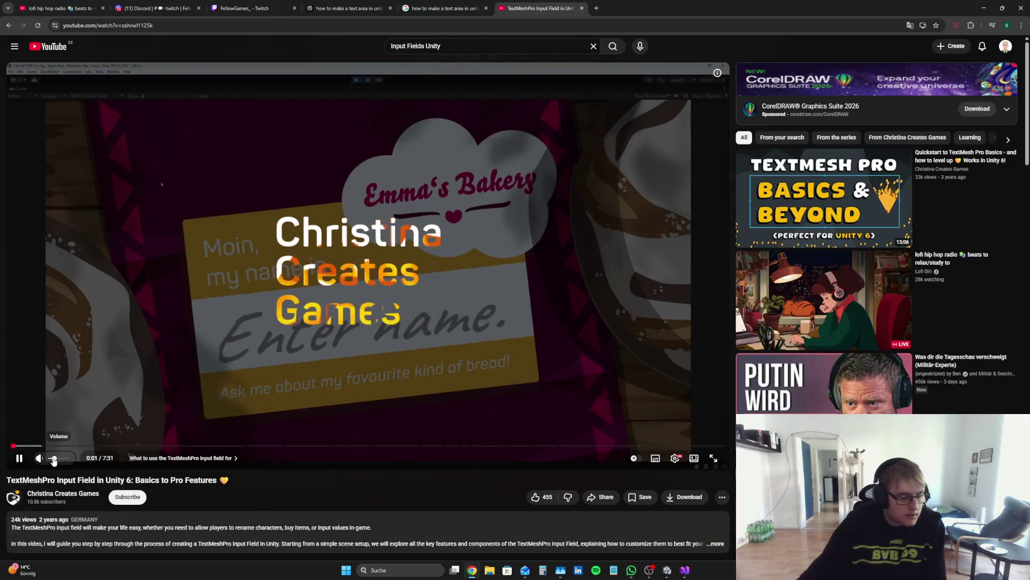
# - Unmute the tutorial, watch it to about 0:59, then pause it
pyautogui.click(38, 460)
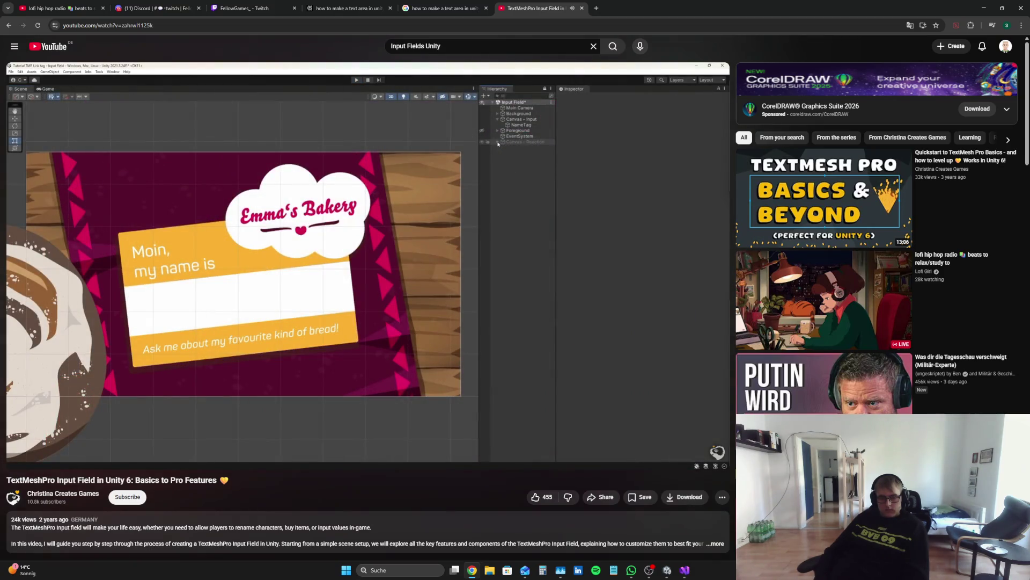
pyautogui.press('space')
# - Add a Text - TextMeshPro child under SendFeedback_ScrollBar, removing an accidentally added Image
pyautogui.click(667, 570)
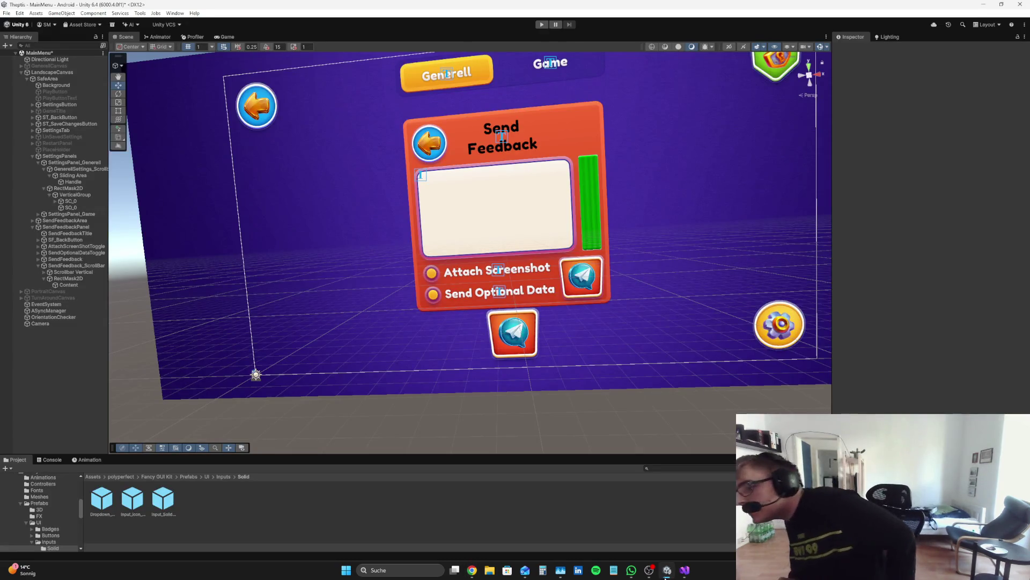
pyautogui.rightClick(63, 265)
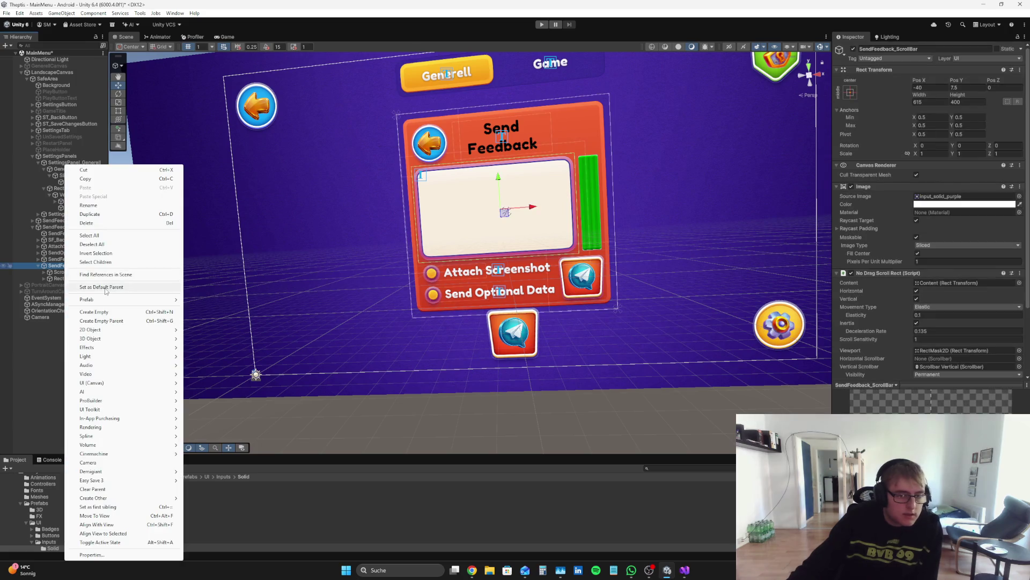
pyautogui.click(36, 363)
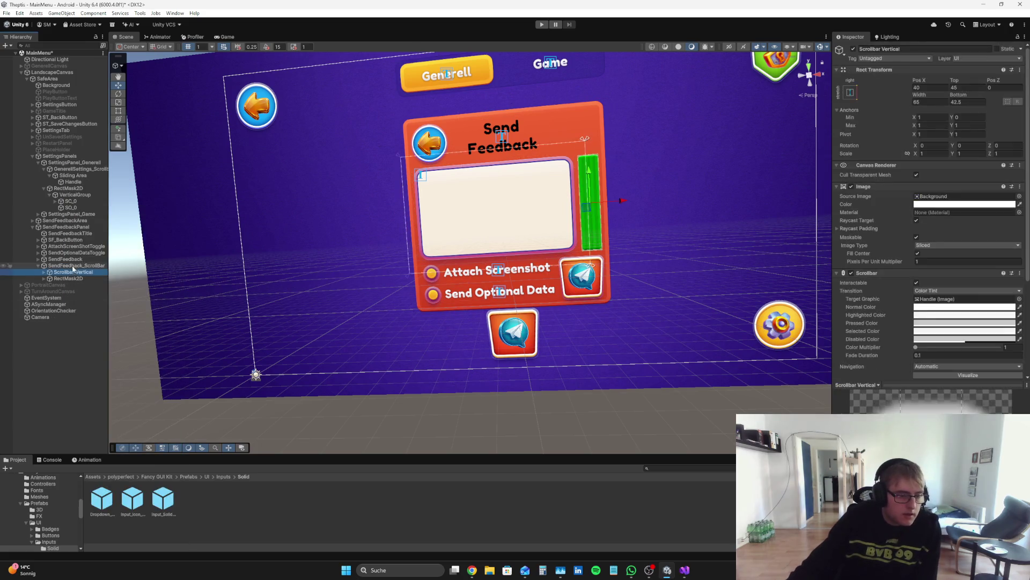
pyautogui.rightClick(75, 267)
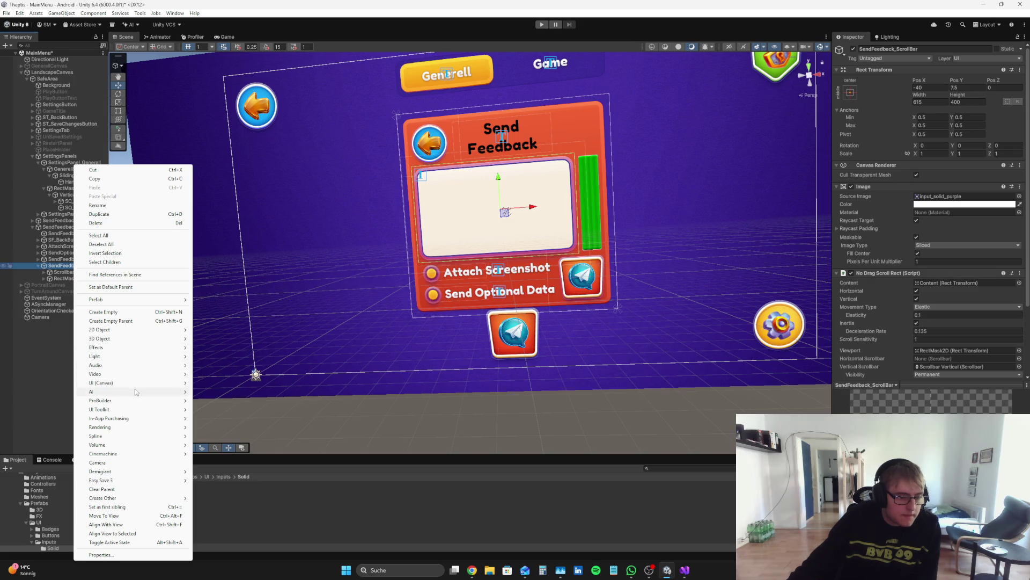
pyautogui.moveTo(137, 383)
pyautogui.click(215, 383)
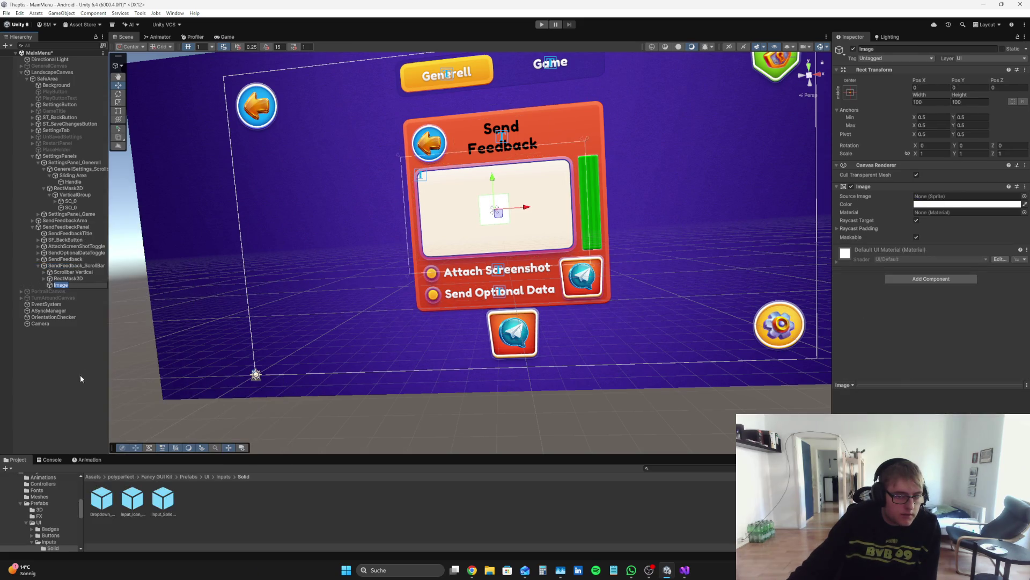
pyautogui.rightClick(83, 284)
pyautogui.click(131, 223)
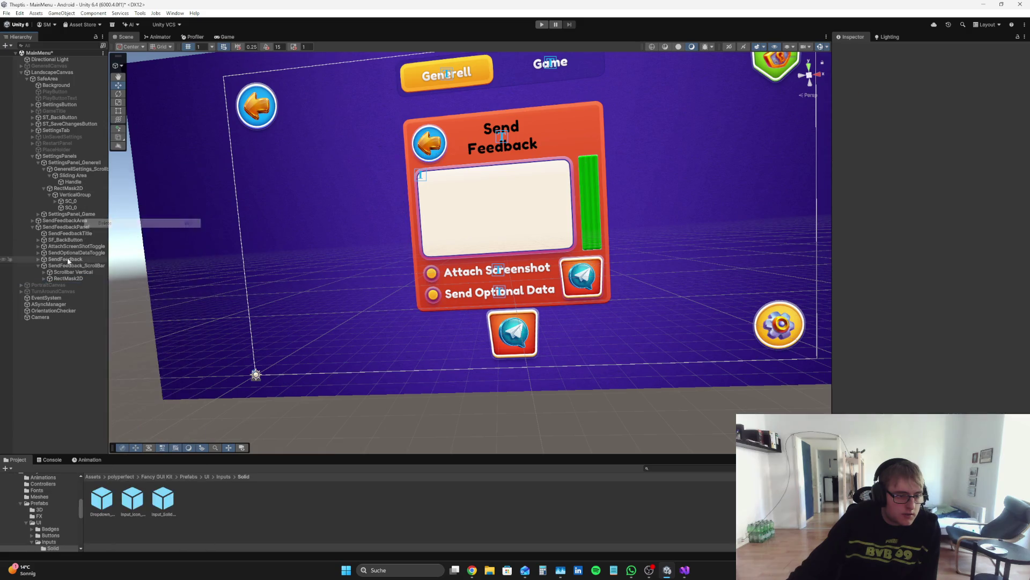
pyautogui.rightClick(68, 265)
pyautogui.moveTo(132, 384)
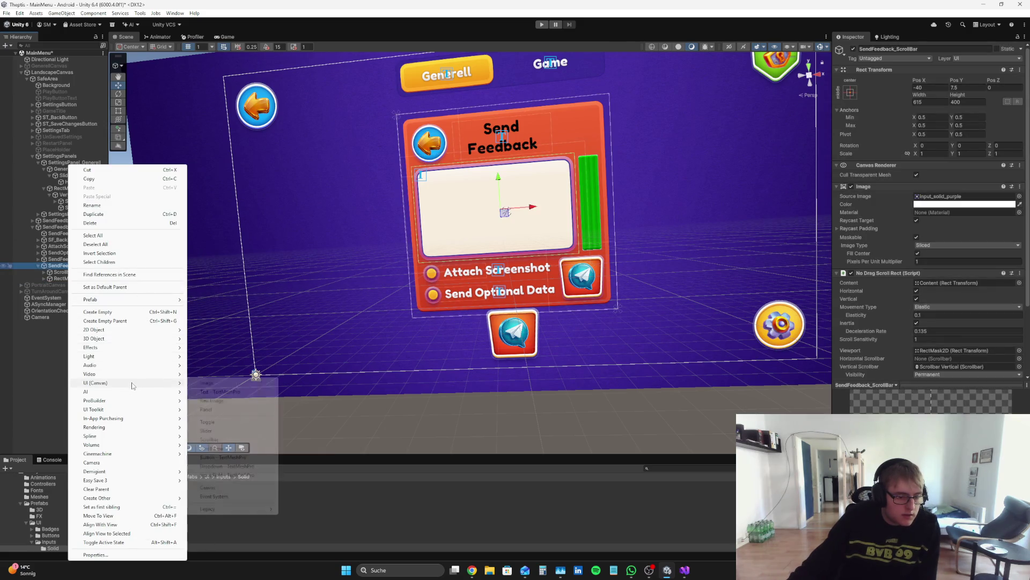
pyautogui.click(254, 394)
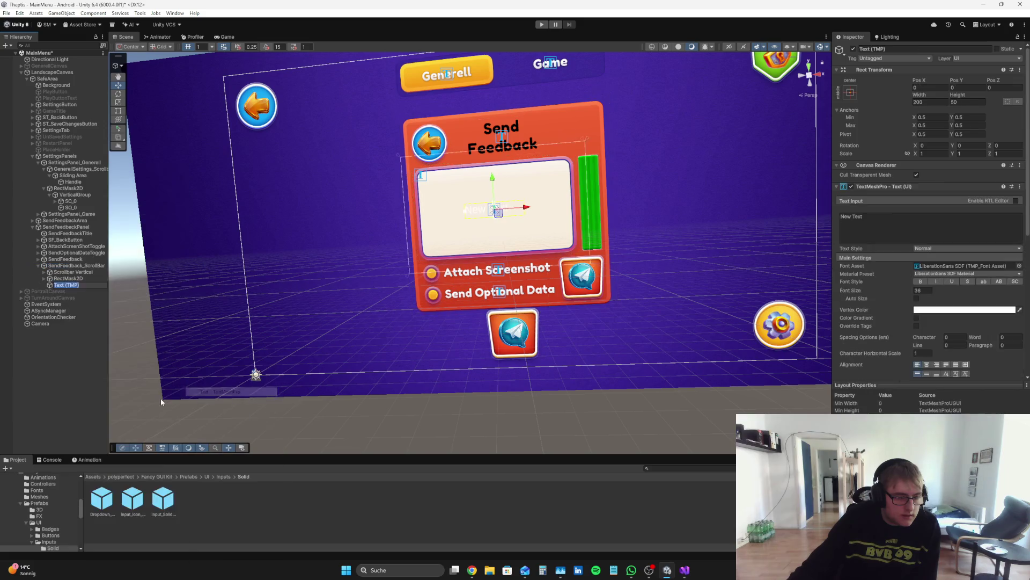
# - Style the new text black in FredokaOne-Regular SDF at font size 45
pyautogui.click(964, 310)
pyautogui.click(961, 383)
pyautogui.click(1024, 292)
pyautogui.click(1019, 266)
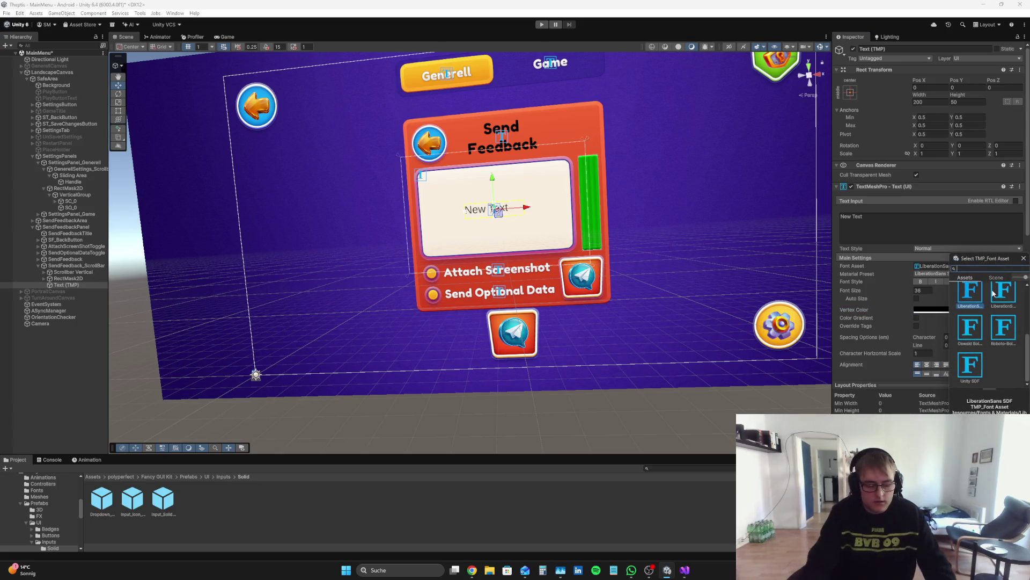
pyautogui.write('fred')
pyautogui.doubleClick(993, 294)
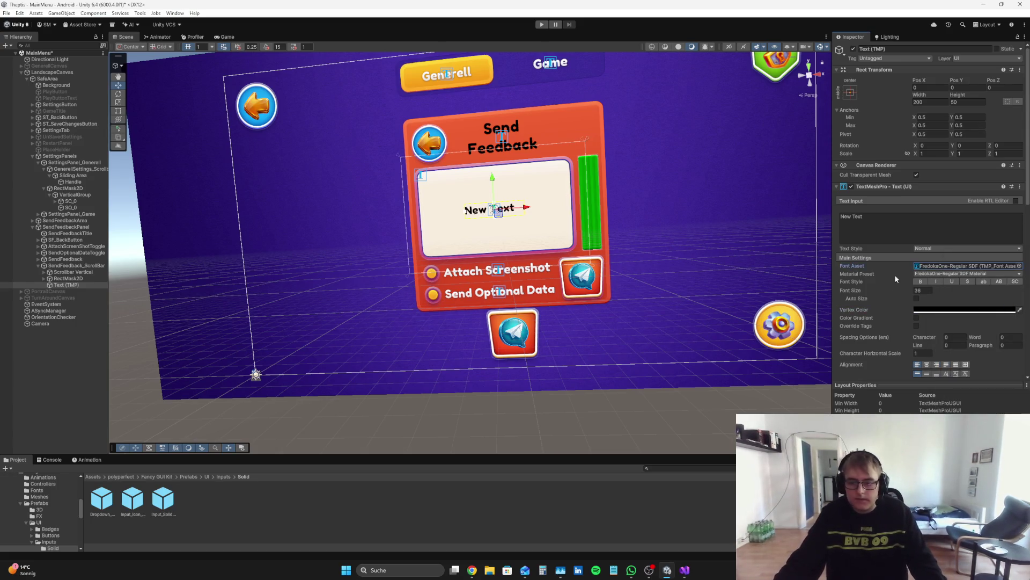
pyautogui.click(923, 290)
pyautogui.write('45')
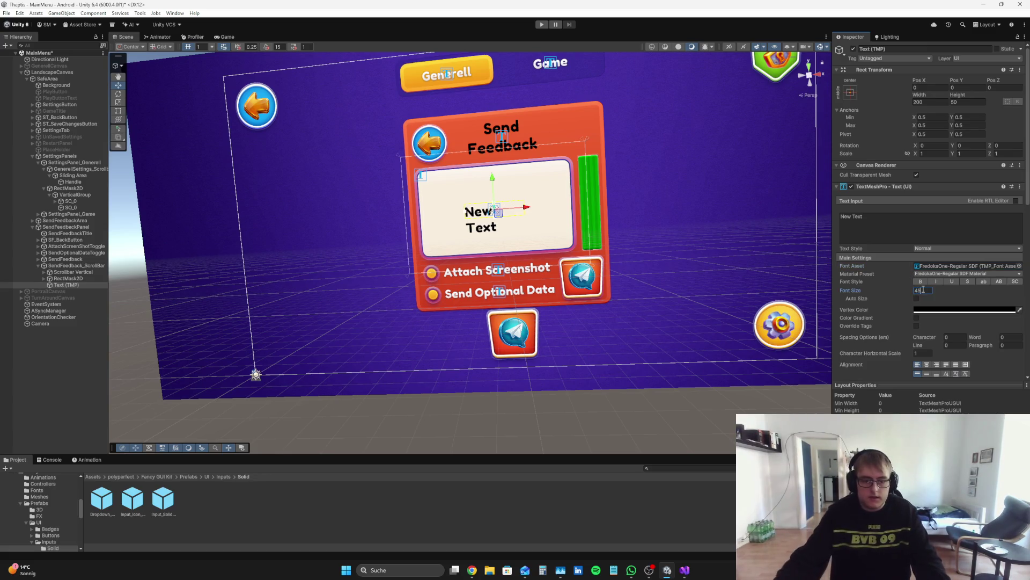
# - Change the text to 'Write Feedback...', widen it to 333.1, and preview it in Game view
pyautogui.click(868, 233)
pyautogui.hotkey('ctrl', 'a')
pyautogui.write('E')
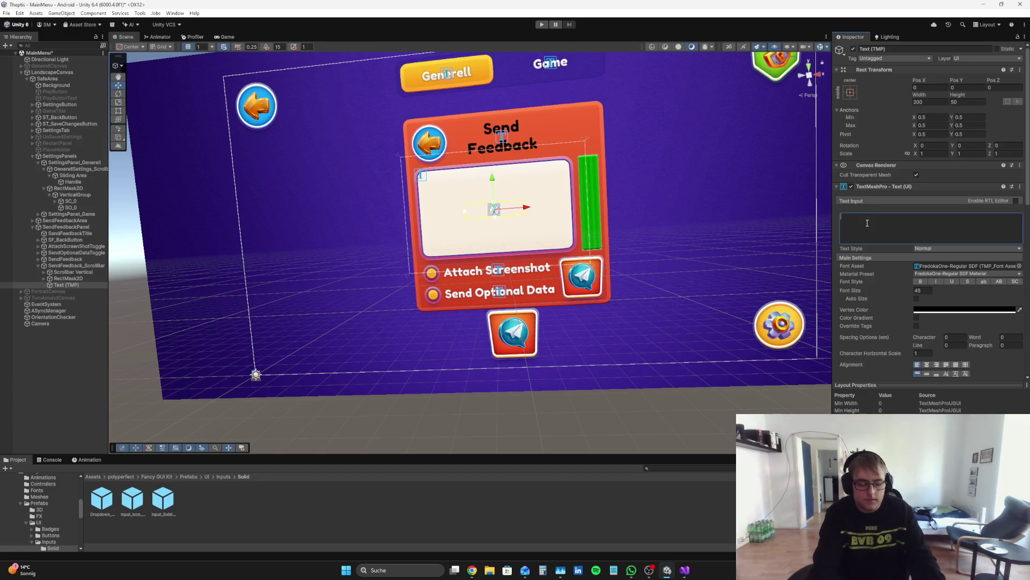
pyautogui.write('e Feedback...')
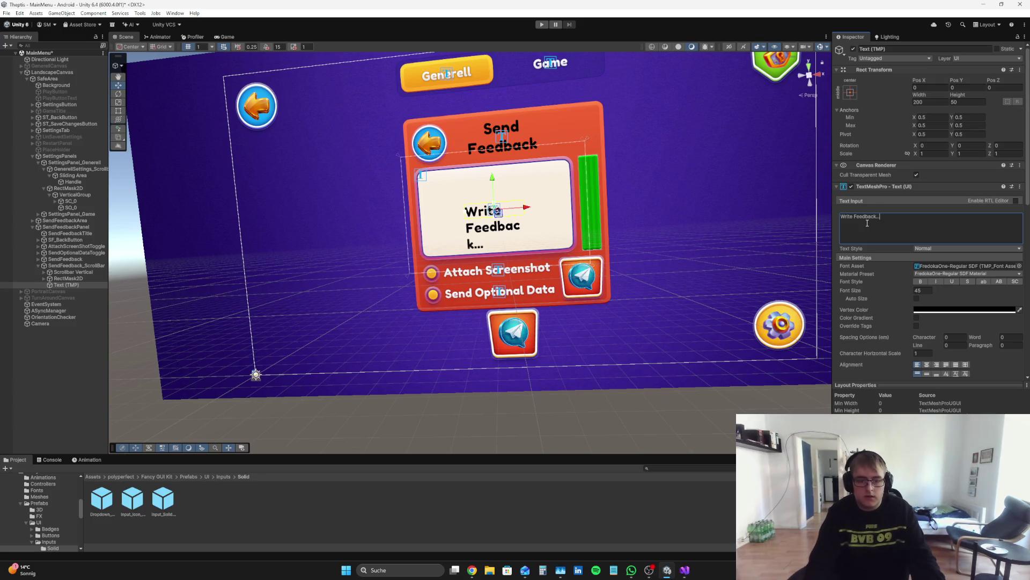
pyautogui.moveTo(925, 99); pyautogui.dragTo(987, 99)
pyautogui.scroll(-1, 1015, 311)
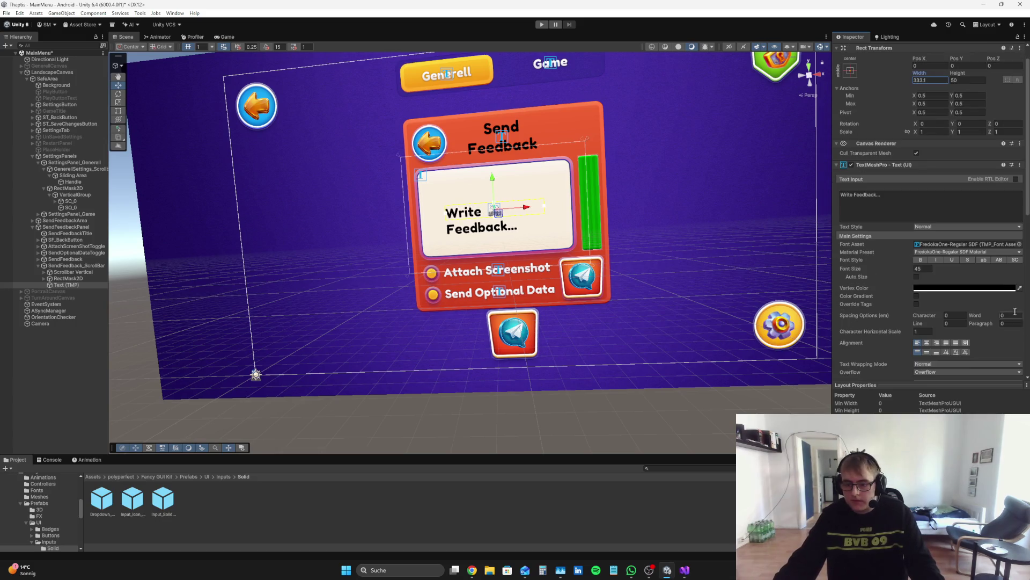
pyautogui.click(992, 287)
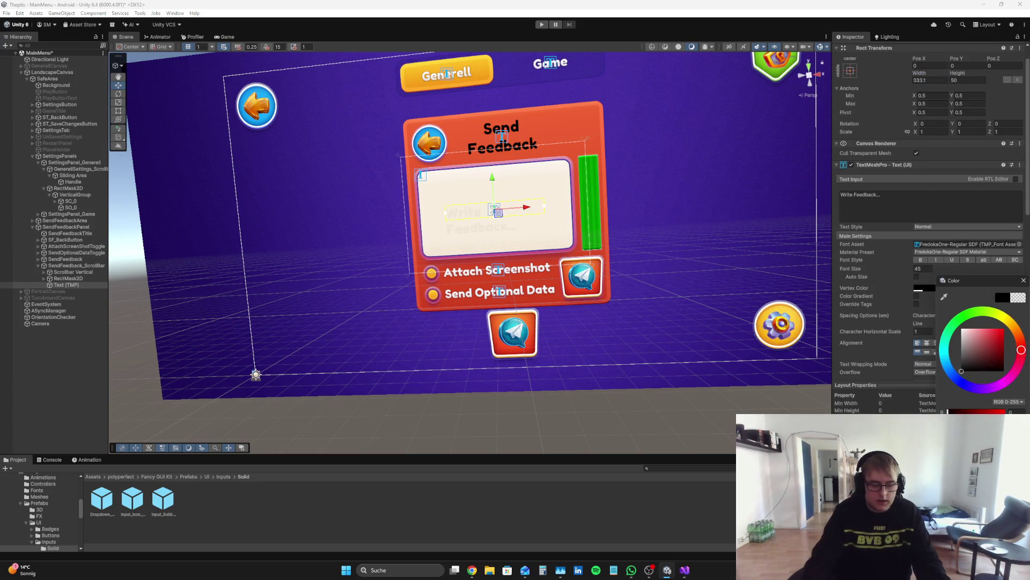
pyautogui.click(225, 36)
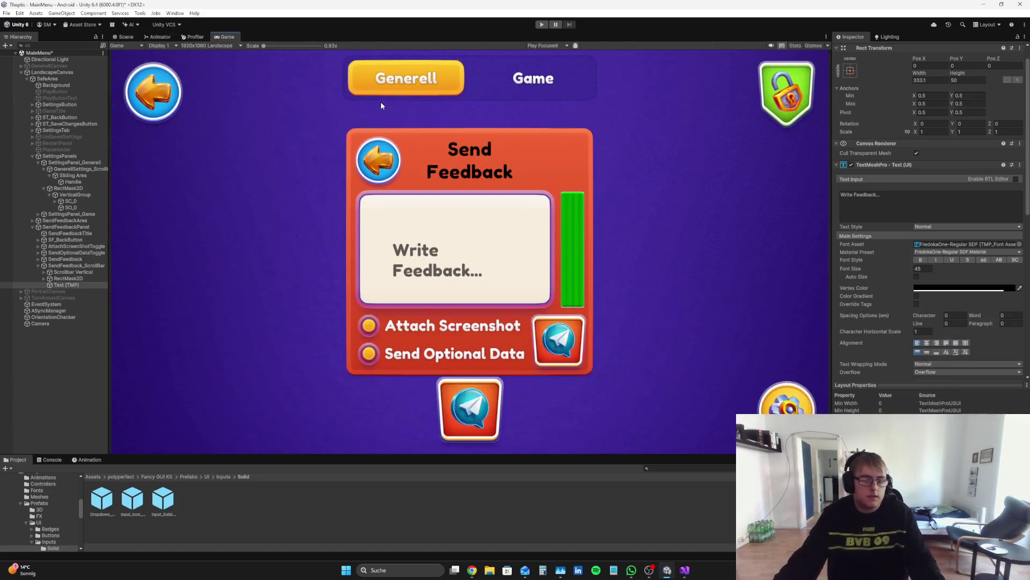
# - Enter 115 for the text's position and expand its extra settings and margins
pyautogui.scroll(1, 944, 81)
pyautogui.write('115')
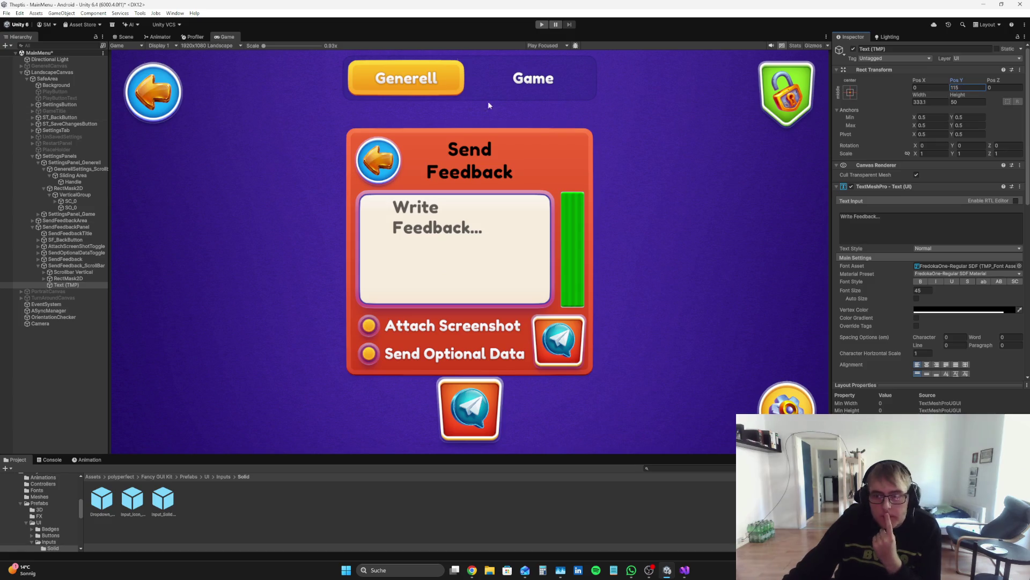
pyautogui.scroll(-10, 881, 275)
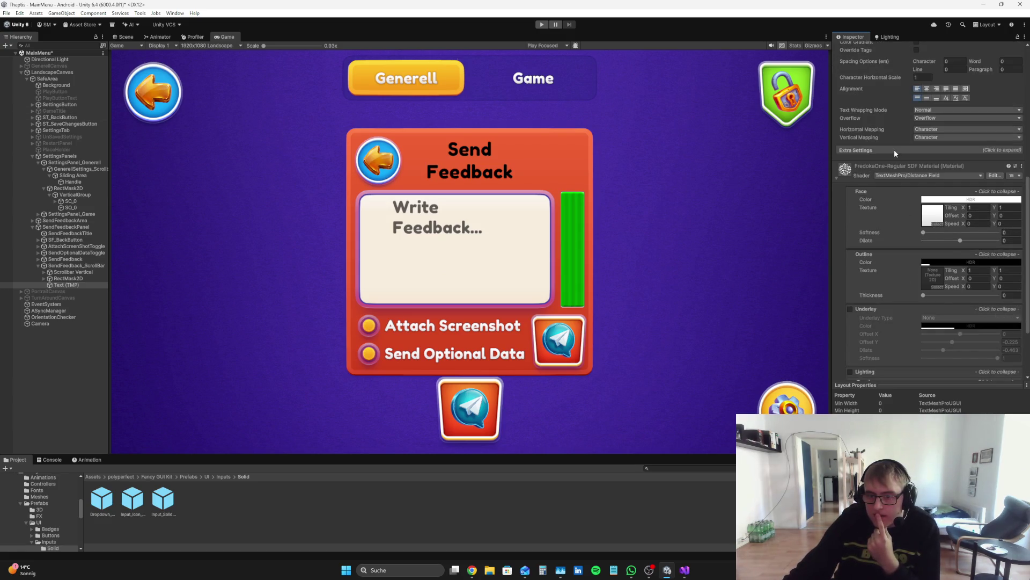
pyautogui.click(894, 150)
pyautogui.scroll(8, 934, 219)
pyautogui.scroll(2, 879, 200)
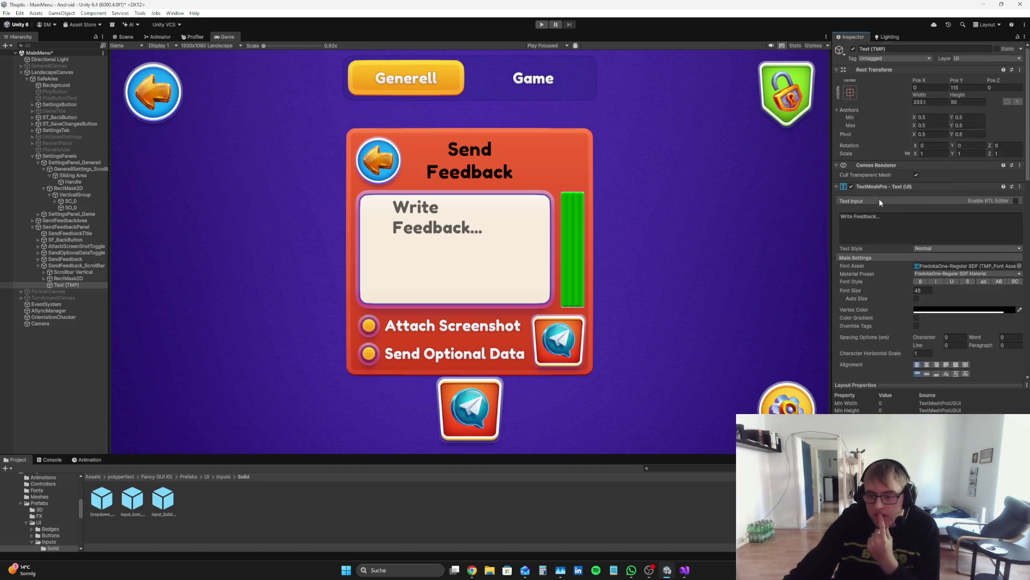
pyautogui.click(123, 37)
# - Set the text width to 450 and enable Auto Size with a maximum of 45
pyautogui.moveTo(915, 96); pyautogui.dragTo(980, 148)
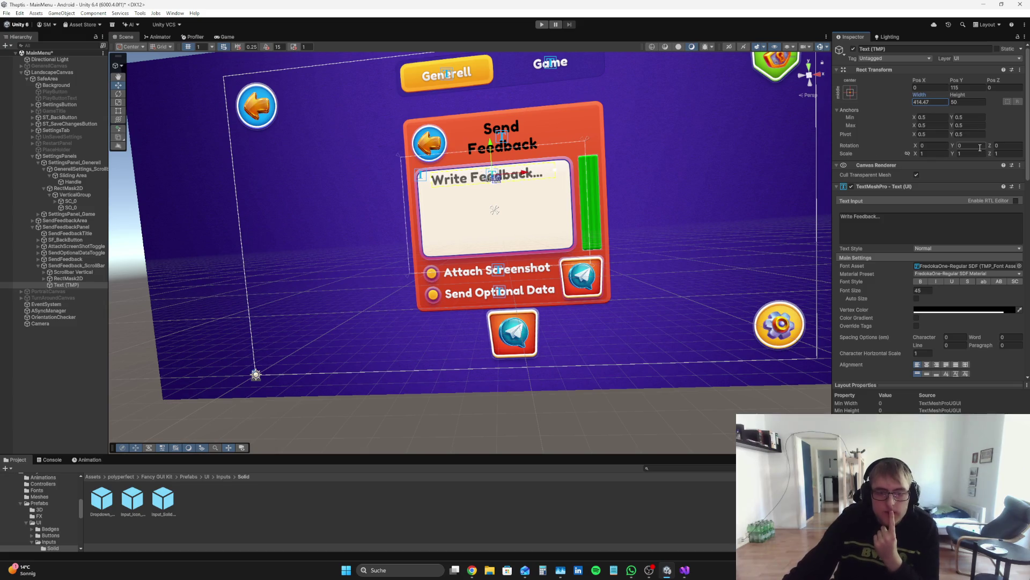
pyautogui.write('500')
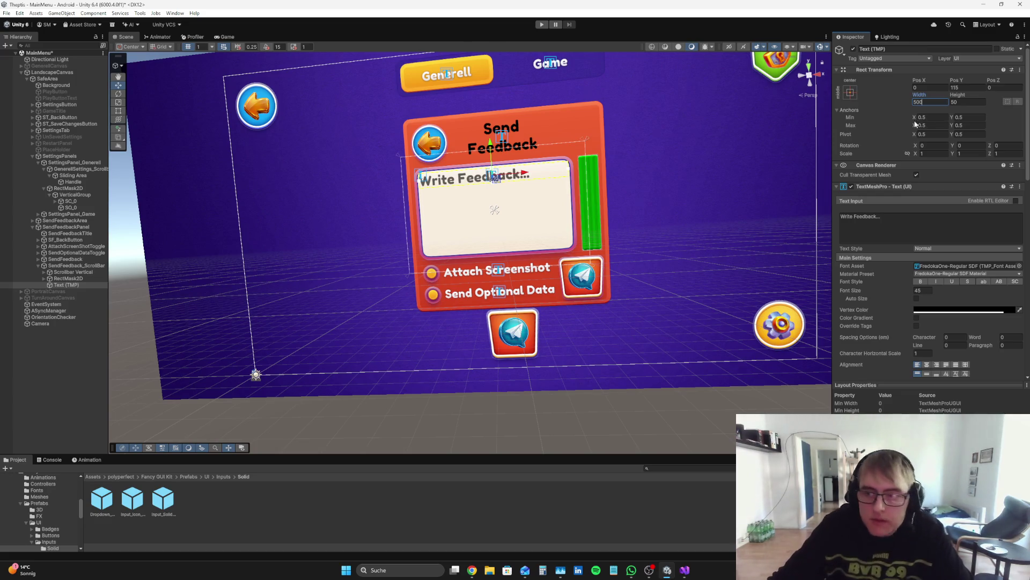
pyautogui.press('BackSpace')
pyautogui.press('BackSpace')
pyautogui.press('BackSpace')
pyautogui.write('450')
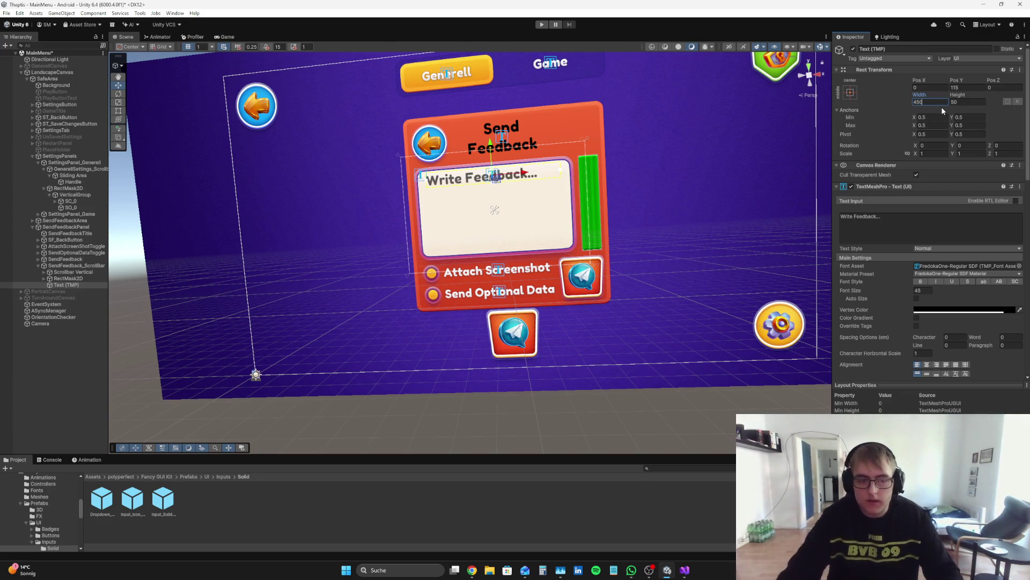
pyautogui.scroll(-3, 913, 226)
pyautogui.click(916, 211)
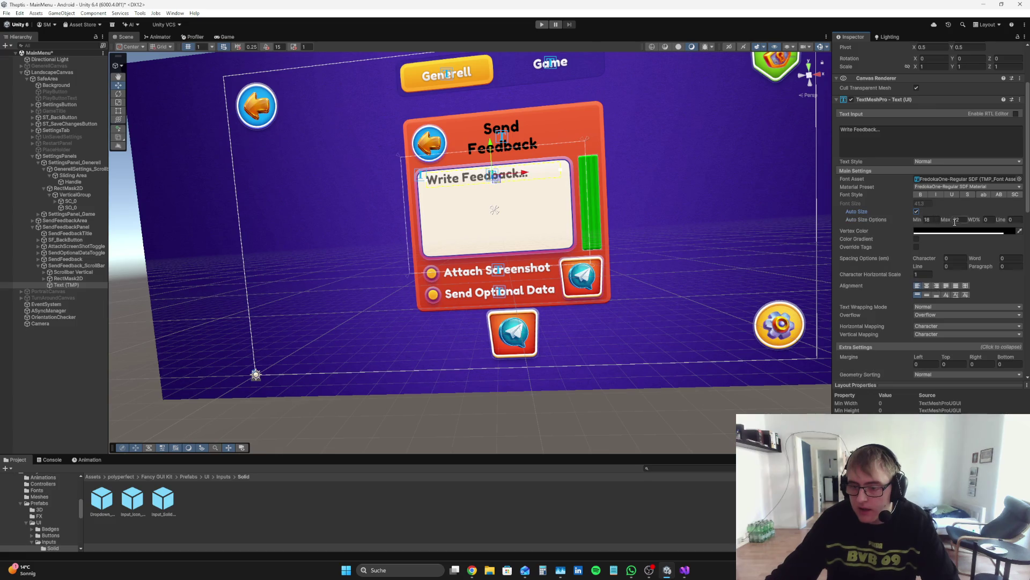
pyautogui.write('45')
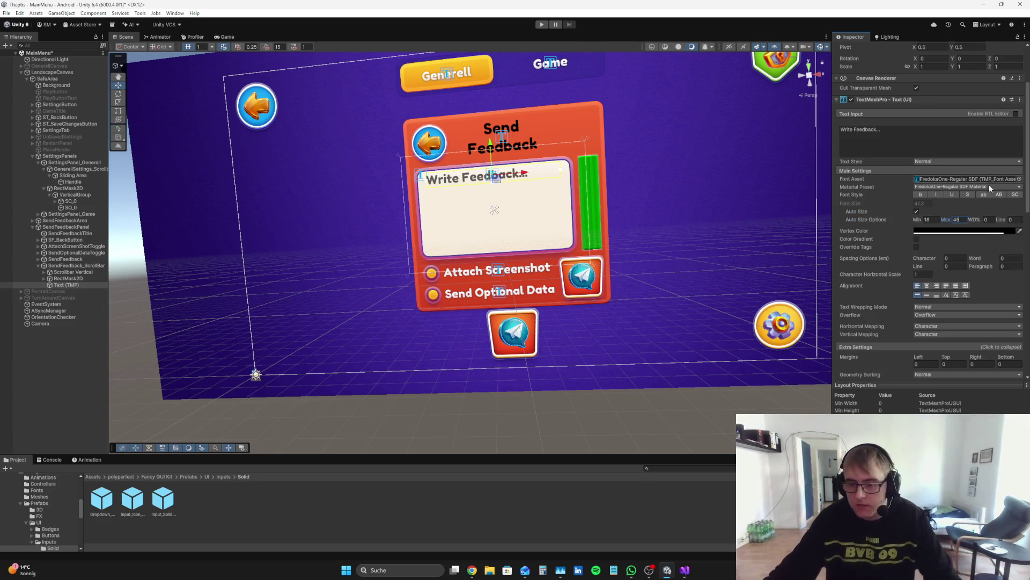
pyautogui.scroll(3, 979, 201)
# - Set the text height to 55 and check its placement in the Game view
pyautogui.moveTo(958, 98); pyautogui.dragTo(972, 92)
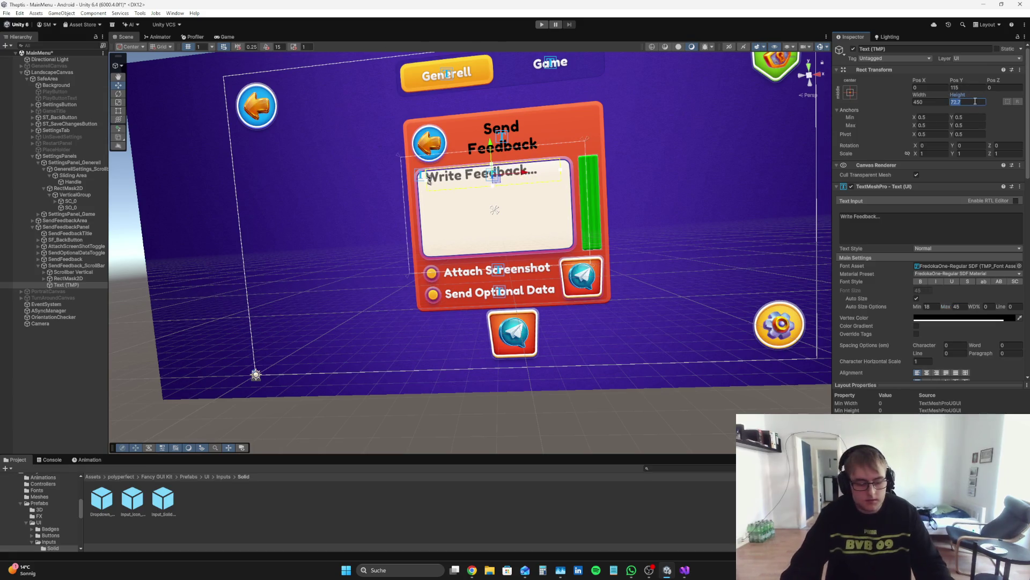
pyautogui.press('BackSpace')
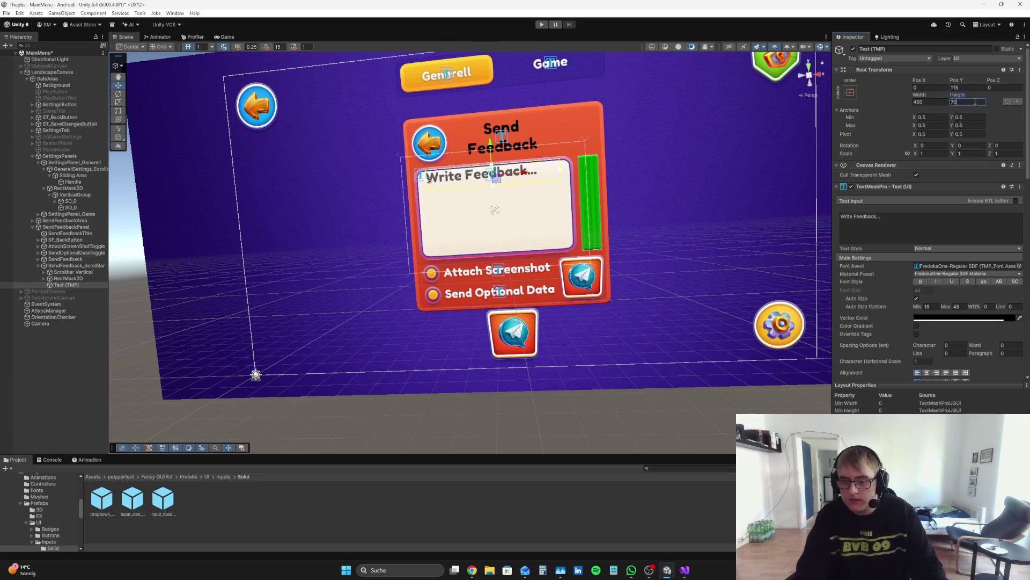
pyautogui.write('60')
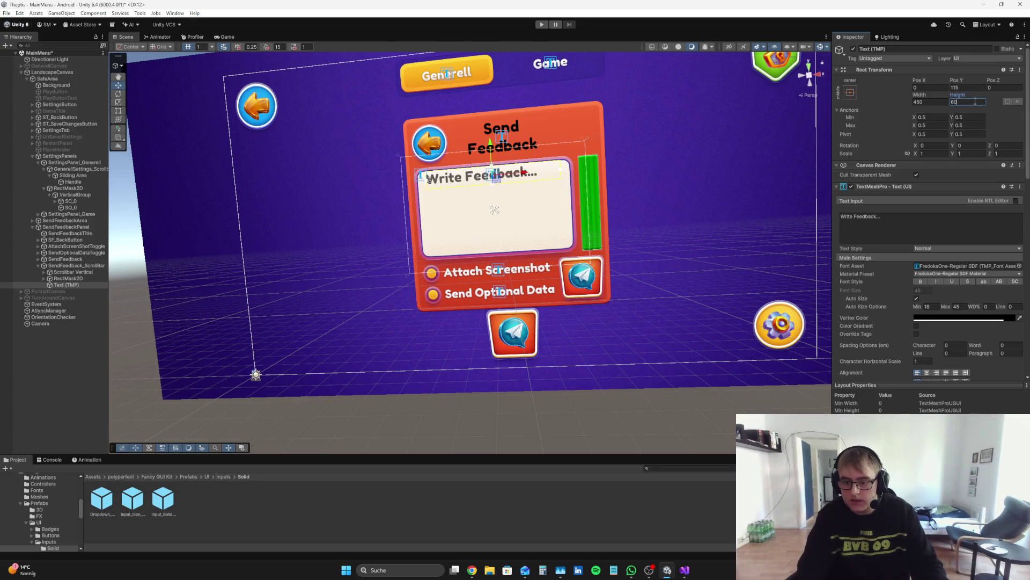
pyautogui.press('BackSpace')
pyautogui.press('BackSpace')
pyautogui.write('5')
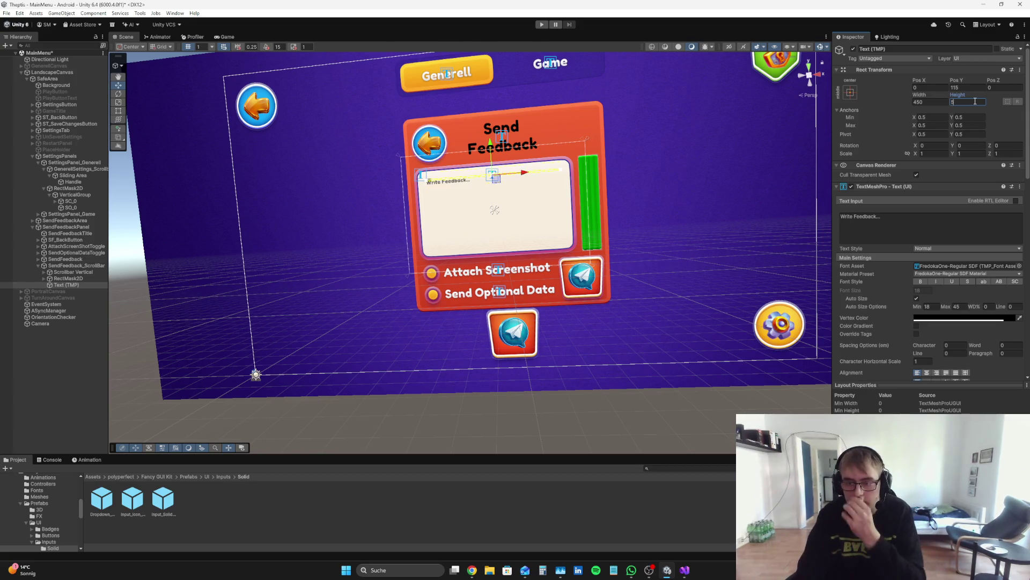
pyautogui.write('5')
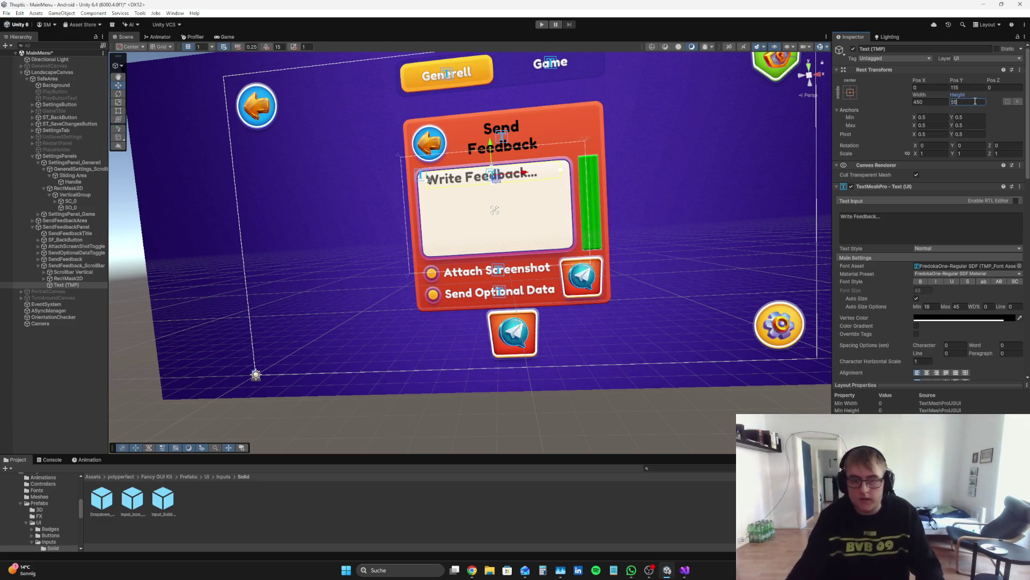
pyautogui.click(237, 36)
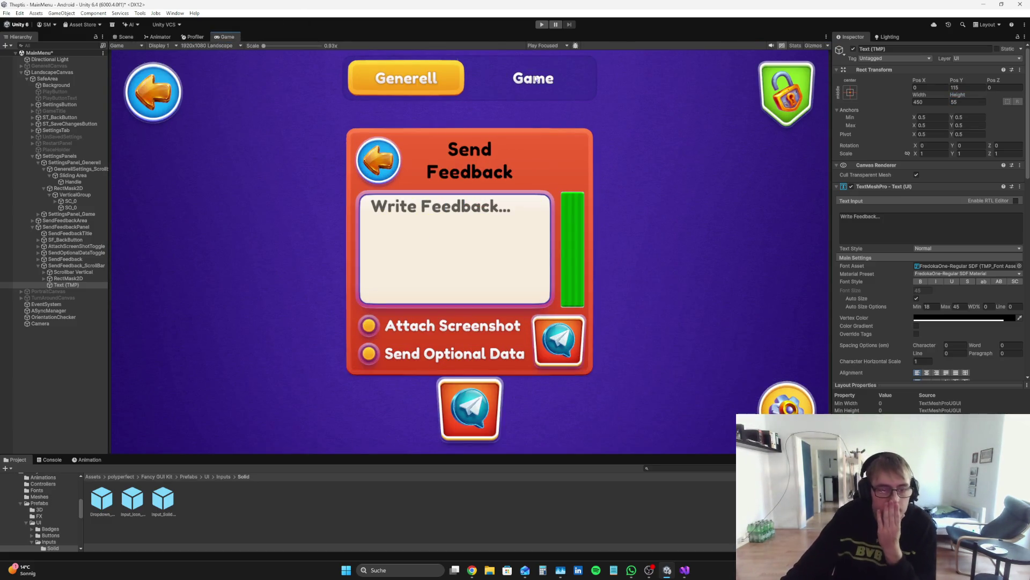
pyautogui.click(127, 36)
pyautogui.press('f')
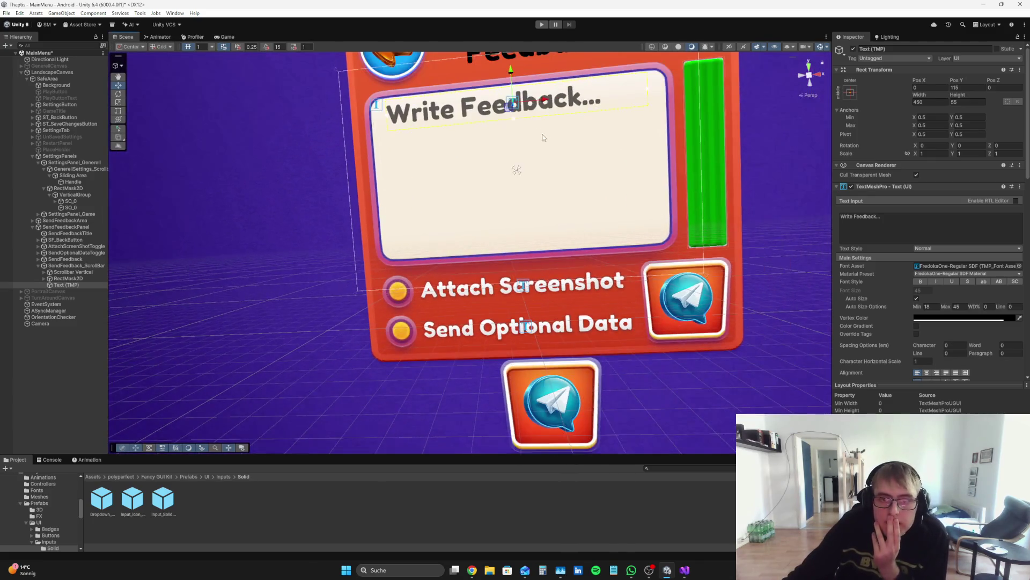
# - Settle the text width at 480 and Pos Y at 110
pyautogui.moveTo(915, 98); pyautogui.dragTo(989, 93)
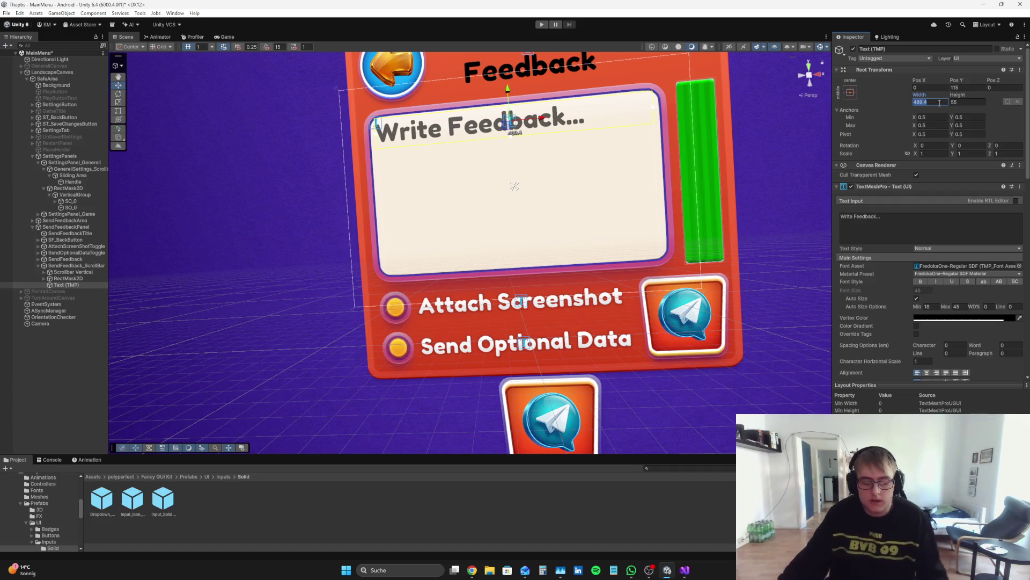
pyautogui.press('BackSpace')
pyautogui.write('490')
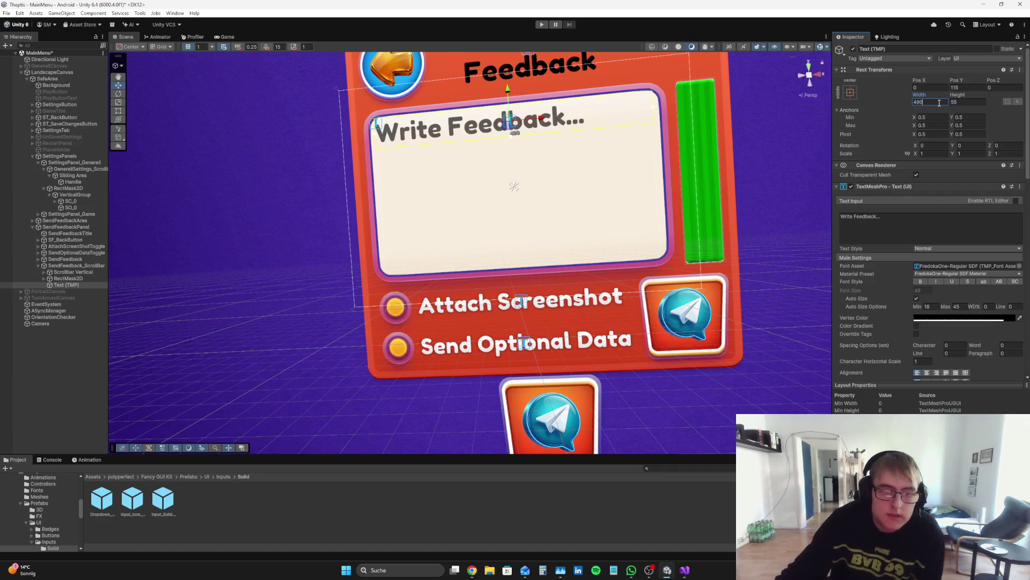
pyautogui.moveTo(959, 83); pyautogui.dragTo(953, 82)
pyautogui.click(231, 37)
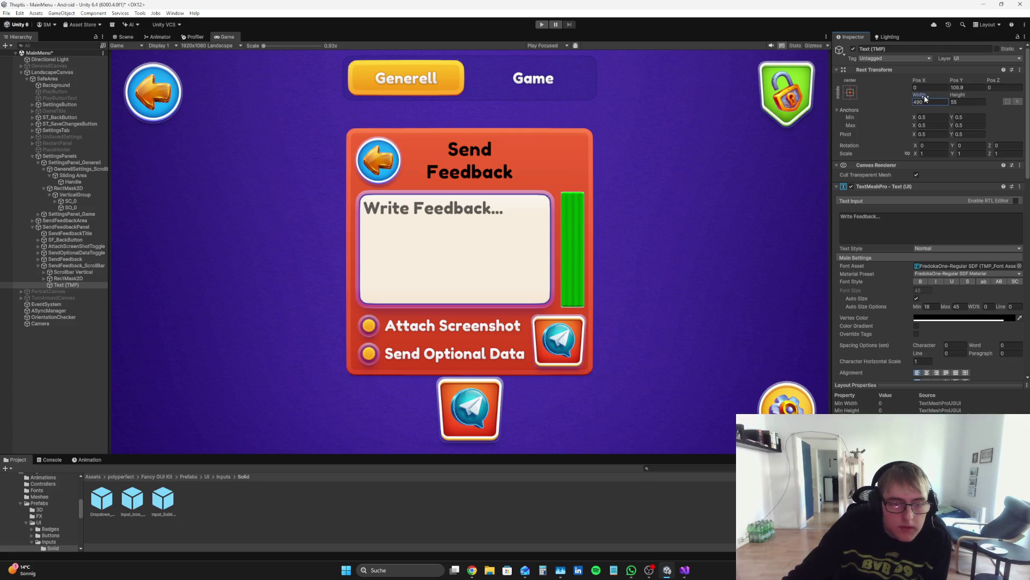
pyautogui.moveTo(925, 98); pyautogui.dragTo(908, 97)
pyautogui.write('480')
pyautogui.moveTo(959, 79); pyautogui.dragTo(965, 82)
pyautogui.click(967, 87)
pyautogui.write('111')
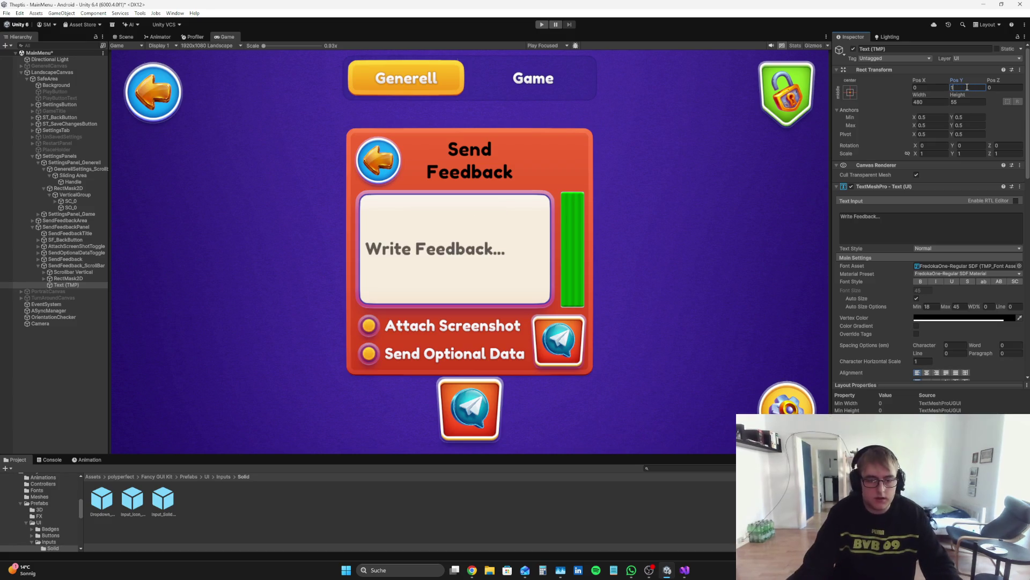
pyautogui.press('BackSpace')
pyautogui.write('0')
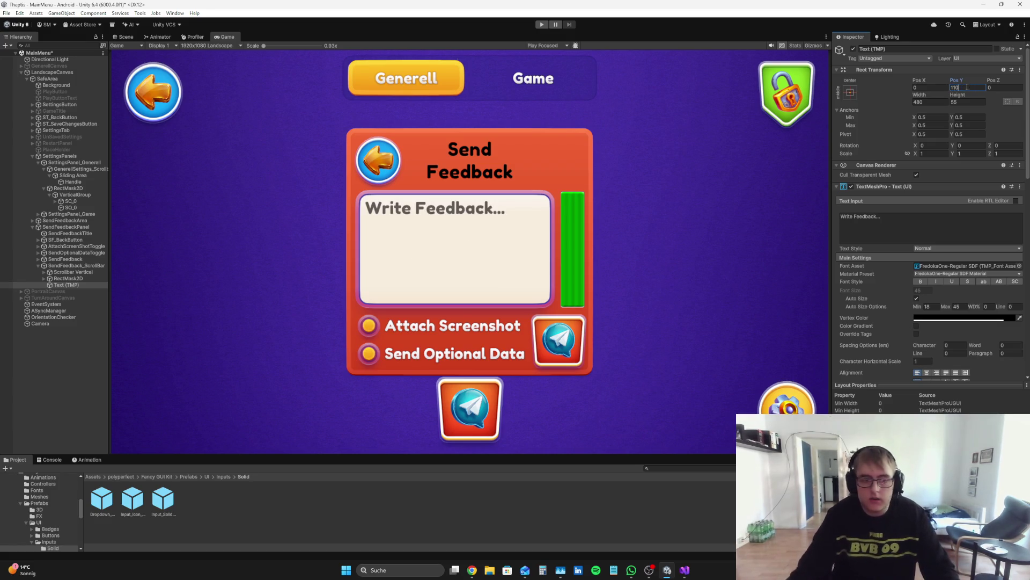
# - Test typing into the text content, then begin renaming the object to PlaceHolder
pyautogui.click(926, 220)
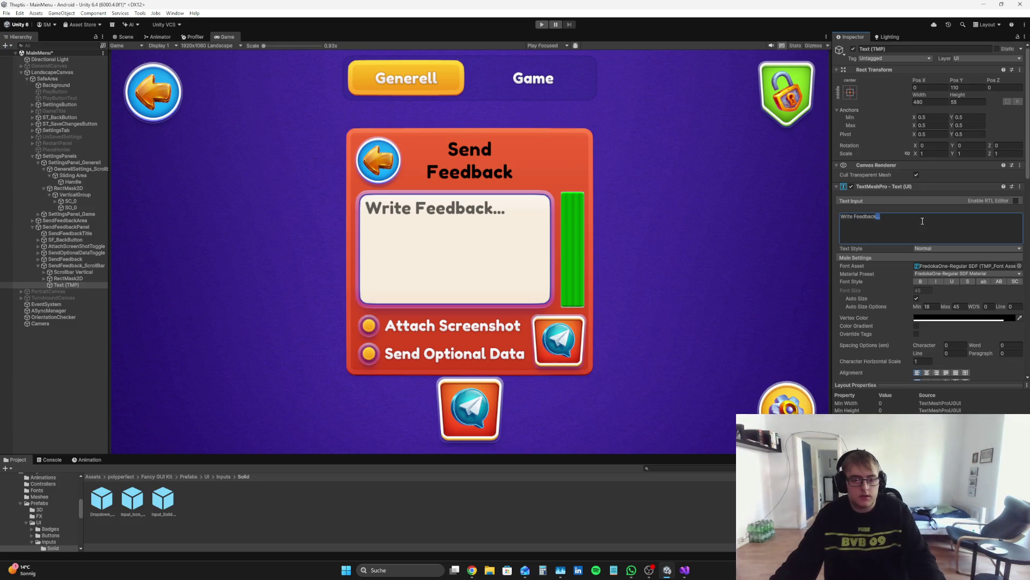
pyautogui.write('fffffffff')
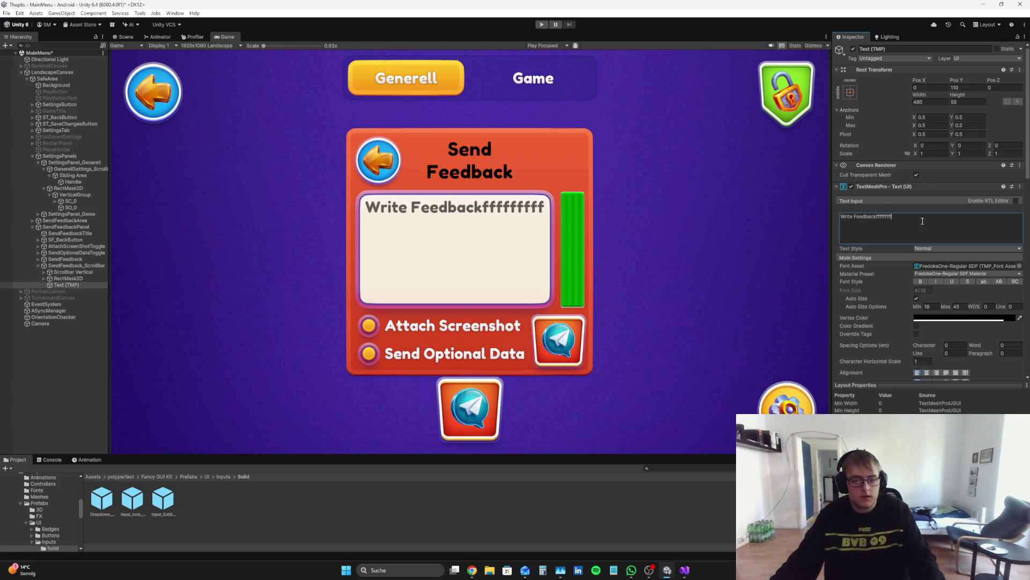
pyautogui.press('BackSpace')
pyautogui.press('BackSpace')
pyautogui.press('BackSpace')
pyautogui.press('BackSpace')
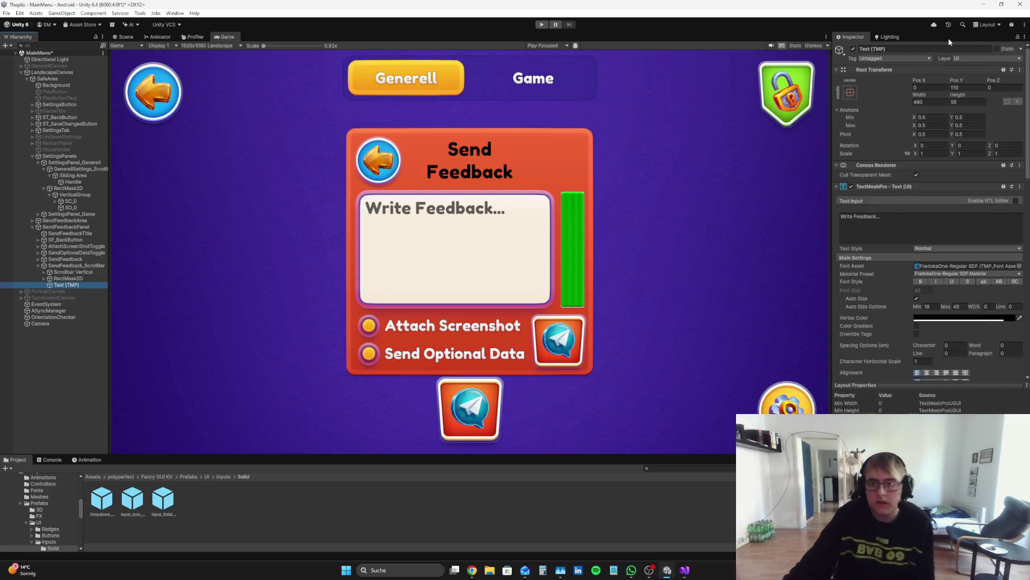
pyautogui.click(908, 48)
pyautogui.write('PlaceHolder')
pyautogui.press('Return')
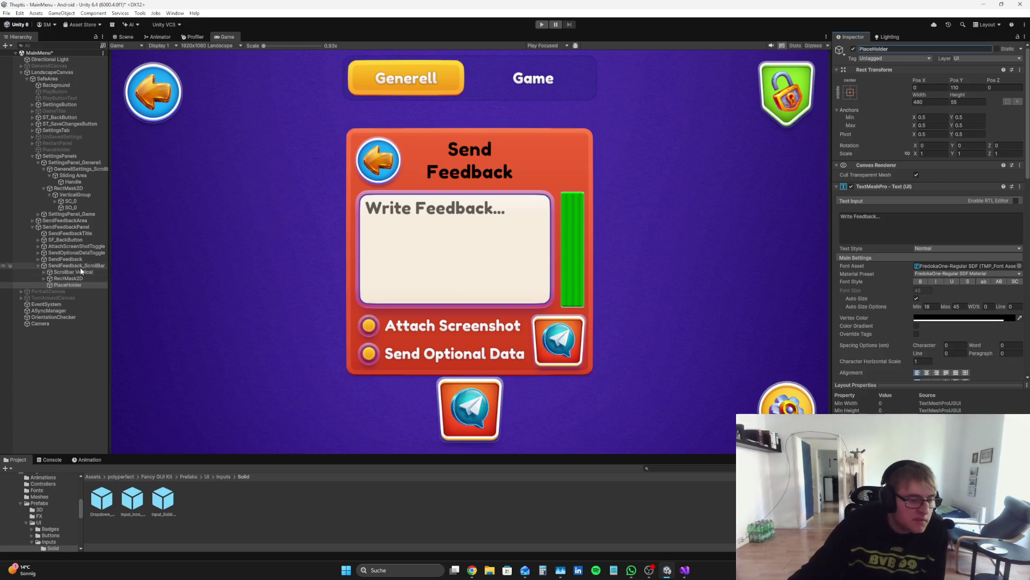
pyautogui.moveTo(68, 281)
pyautogui.mouseDown()
pyautogui.moveTo(43, 278)
pyautogui.moveTo(62, 287)
pyautogui.mouseUp()
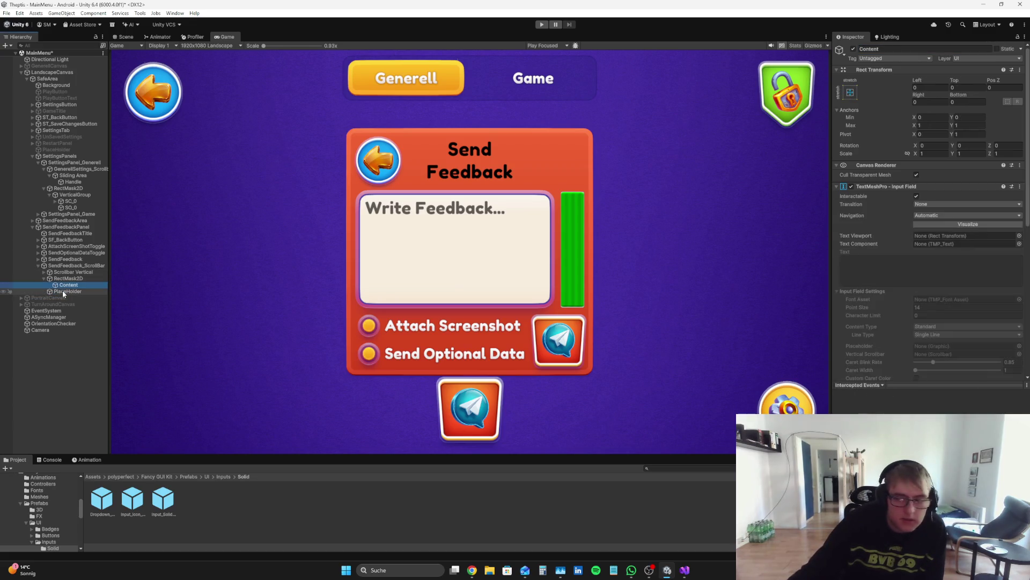
pyautogui.scroll(-6, 987, 248)
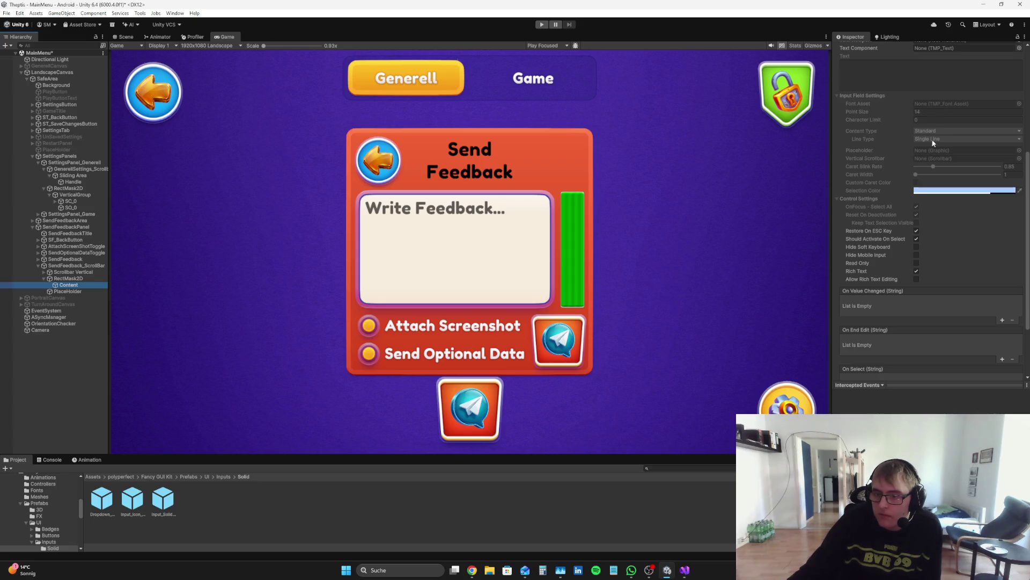
pyautogui.scroll(3, 939, 110)
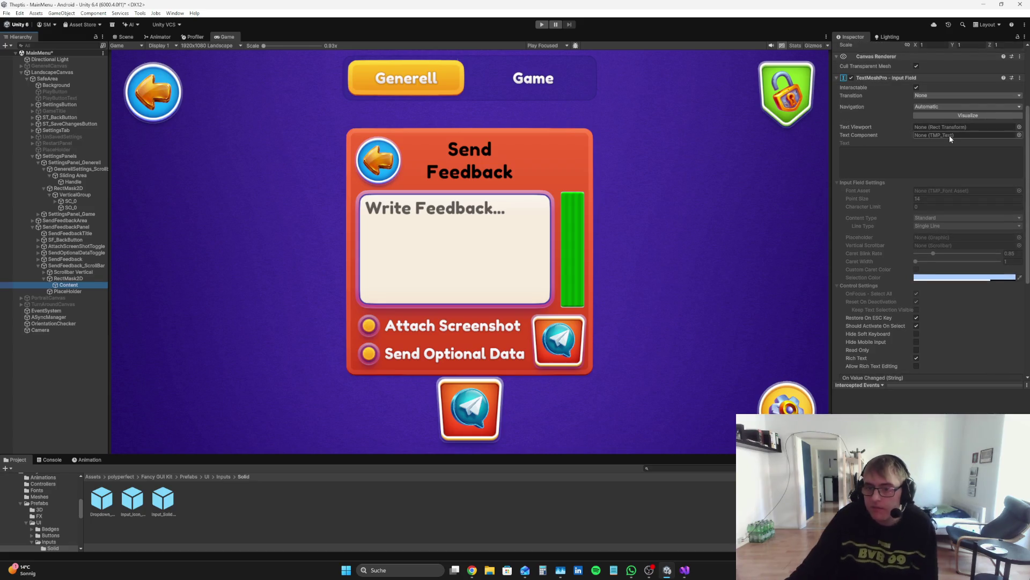
pyautogui.scroll(2, 939, 121)
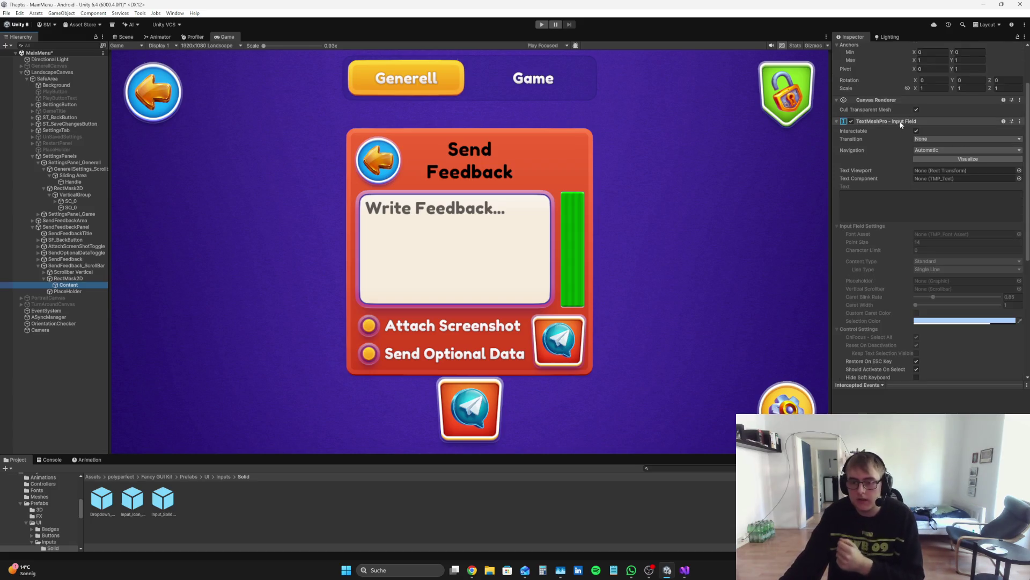
pyautogui.scroll(3, 978, 195)
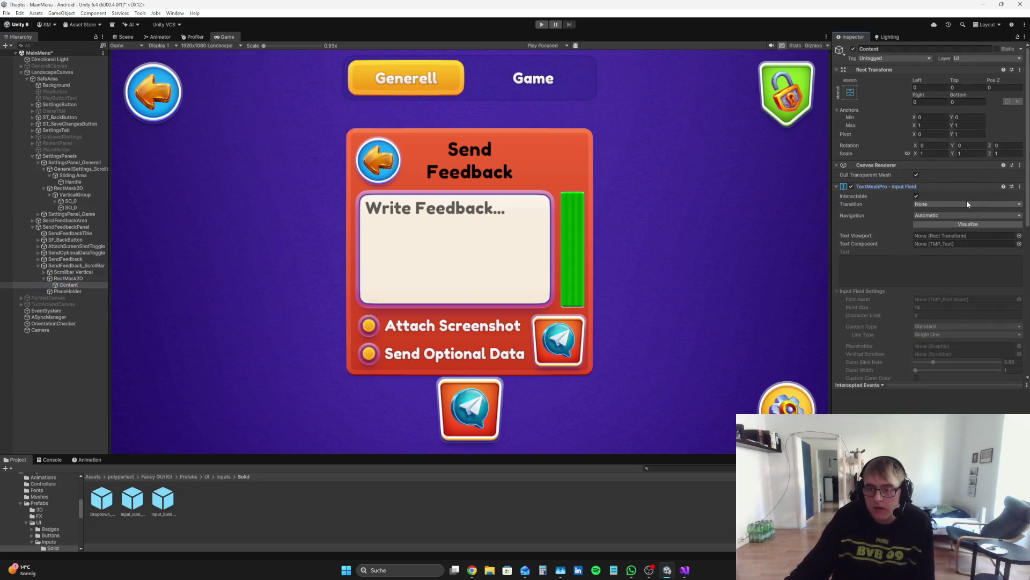
pyautogui.click(472, 570)
pyautogui.click(408, 351)
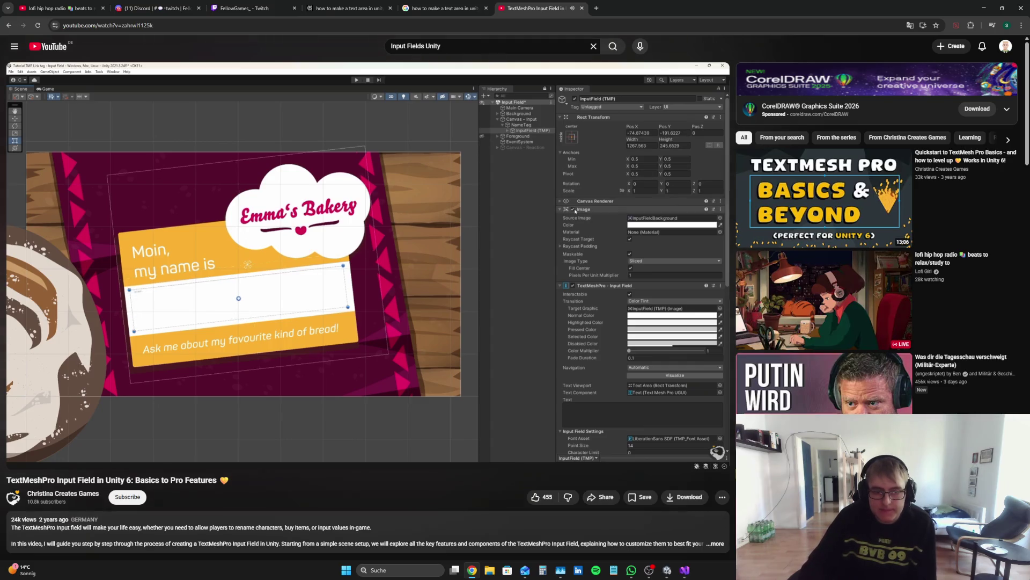
pyautogui.click(392, 257)
pyautogui.hotkey('alt', 'Tab')
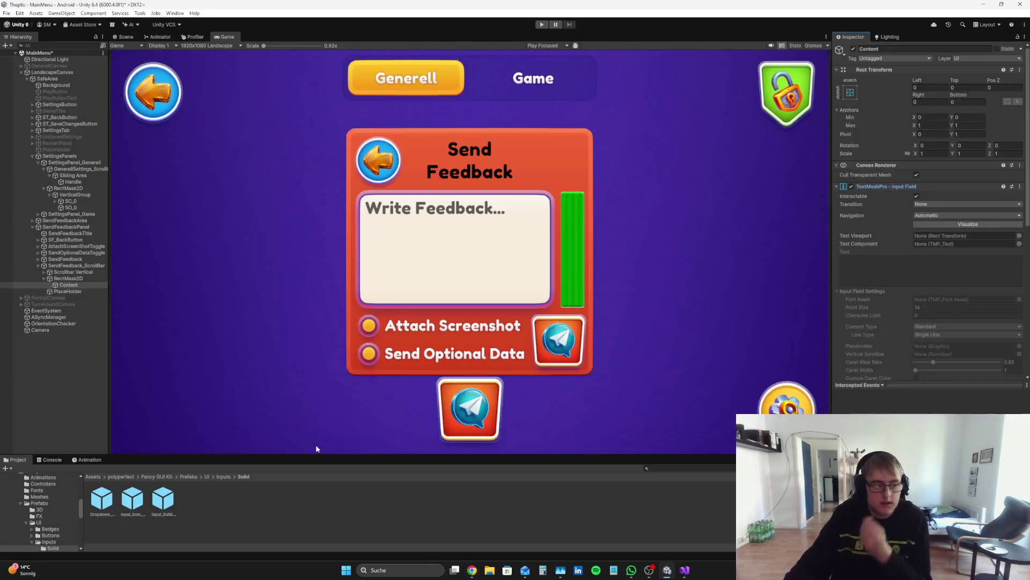
# - Replace the old Content object with an Input Field - TextMeshPro under RectMask2D
pyautogui.rightClick(82, 283)
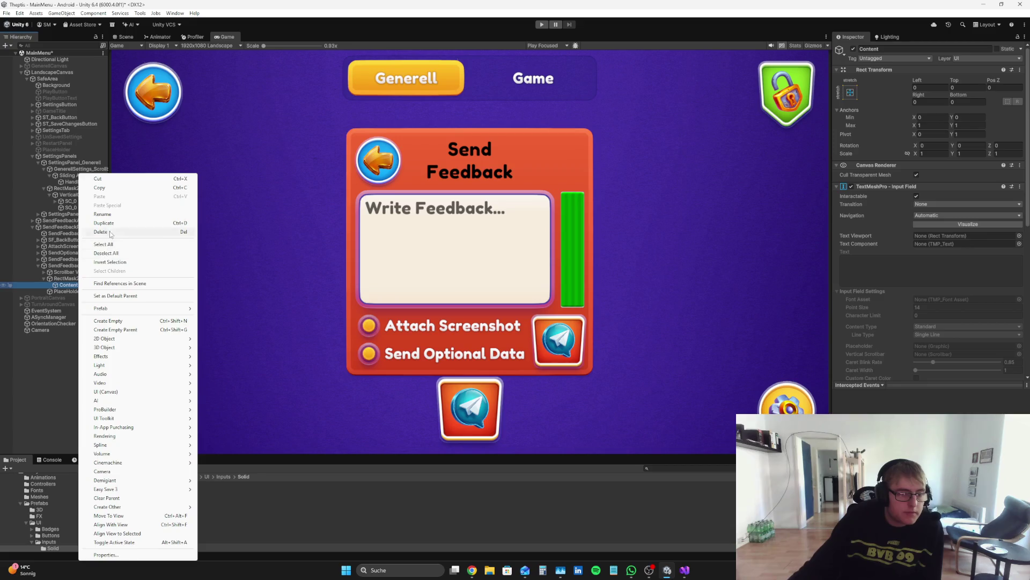
pyautogui.click(111, 232)
pyautogui.rightClick(73, 279)
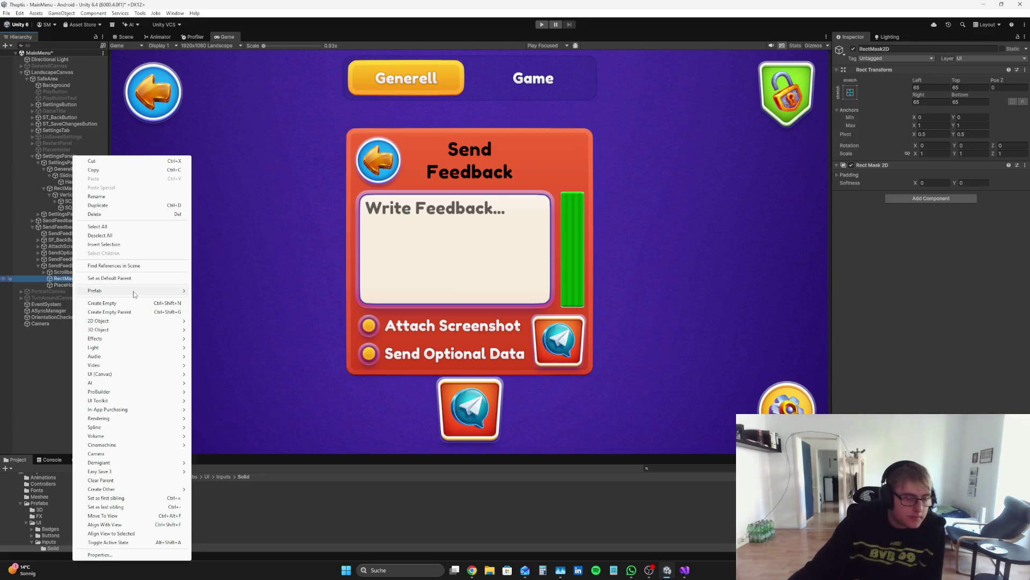
pyautogui.moveTo(123, 378)
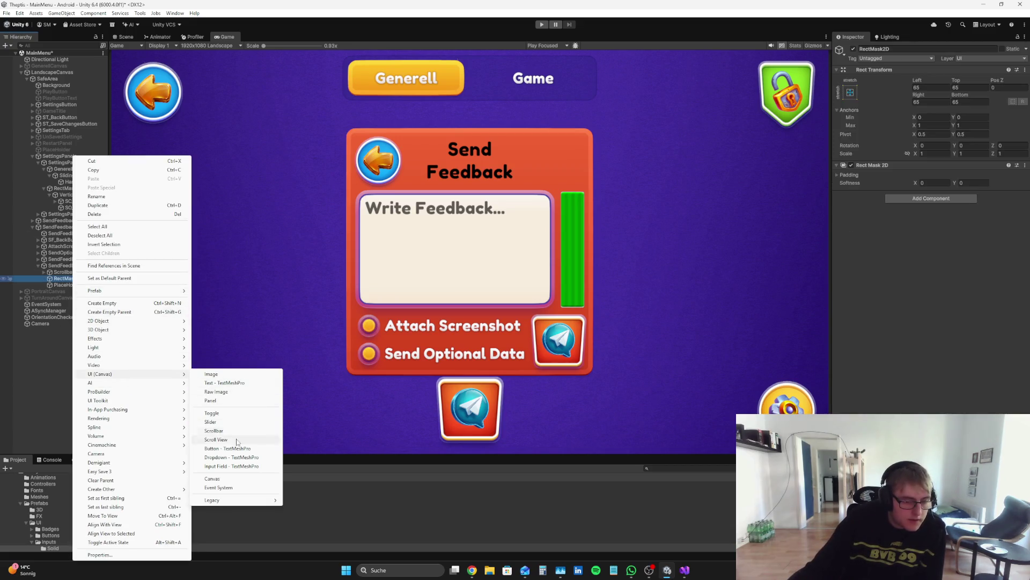
pyautogui.click(247, 467)
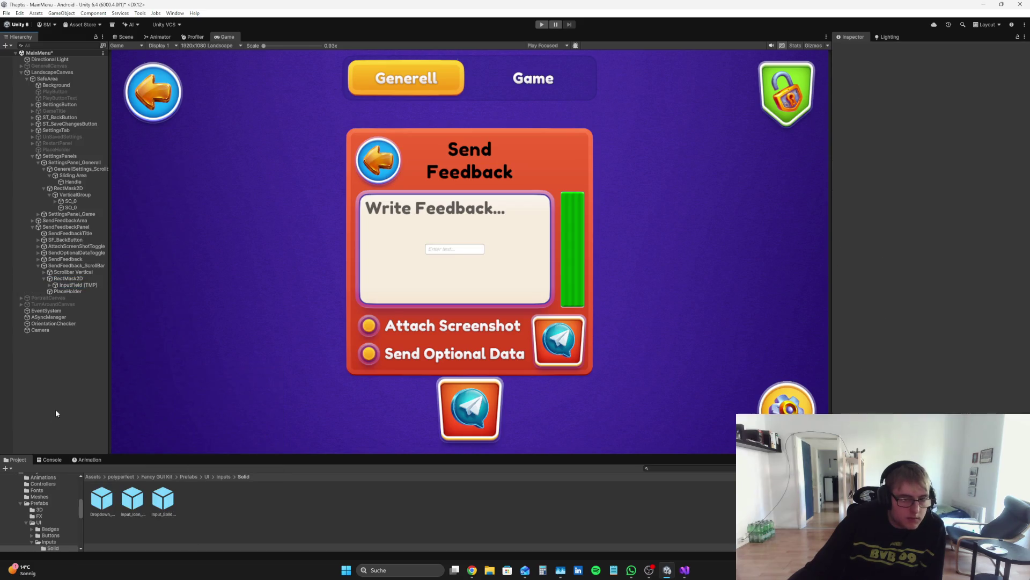
pyautogui.click(82, 284)
pyautogui.click(472, 570)
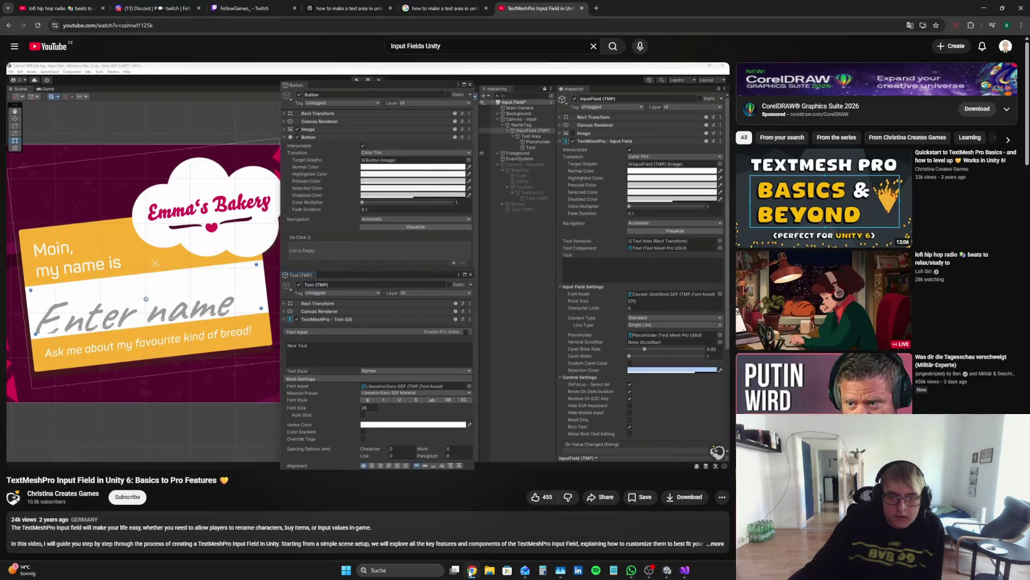
pyautogui.click(667, 570)
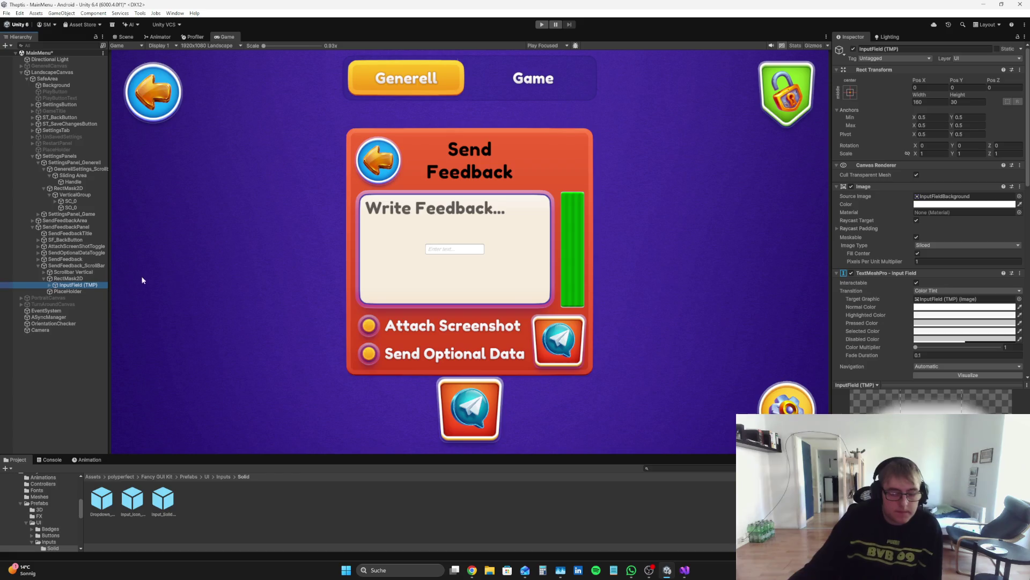
# - Expand InputField (TMP) and delete the old PlaceHolder object
pyautogui.scroll(-4, 883, 253)
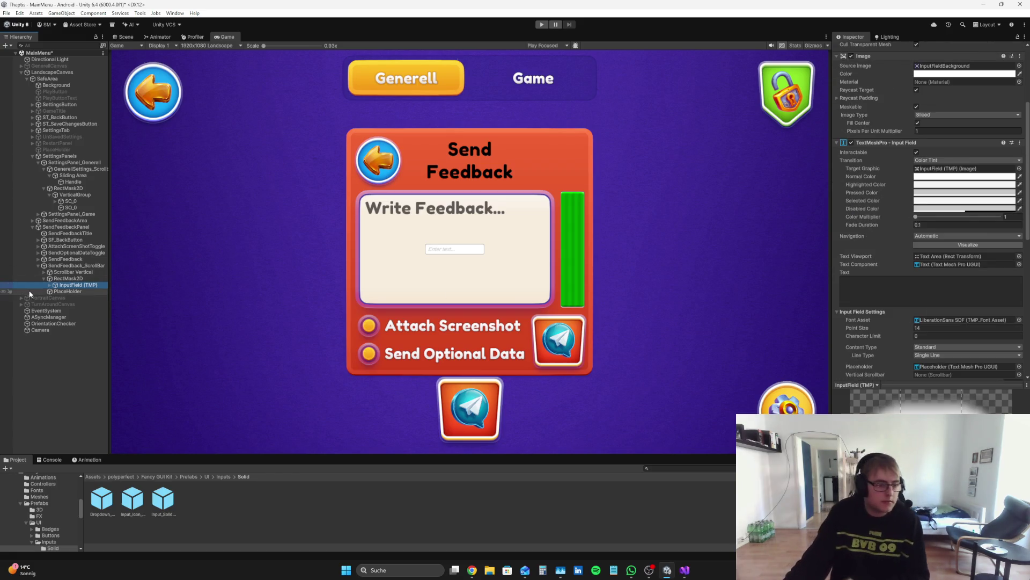
pyautogui.click(49, 285)
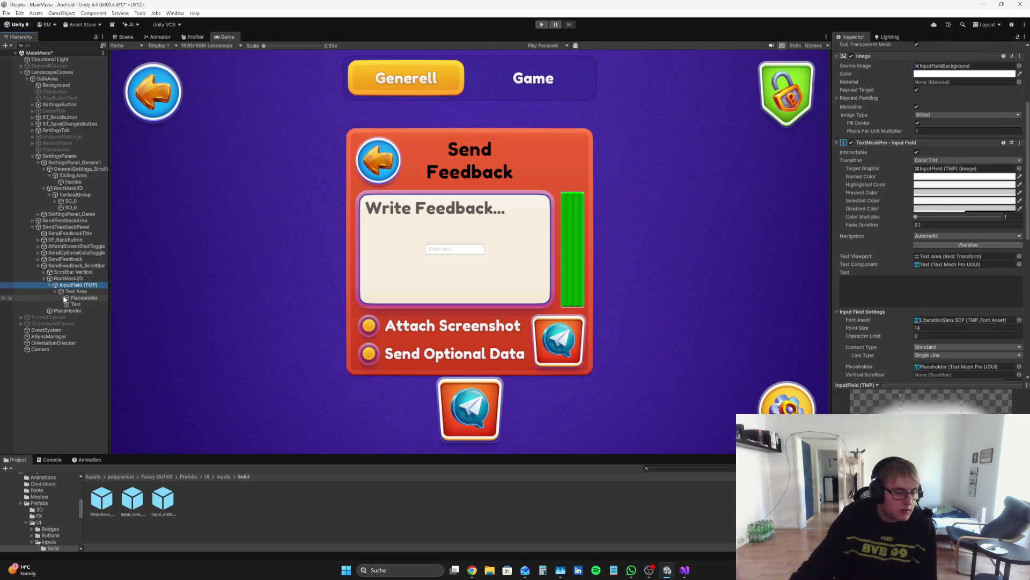
pyautogui.click(70, 298)
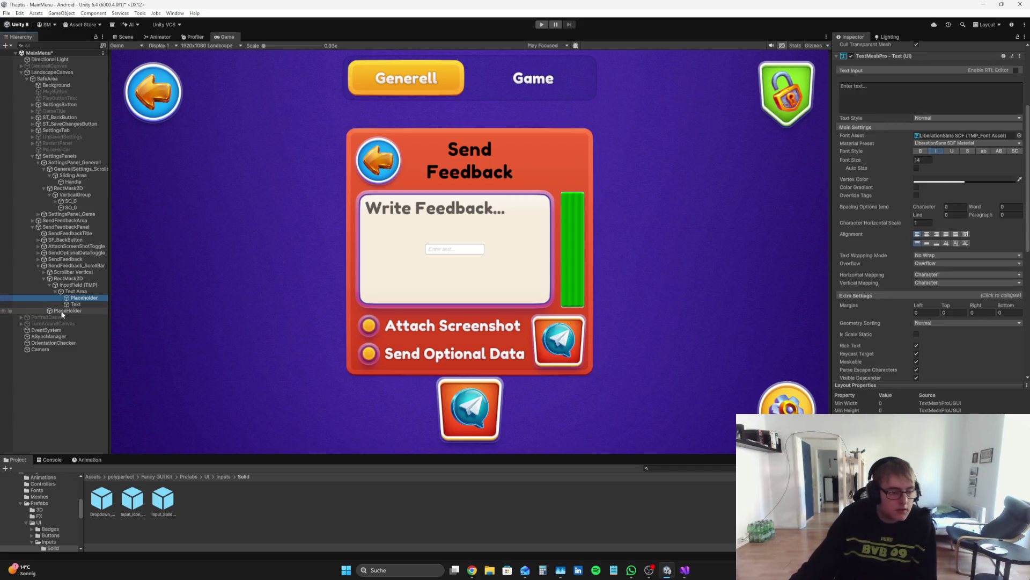
pyautogui.click(75, 311)
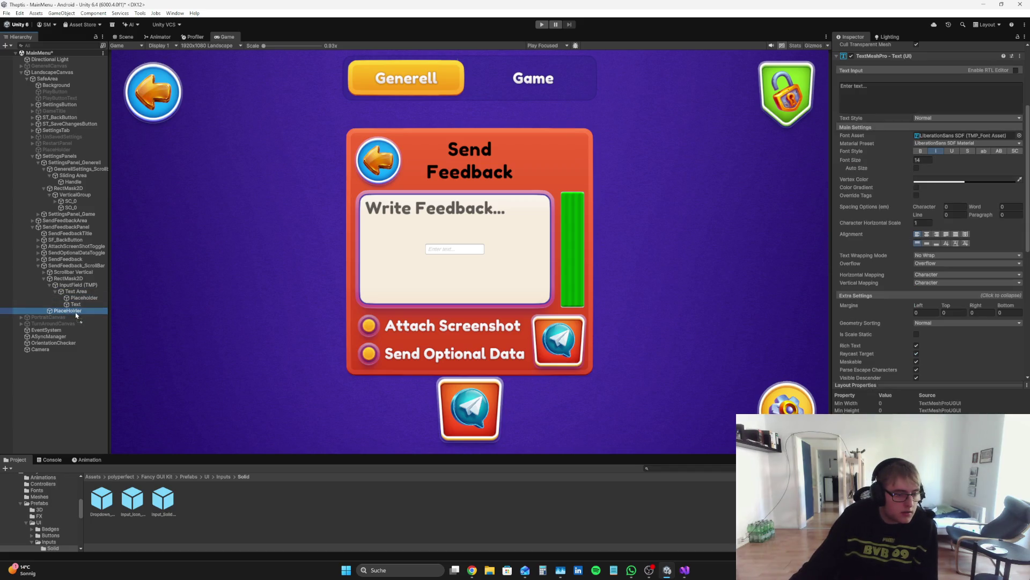
pyautogui.rightClick(76, 313)
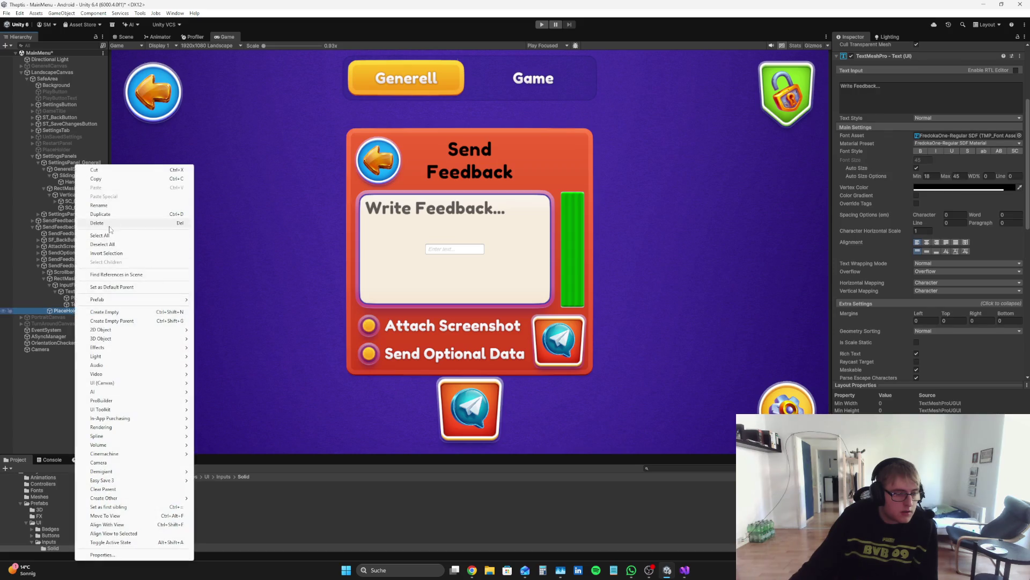
pyautogui.click(107, 223)
pyautogui.click(87, 297)
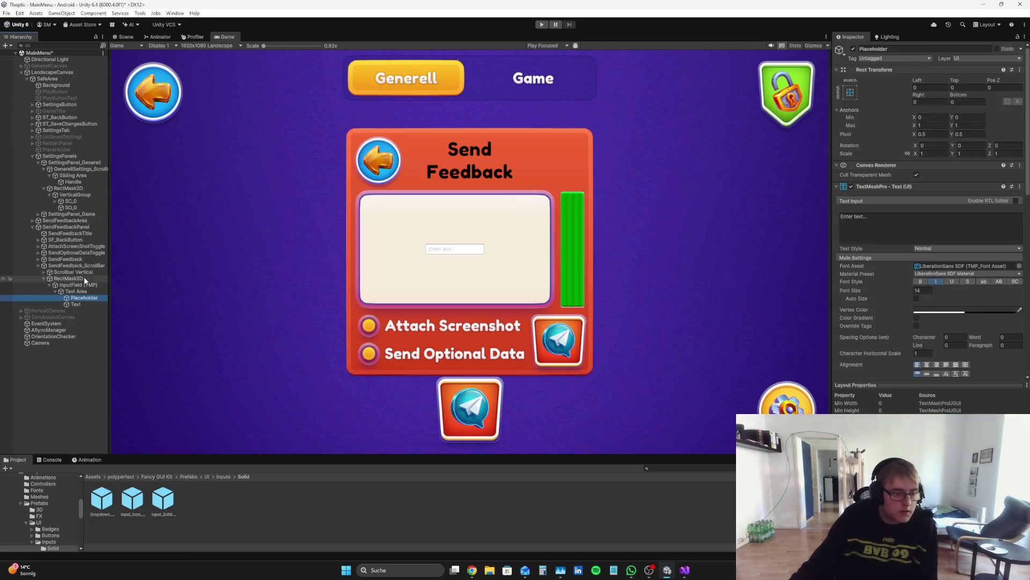
pyautogui.click(75, 285)
# - Try a transparent field background, restore opaque white, and type 'Content' as the field's name
pyautogui.click(924, 204)
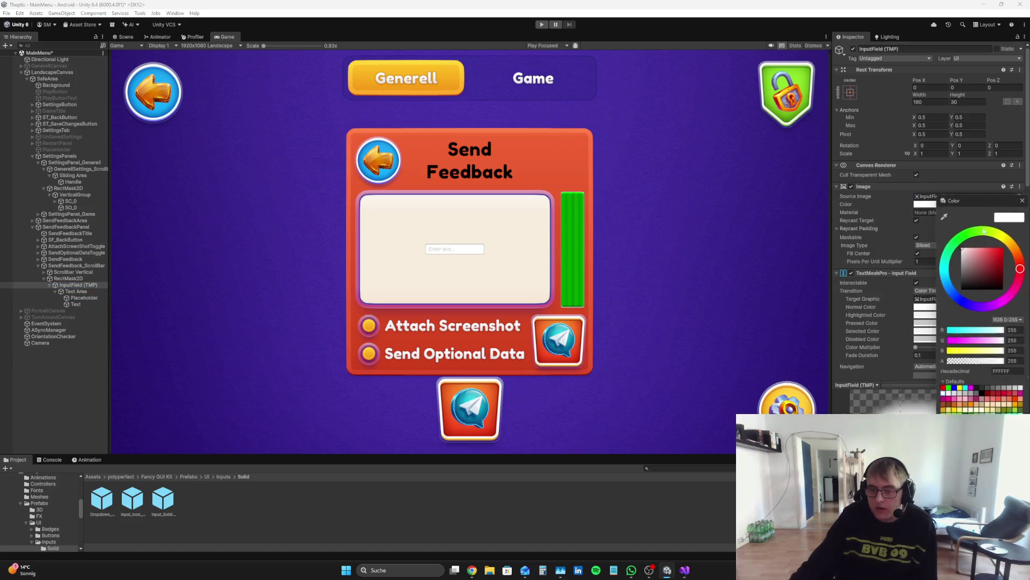
pyautogui.moveTo(991, 360); pyautogui.dragTo(948, 360)
pyautogui.click(1022, 201)
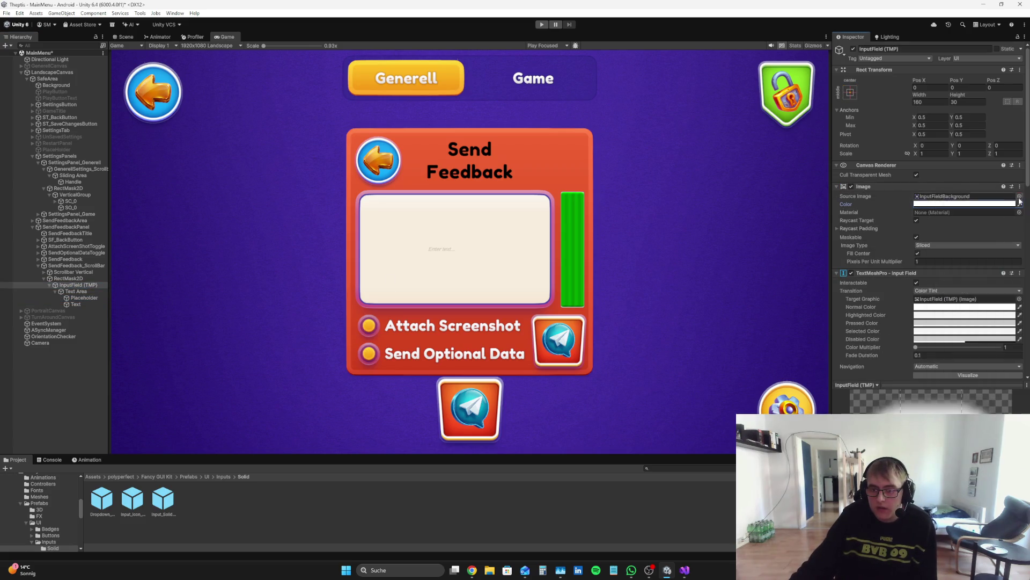
pyautogui.click(961, 204)
pyautogui.moveTo(961, 363); pyautogui.dragTo(1007, 361)
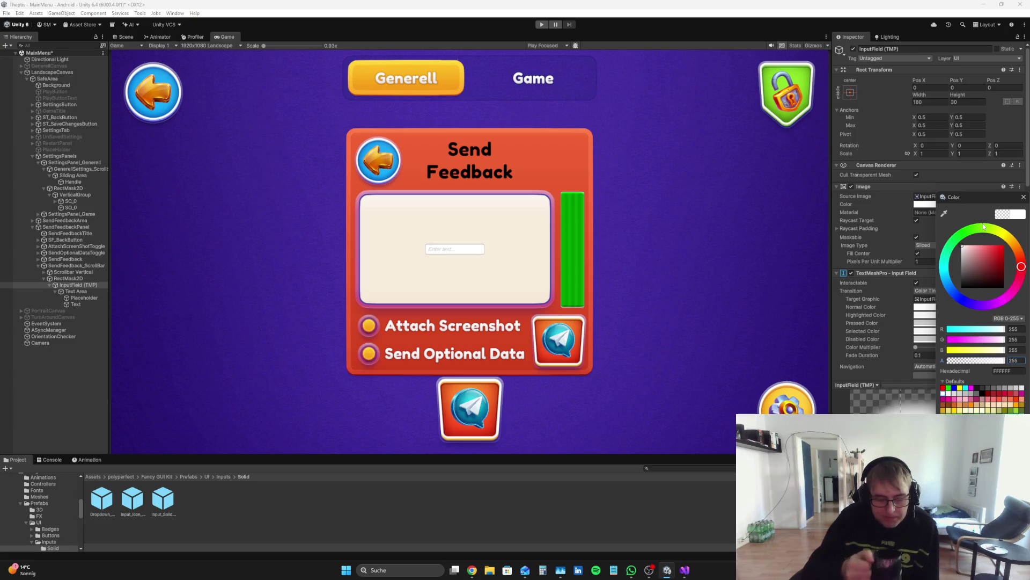
pyautogui.click(1024, 197)
pyautogui.click(57, 285)
pyautogui.click(872, 49)
pyautogui.write('Content')
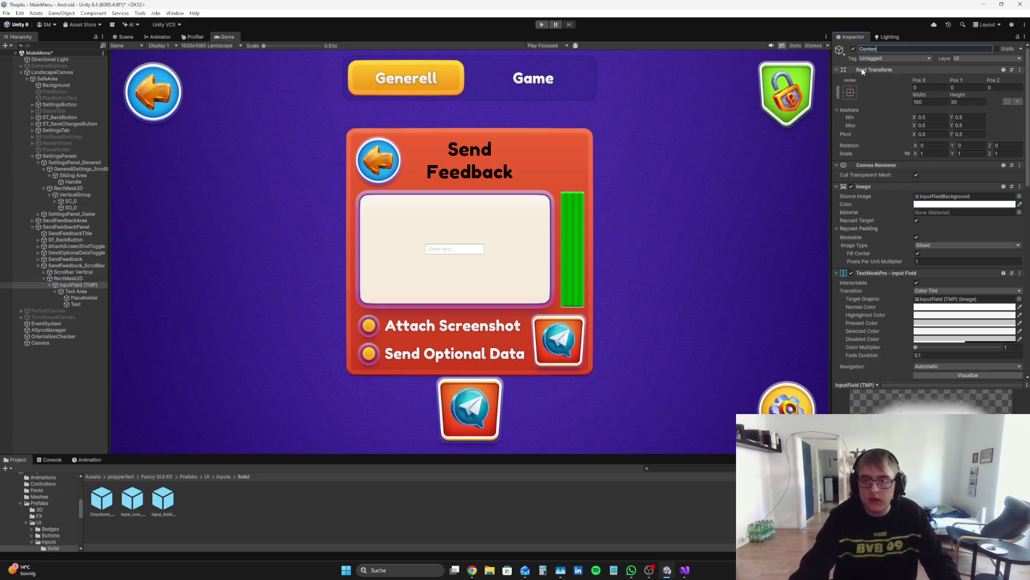
pyautogui.write('H')
# - Confirm the name Content and assign it to the scroll rect's Content slot
pyautogui.press('Return')
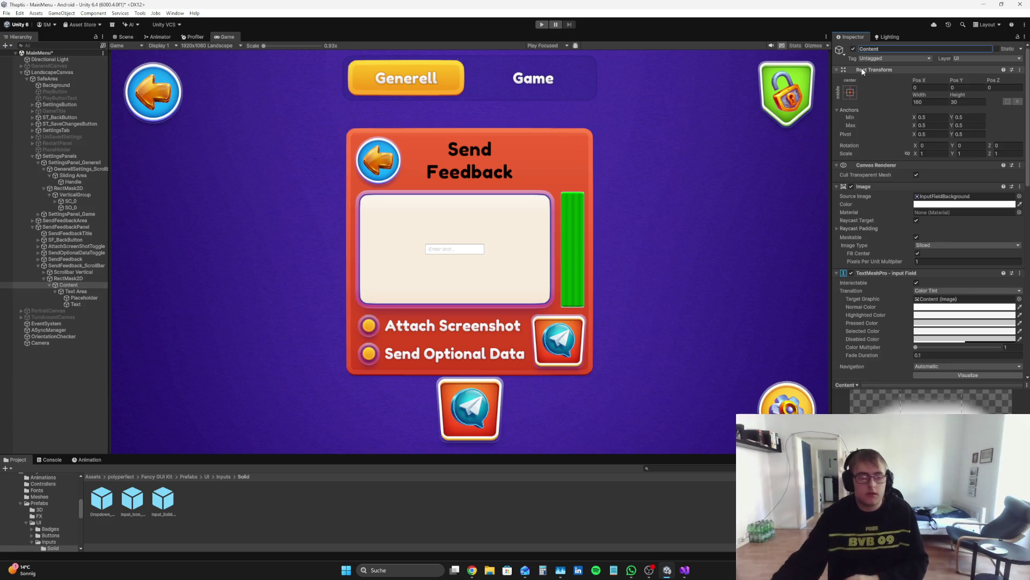
pyautogui.click(84, 265)
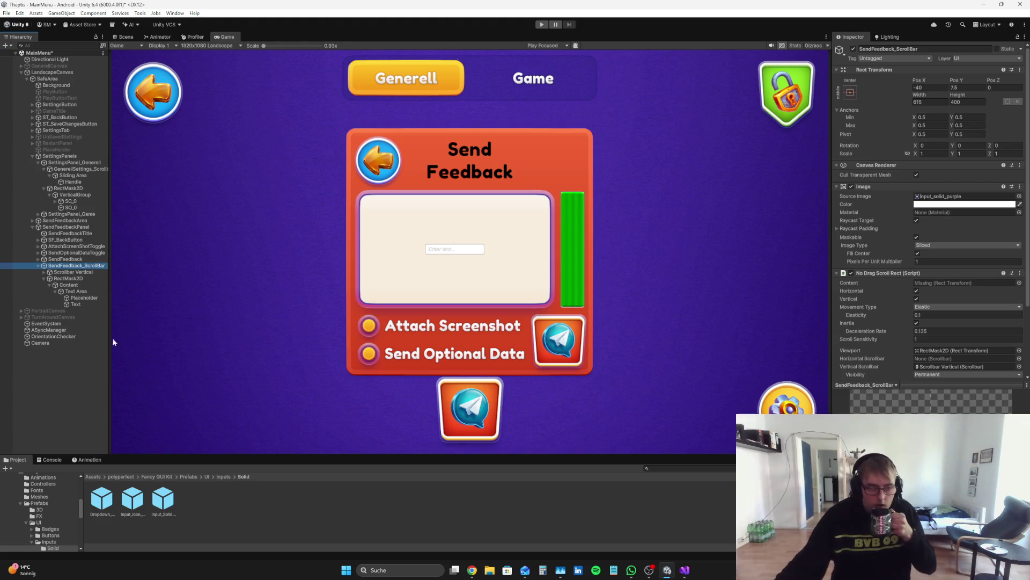
pyautogui.moveTo(69, 285)
pyautogui.mouseDown()
pyautogui.moveTo(940, 266)
pyautogui.moveTo(935, 283)
pyautogui.moveTo(963, 285)
pyautogui.mouseUp()
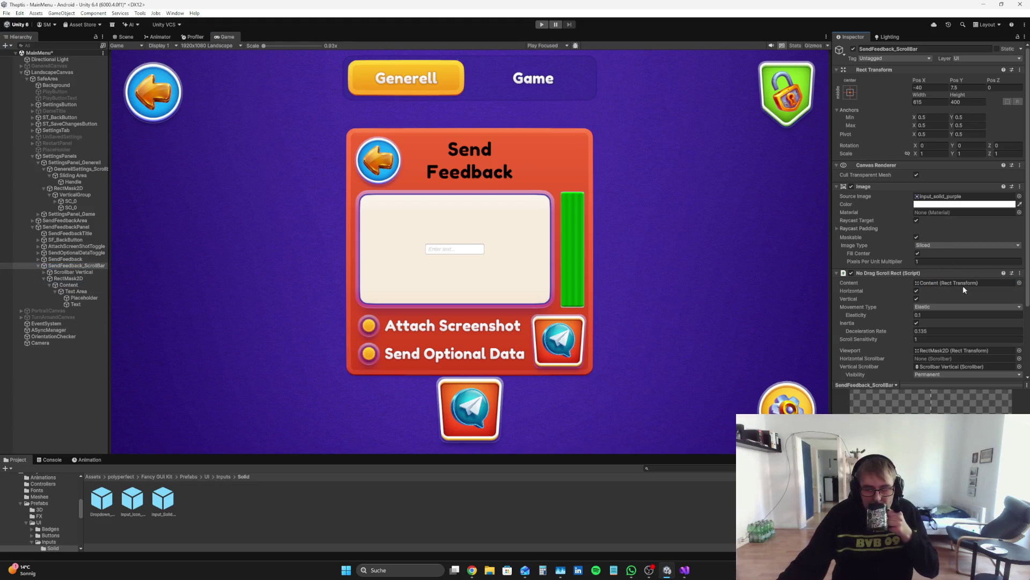
pyautogui.click(63, 285)
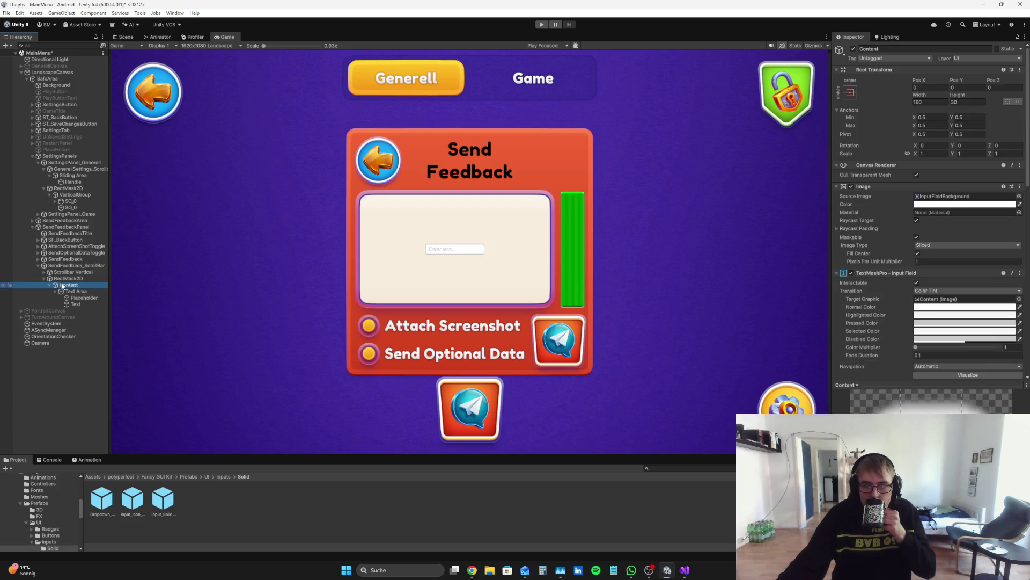
# - Resize the Content input field to width 480 and height 265
pyautogui.moveTo(919, 95); pyautogui.dragTo(977, 95)
pyautogui.moveTo(305, 128); pyautogui.dragTo(320, 132)
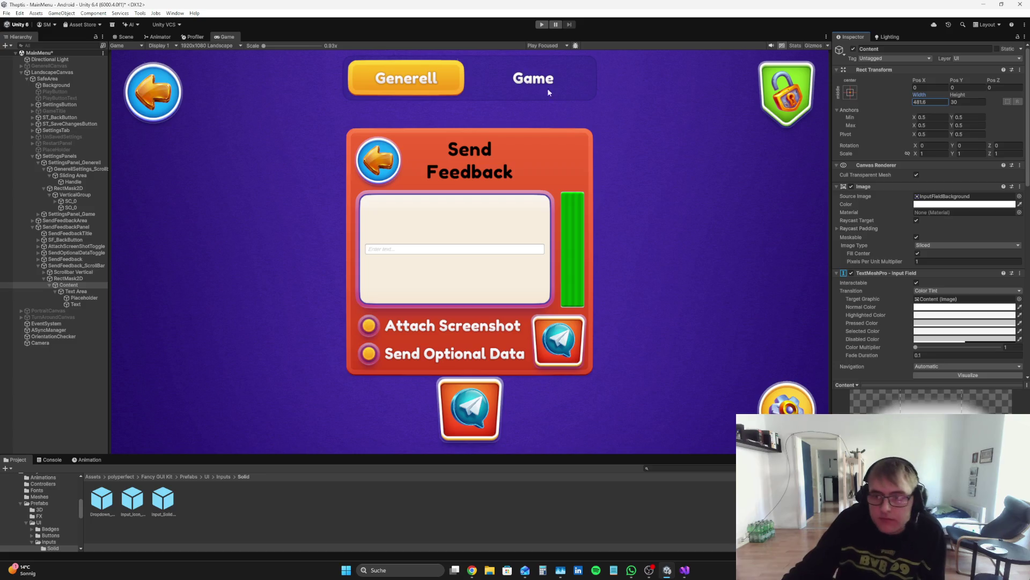
pyautogui.write('480')
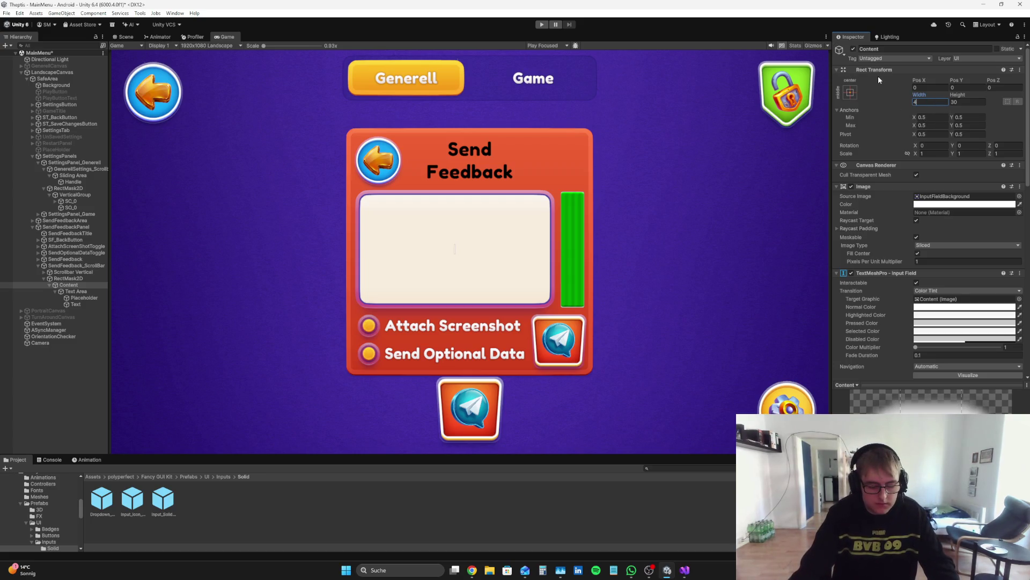
pyautogui.moveTo(958, 94)
pyautogui.mouseDown()
pyautogui.moveTo(996, 87)
pyautogui.moveTo(114, 63)
pyautogui.moveTo(184, 47)
pyautogui.mouseUp()
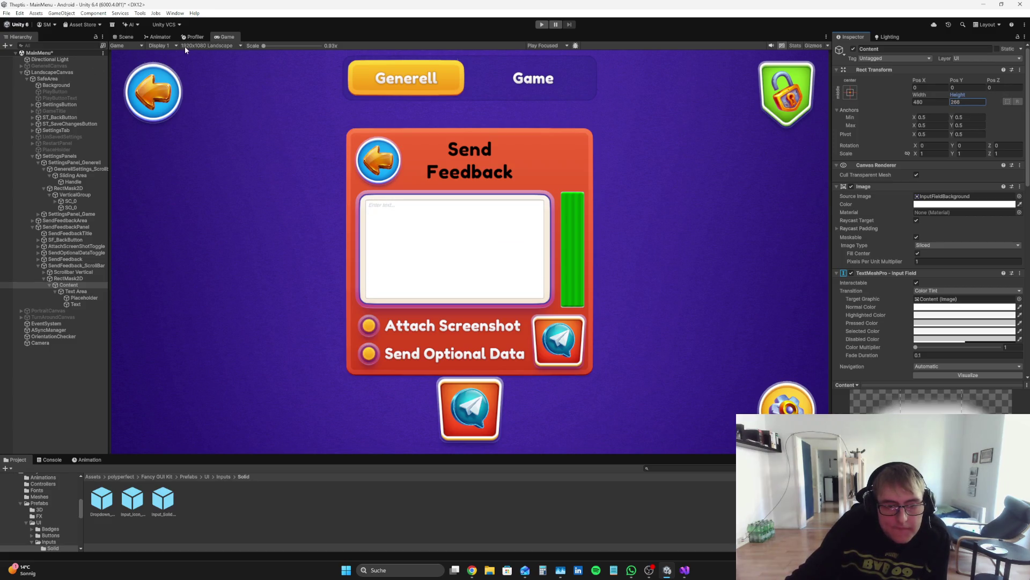
pyautogui.click(966, 105)
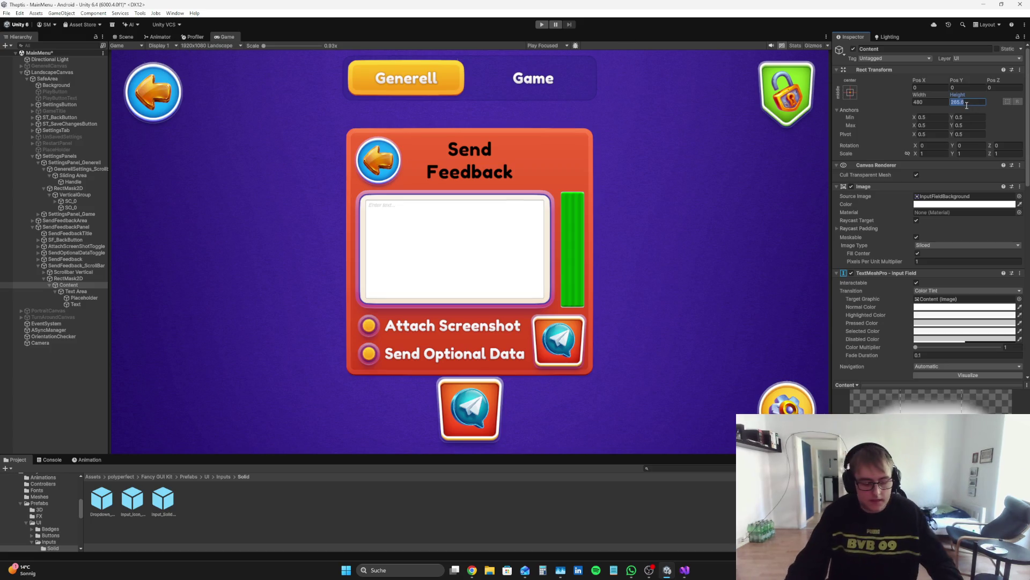
pyautogui.press('BackSpace')
pyautogui.write('265')
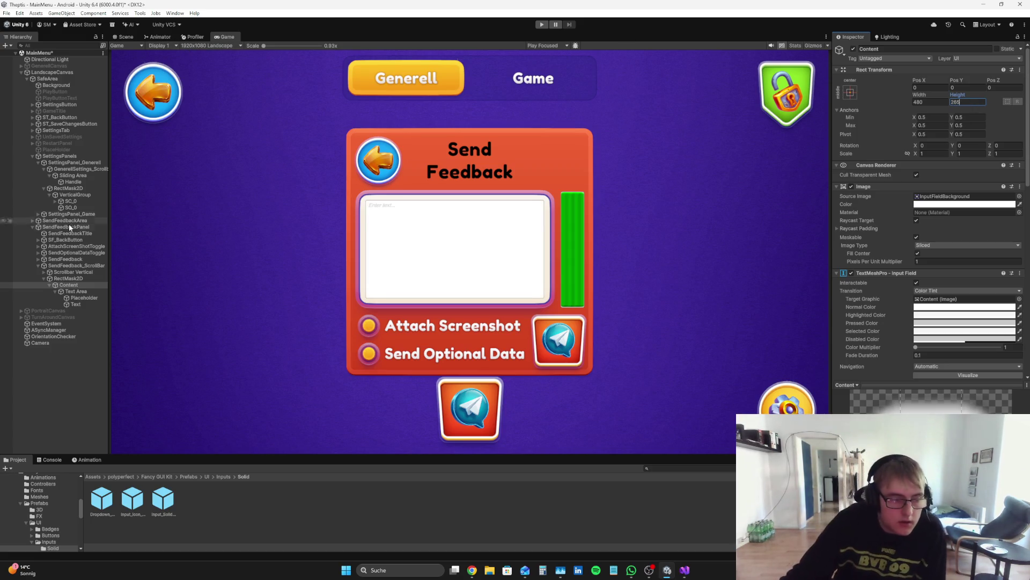
pyautogui.click(84, 299)
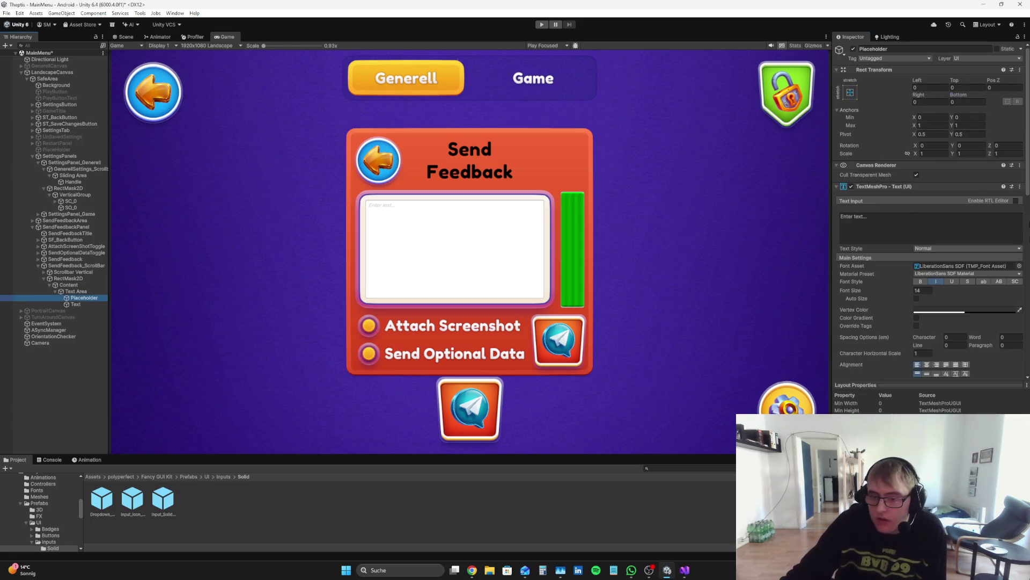
# - Set the placeholder's font asset to FredokaOne-Regular SDF
pyautogui.click(966, 310)
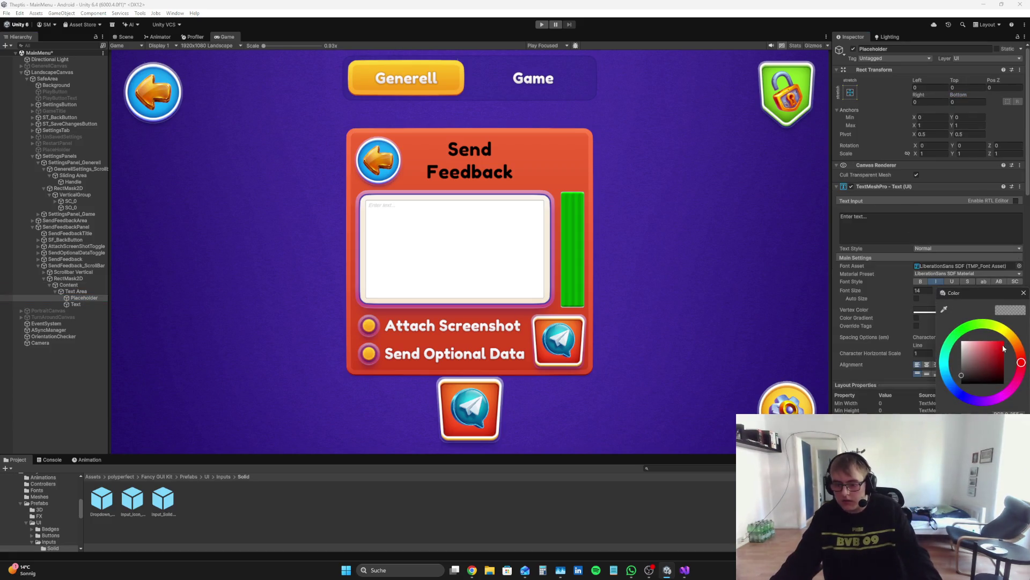
pyautogui.click(1019, 265)
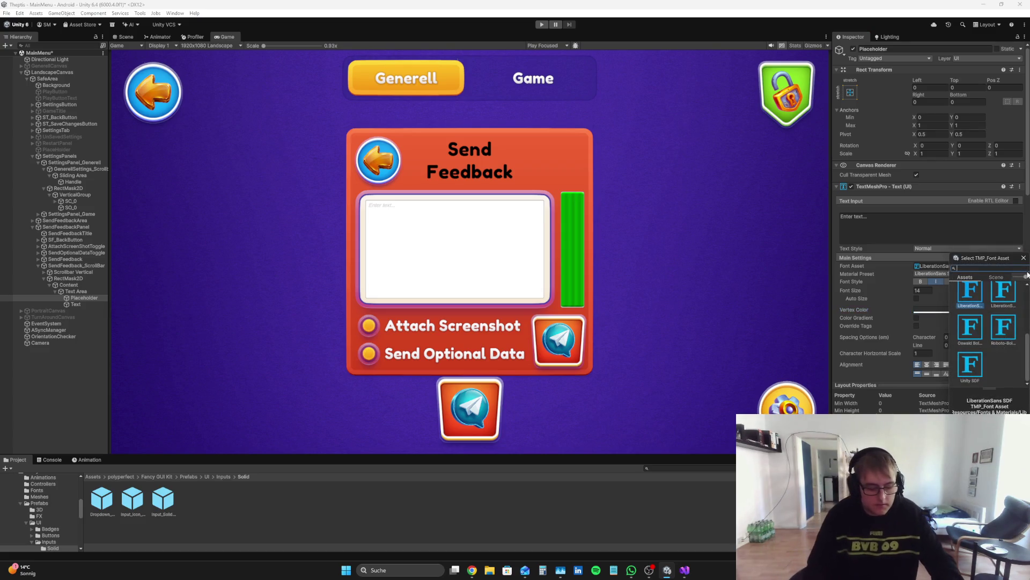
pyautogui.write('oka')
pyautogui.click(1007, 300)
pyautogui.doubleClick(1007, 300)
pyautogui.click(1004, 308)
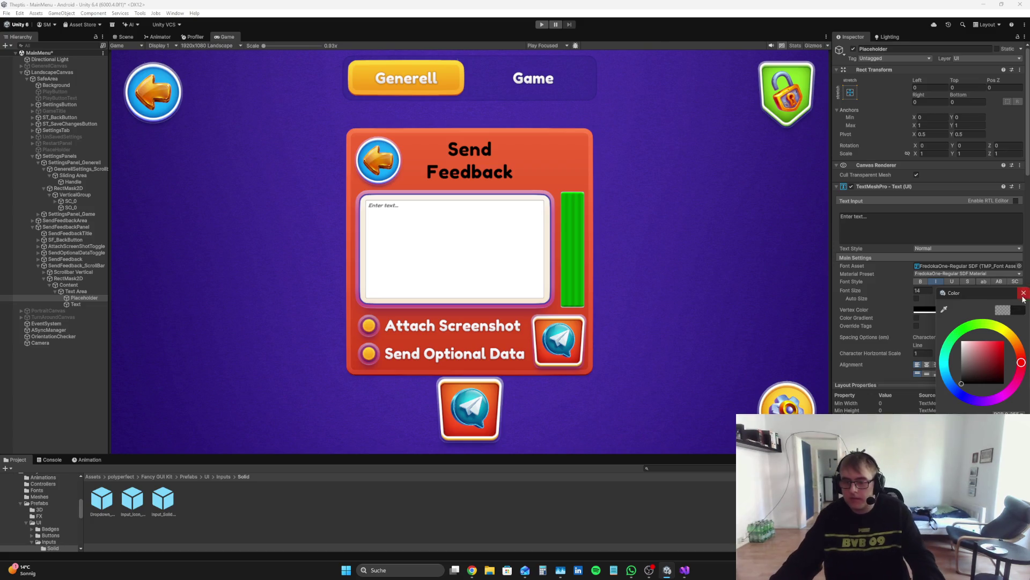
# - Change the placeholder text to 'Write Feedback...' with Auto Size up to 45
pyautogui.click(895, 224)
pyautogui.press('BackSpace')
pyautogui.write('rite Fee')
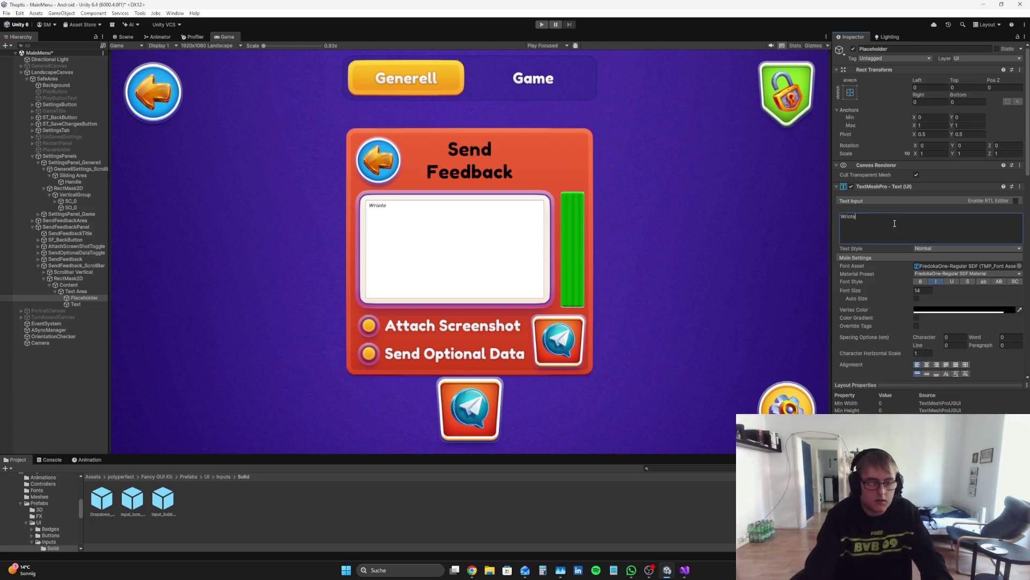
pyautogui.write('dback...')
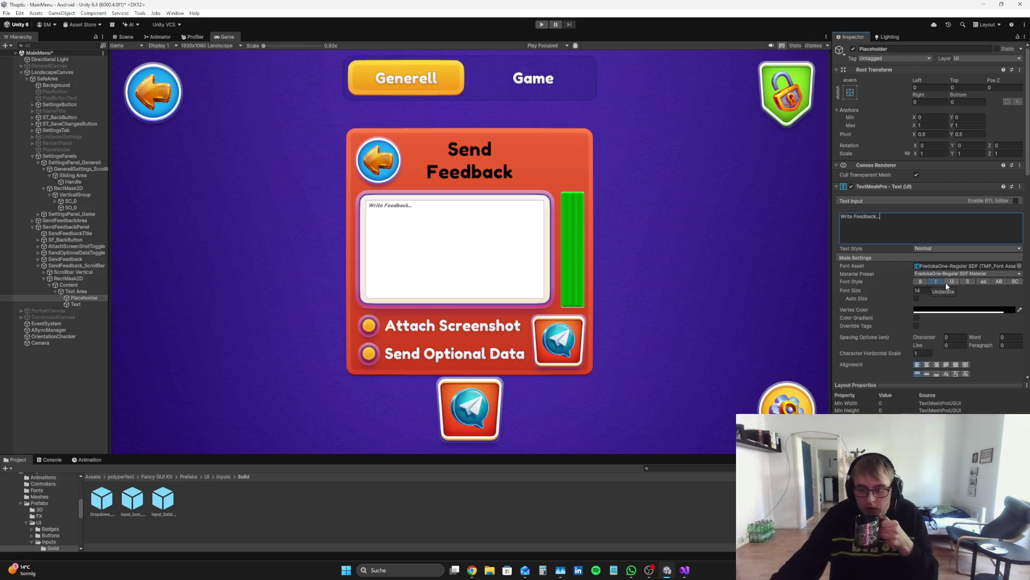
pyautogui.click(917, 298)
pyautogui.click(956, 306)
pyautogui.write('45')
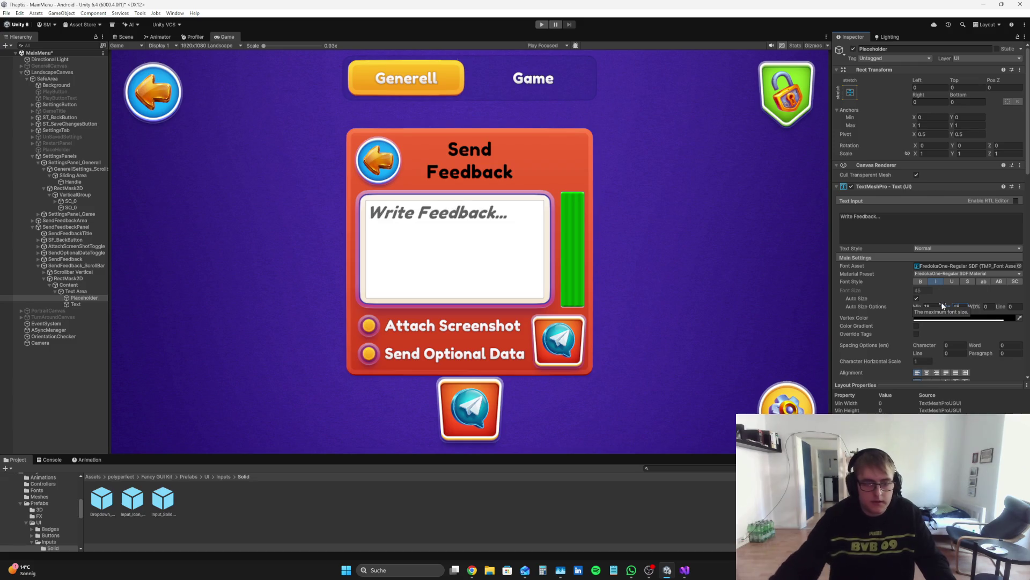
pyautogui.click(124, 37)
pyautogui.scroll(2, 470, 131)
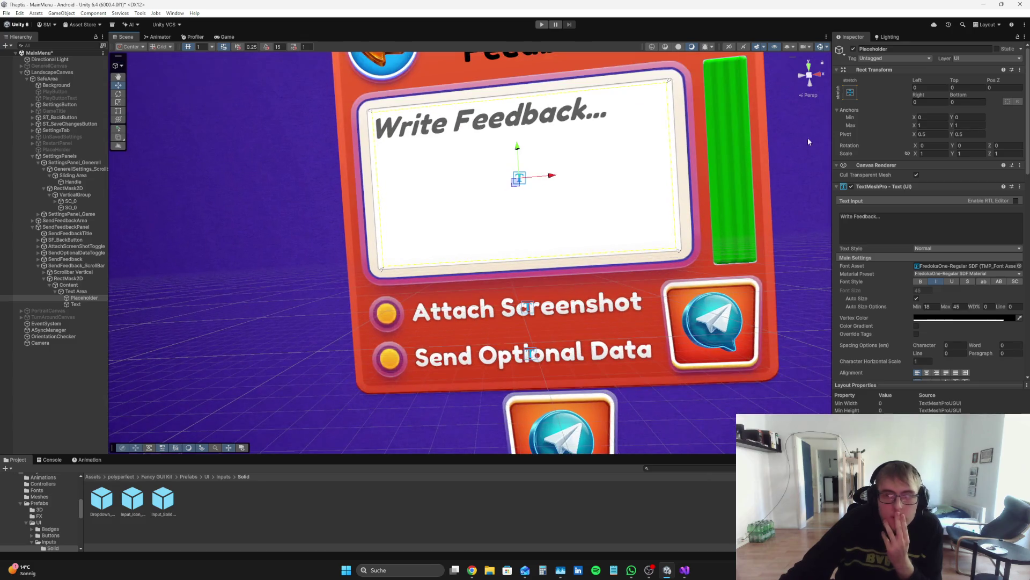
# - Set the Write Feedback placeholder's Rect Transform Bottom offset to 195
pyautogui.moveTo(961, 95)
pyautogui.mouseDown()
pyautogui.moveTo(134, 34)
pyautogui.moveTo(147, 37)
pyautogui.moveTo(411, 574)
pyautogui.moveTo(419, 569)
pyautogui.mouseUp()
pyautogui.doubleClick(971, 102)
pyautogui.write('200')
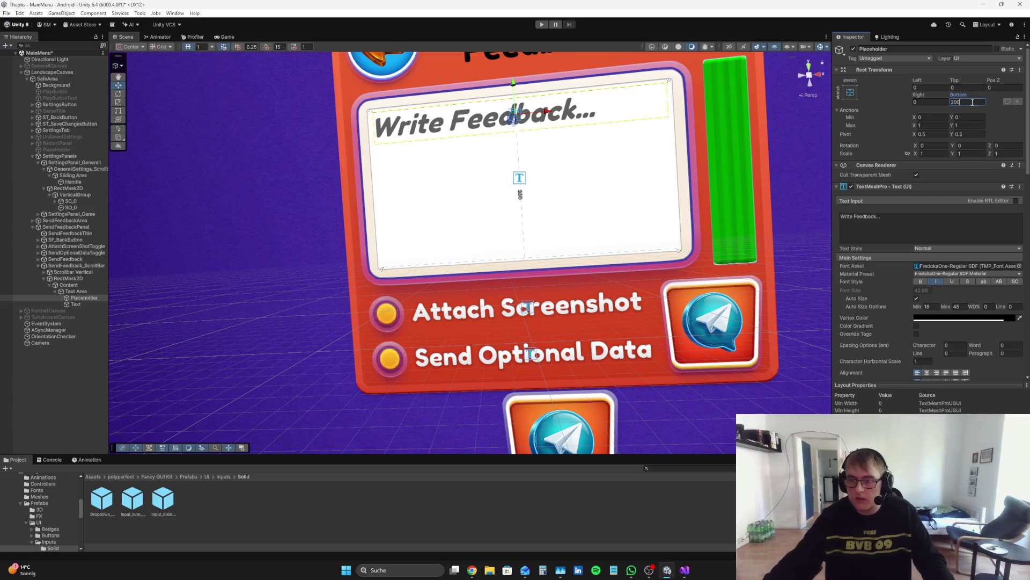
pyautogui.press('BackSpace')
pyautogui.press('BackSpace')
pyautogui.press('BackSpace')
pyautogui.write('195')
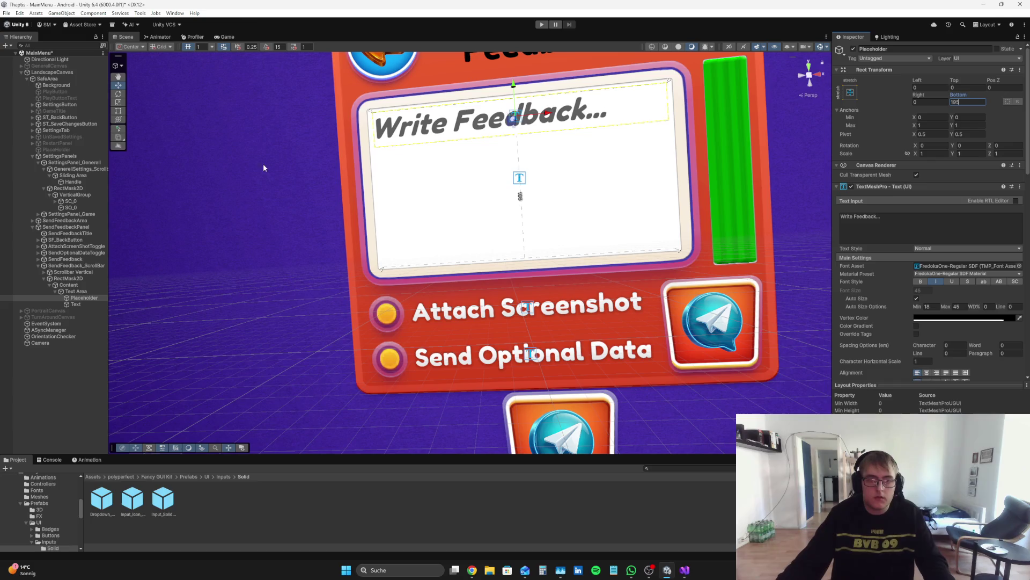
pyautogui.click(225, 37)
# - In the Game view, type 'ddddd' into the placeholder text to test the fit, then delete it
pyautogui.click(945, 222)
pyautogui.click(944, 223)
pyautogui.write('ddddd')
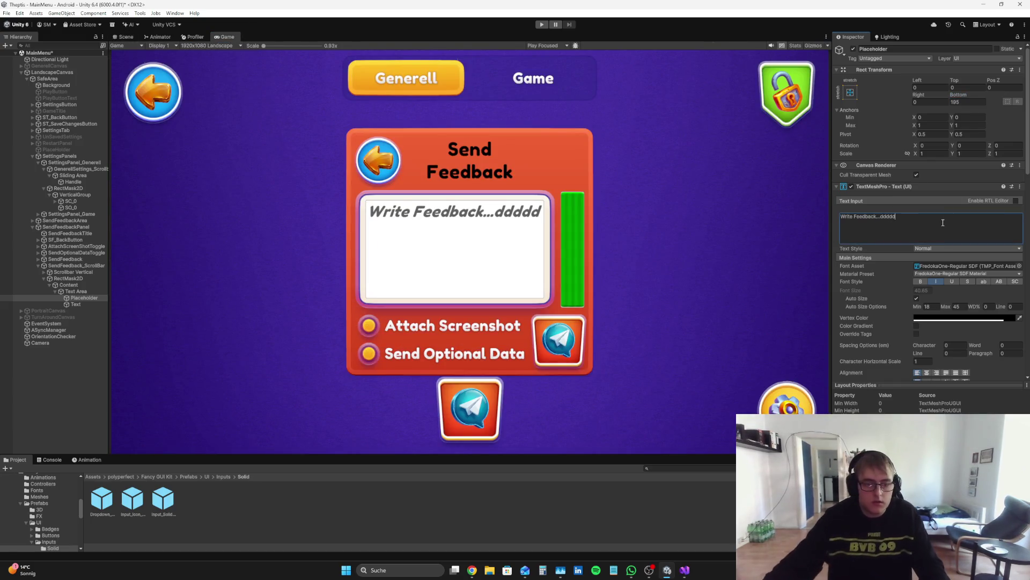
pyautogui.press('BackSpace')
pyautogui.press('BackSpace')
pyautogui.press('BackSpace')
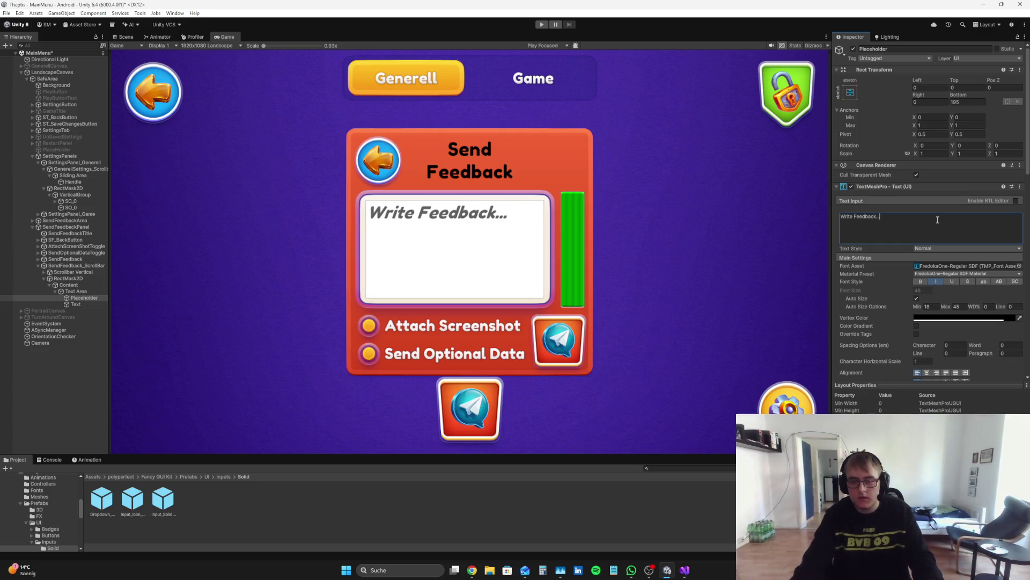
pyautogui.click(87, 285)
pyautogui.click(924, 204)
pyautogui.moveTo(1004, 361); pyautogui.dragTo(961, 359)
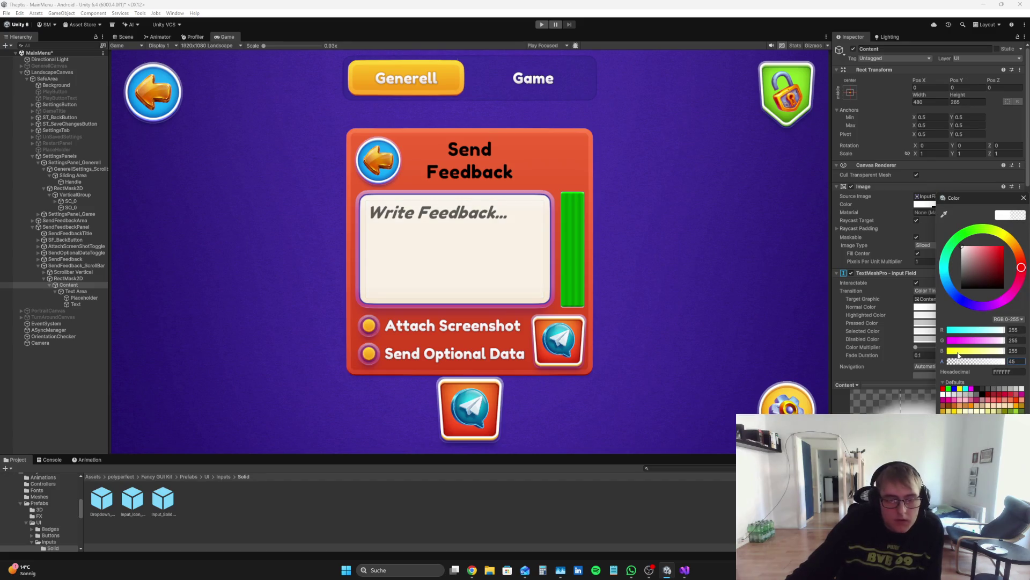
pyautogui.click(1012, 361)
pyautogui.press('BackSpace')
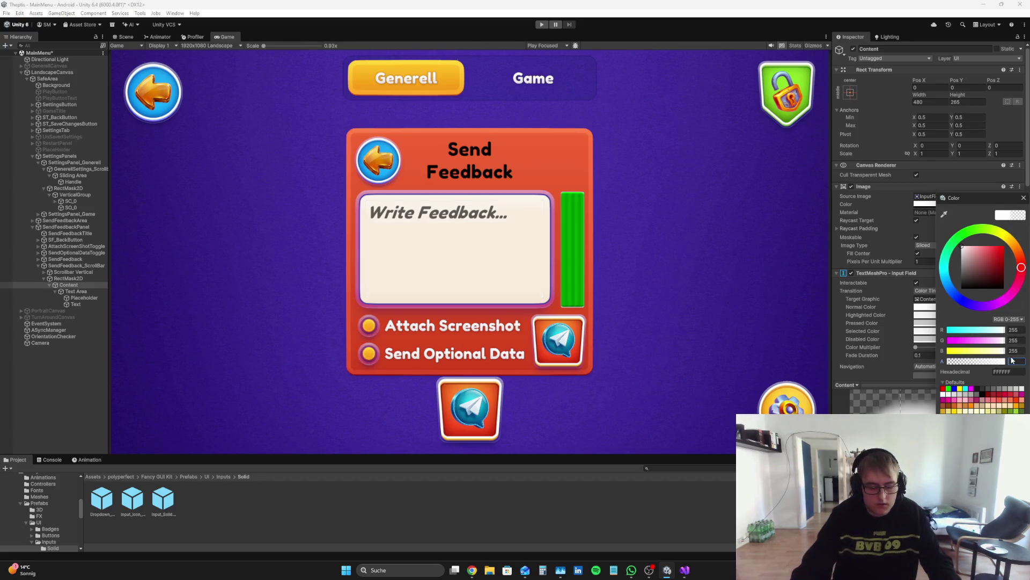
pyautogui.write('1')
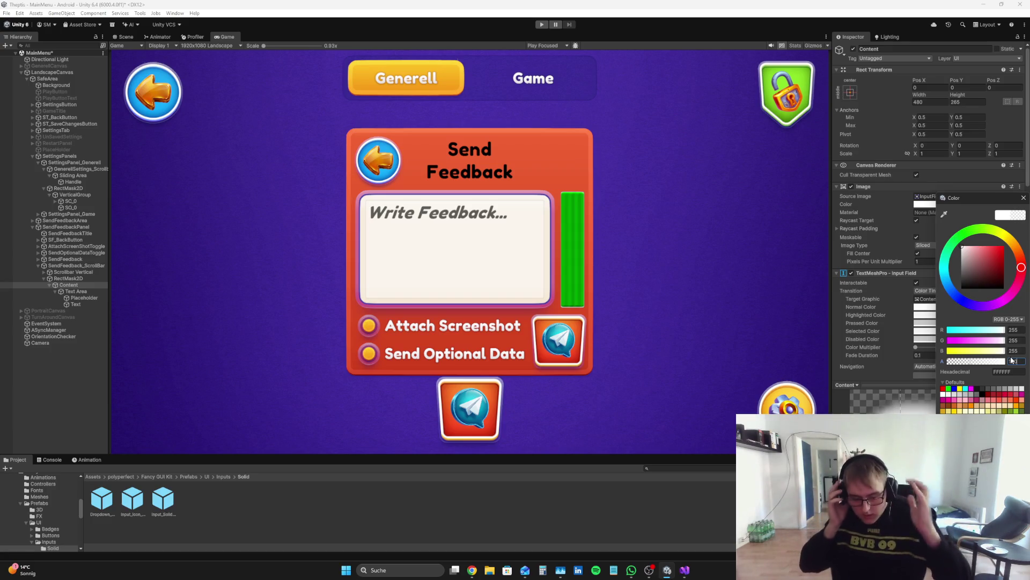
pyautogui.press('Escape')
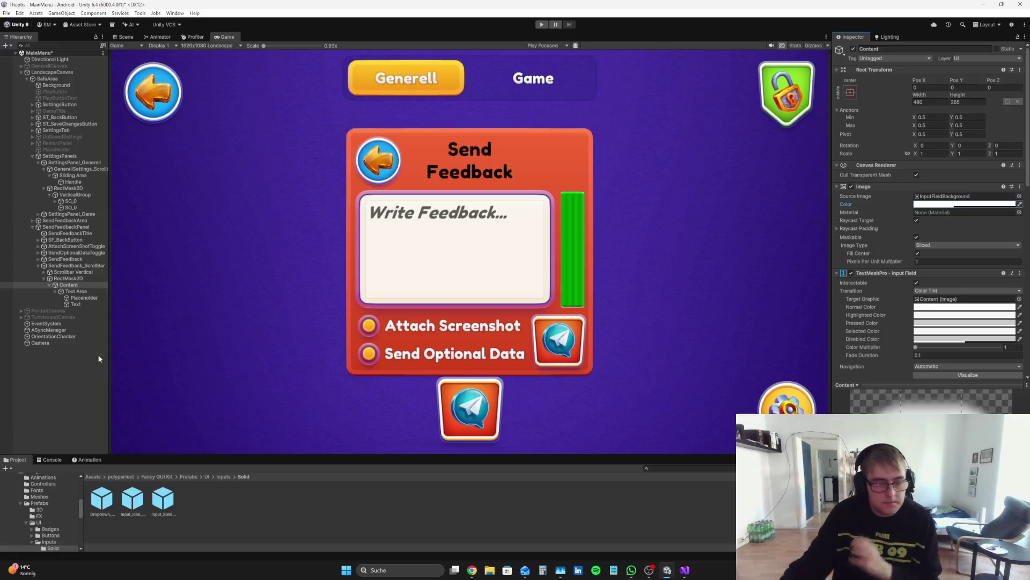
# - Set the Placeholder's Left and Right offsets to 0
pyautogui.click(91, 298)
pyautogui.moveTo(918, 80)
pyautogui.mouseDown()
pyautogui.moveTo(946, 79)
pyautogui.moveTo(708, 63)
pyautogui.moveTo(871, 75)
pyautogui.mouseUp()
pyautogui.write('0')
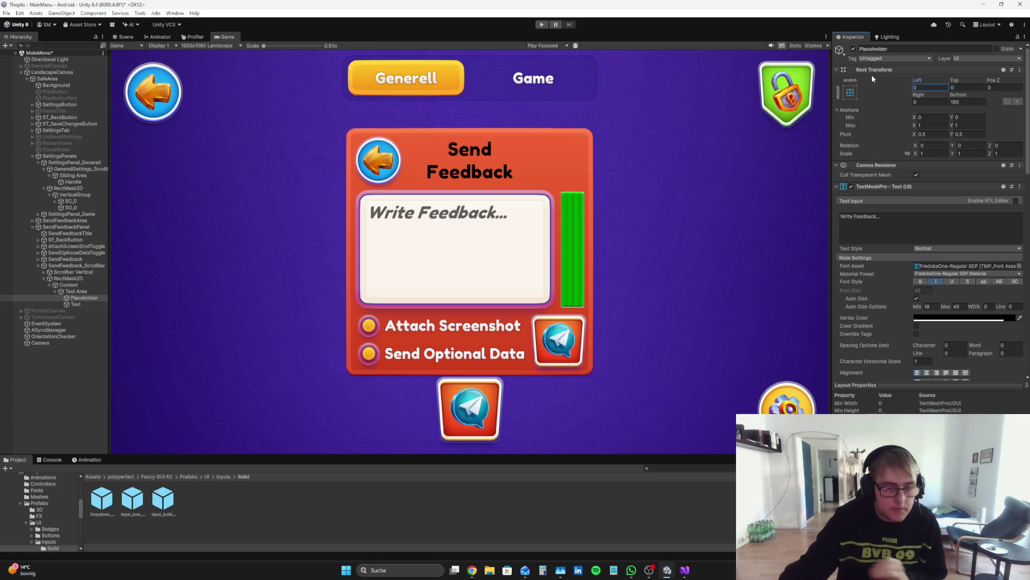
# - Set the Content object's Rect Transform Width to 505
pyautogui.click(69, 284)
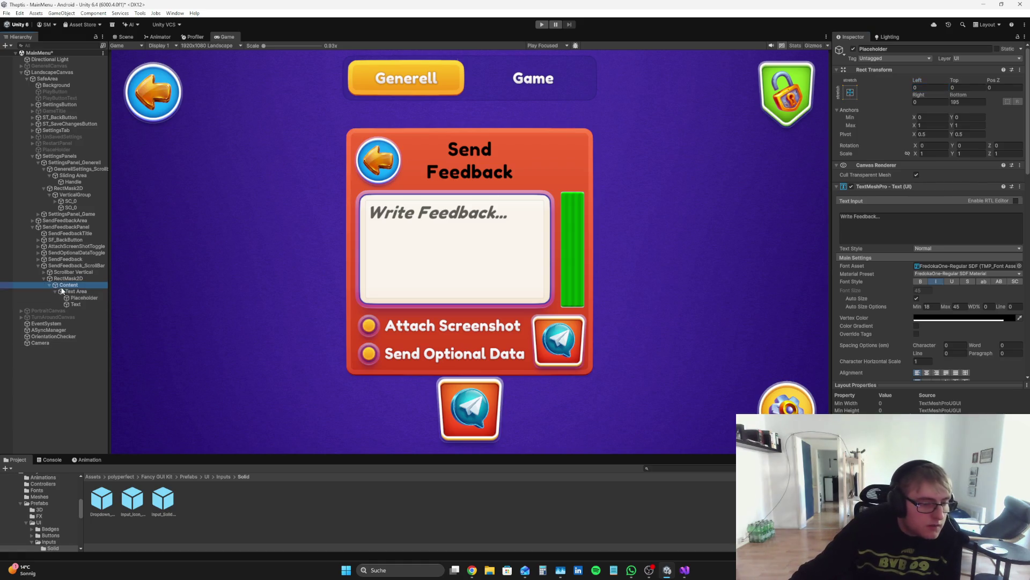
pyautogui.moveTo(919, 95)
pyautogui.mouseDown()
pyautogui.moveTo(1009, 99)
pyautogui.moveTo(75, 103)
pyautogui.moveTo(208, 117)
pyautogui.mouseUp()
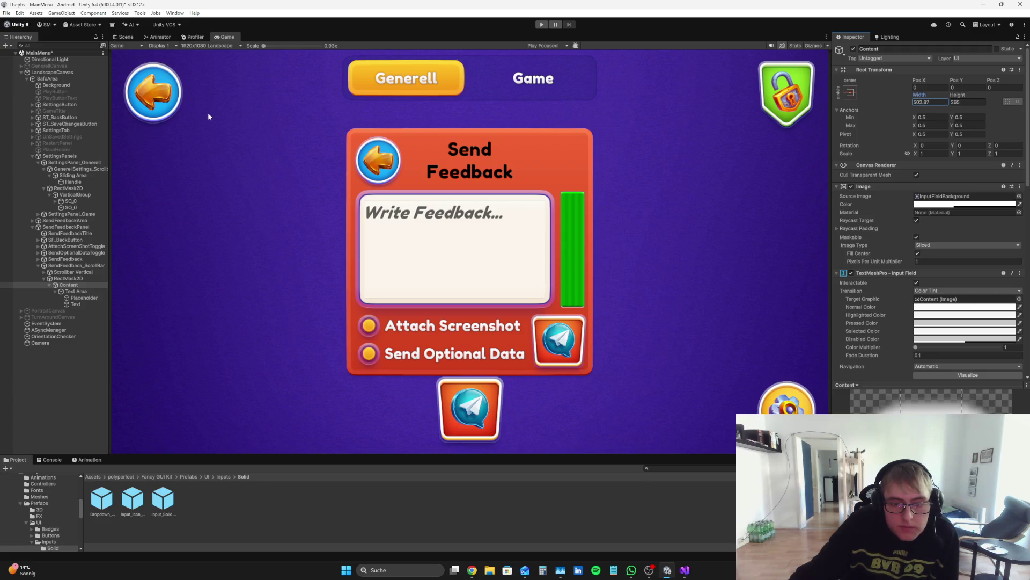
pyautogui.moveTo(209, 117)
pyautogui.mouseDown()
pyautogui.moveTo(178, 112)
pyautogui.moveTo(192, 118)
pyautogui.mouseUp()
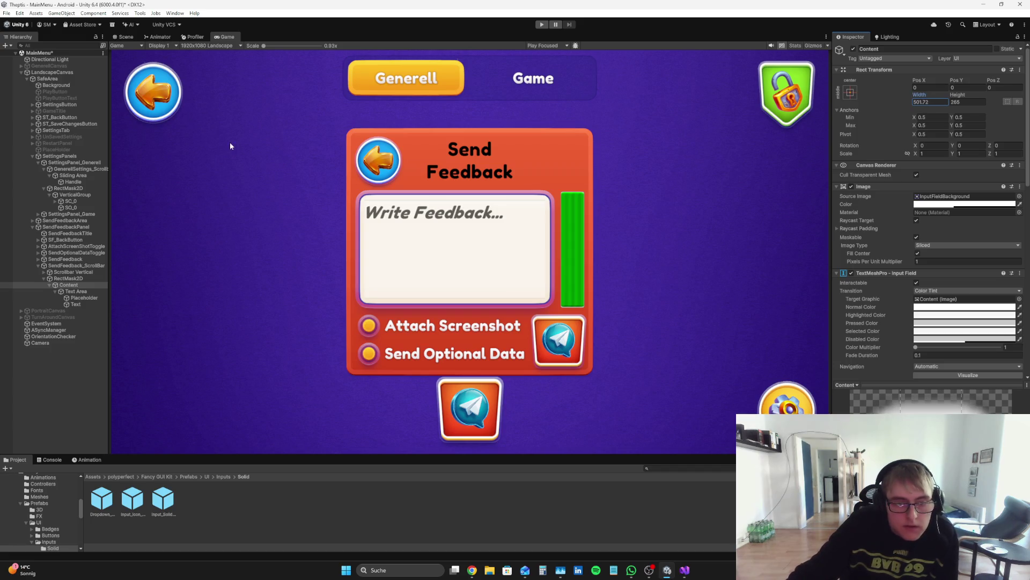
pyautogui.write('500')
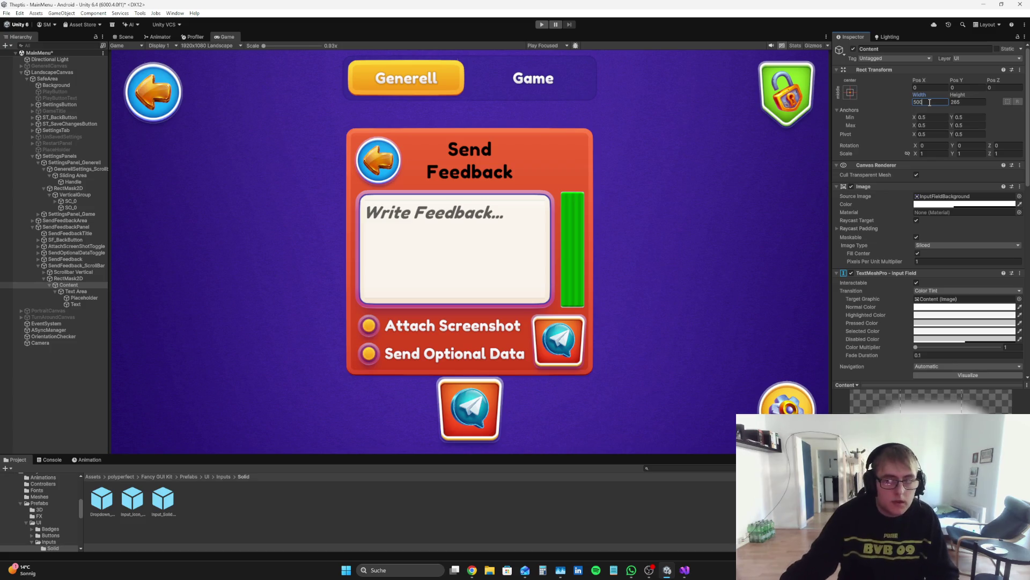
pyautogui.moveTo(959, 95)
pyautogui.mouseDown()
pyautogui.moveTo(977, 88)
pyautogui.moveTo(927, 98)
pyautogui.mouseUp()
pyautogui.click(934, 101)
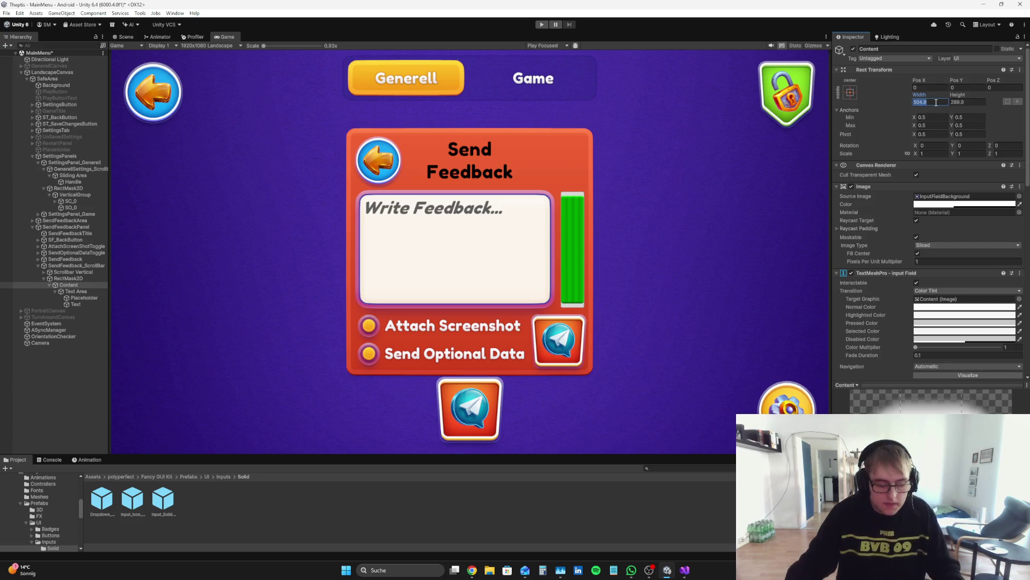
pyautogui.press('BackSpace')
pyautogui.write('05')
# - Set the Content Height to 280 and return to the Scene view
pyautogui.click(976, 101)
pyautogui.write('290')
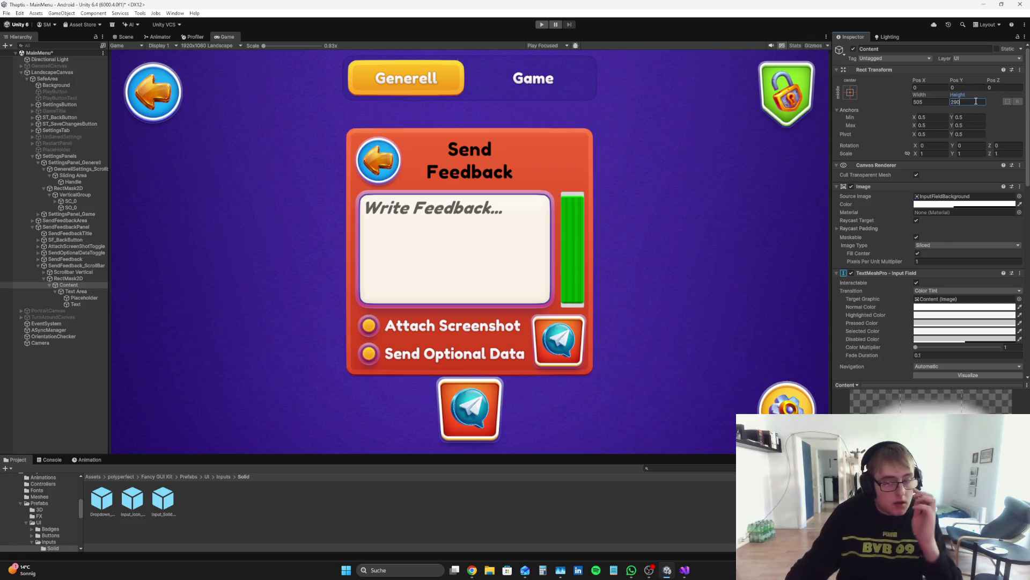
pyautogui.press('BackSpace')
pyautogui.press('BackSpace')
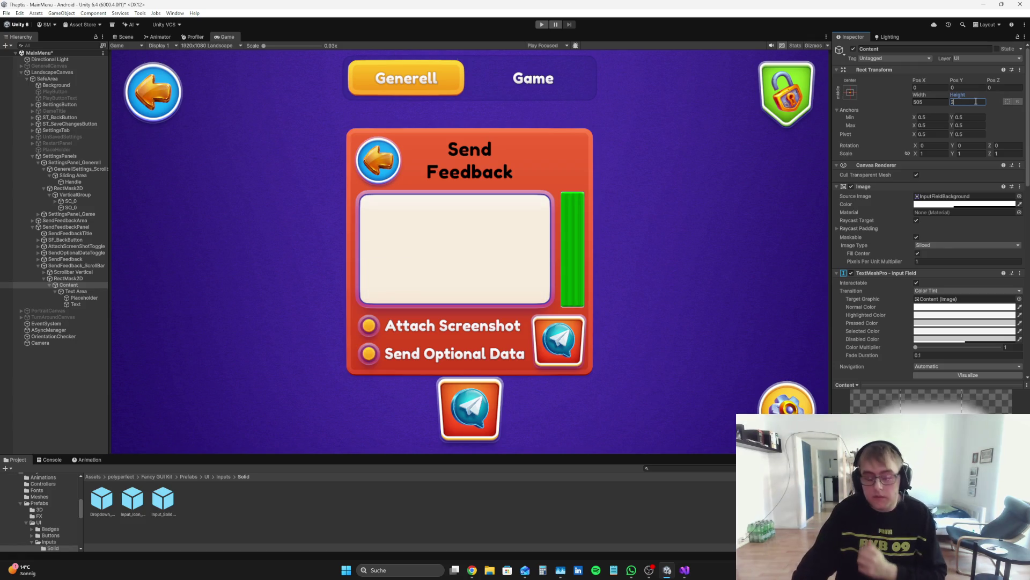
pyautogui.write('80')
pyautogui.press('BackSpace')
pyautogui.press('BackSpace')
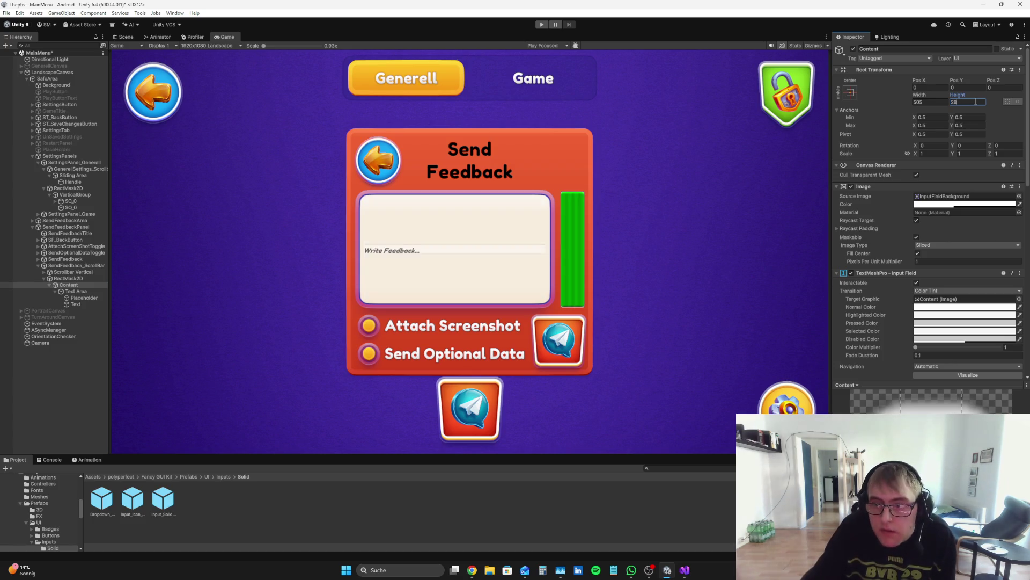
pyautogui.write('70')
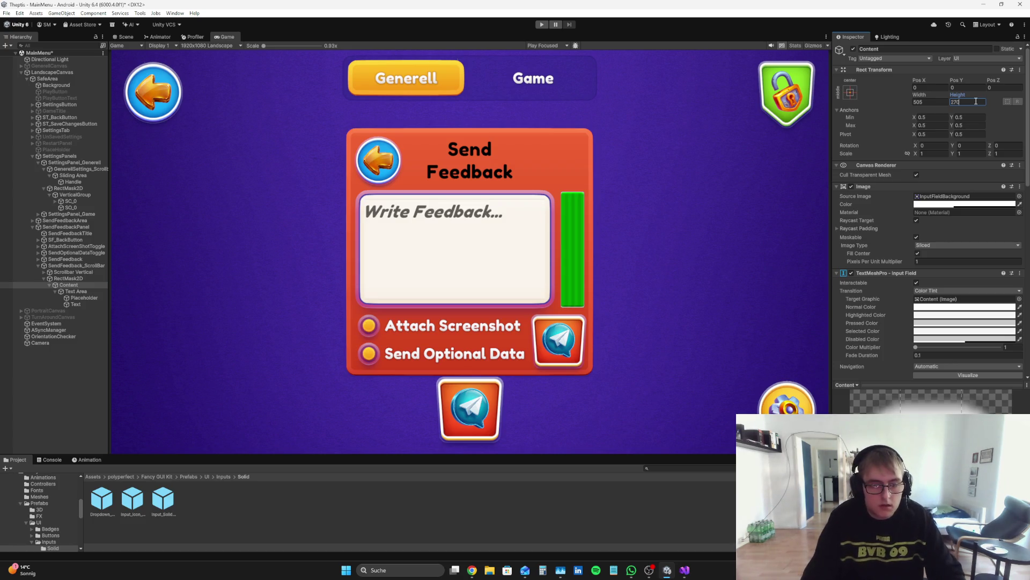
pyautogui.press('BackSpace')
pyautogui.press('BackSpace')
pyautogui.write('60')
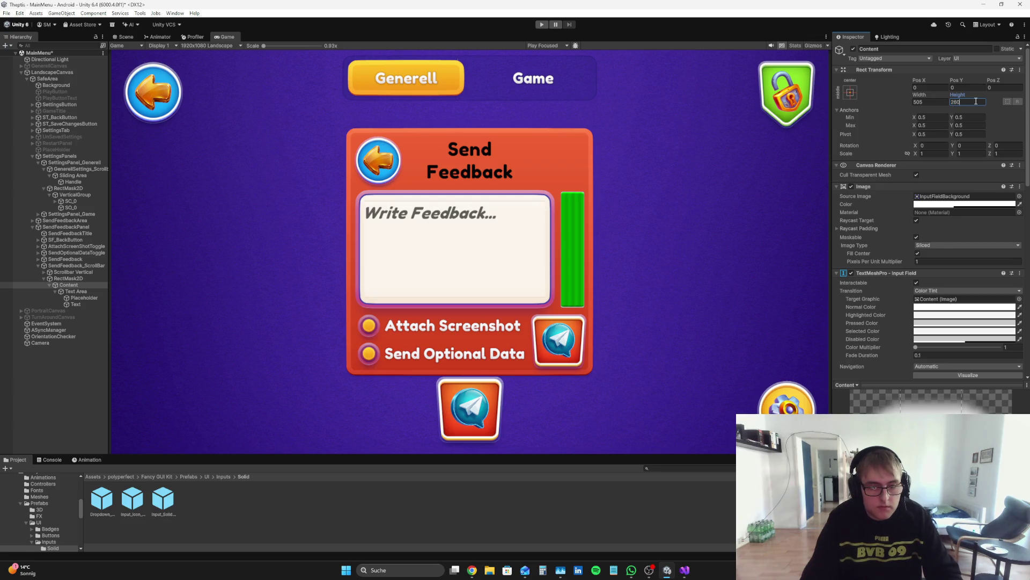
pyautogui.press('BackSpace')
pyautogui.press('BackSpace')
pyautogui.write('80')
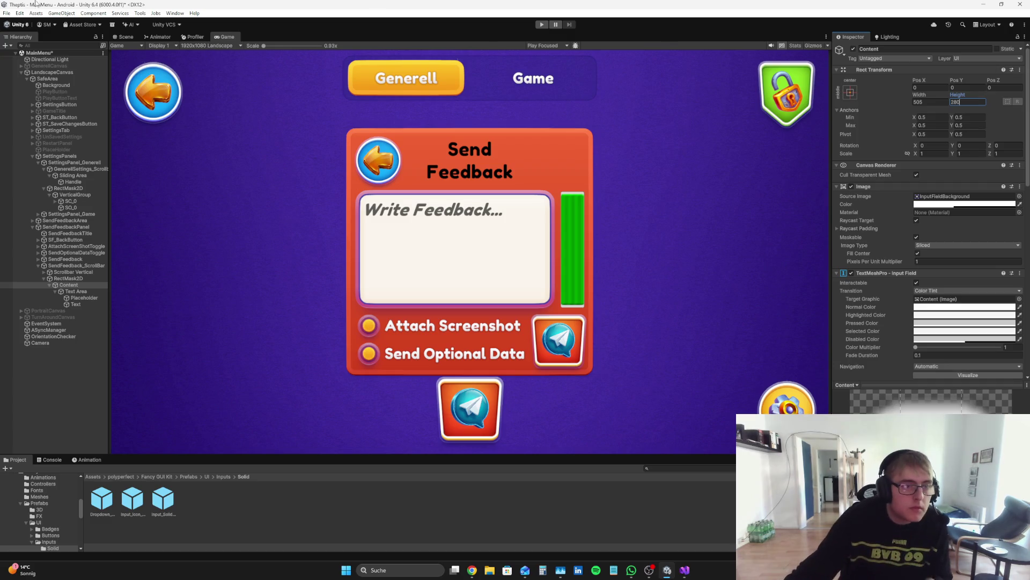
pyautogui.click(124, 36)
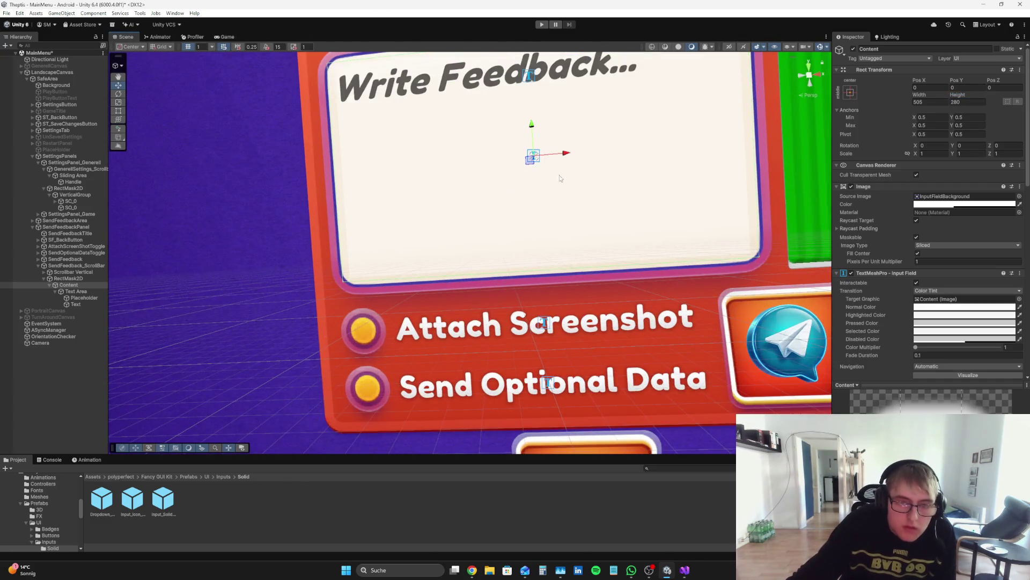
# - Set the RectMask2D padding to 55 at the bottom and 55 at the top
pyautogui.click(96, 277)
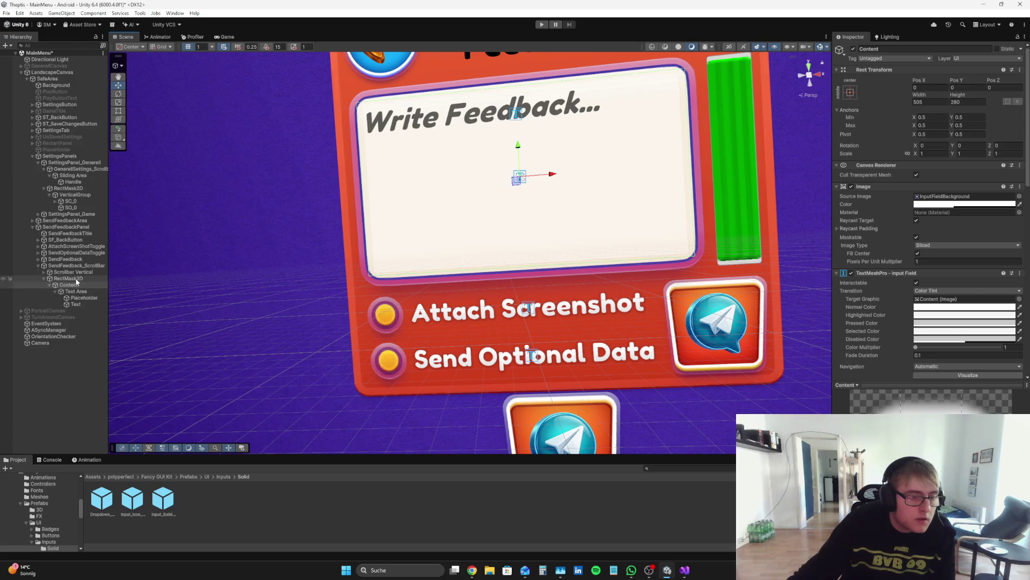
pyautogui.moveTo(961, 95); pyautogui.dragTo(964, 99)
pyautogui.click(972, 101)
pyautogui.write('55')
pyautogui.click(970, 87)
pyautogui.write('54.3')
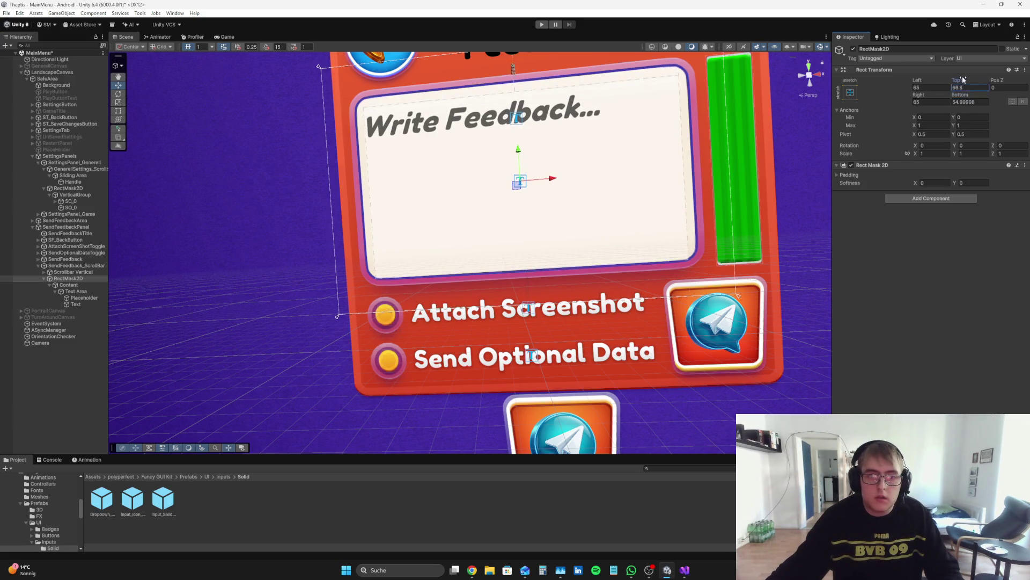
pyautogui.press('BackSpace')
pyautogui.press('BackSpace')
pyautogui.press('BackSpace')
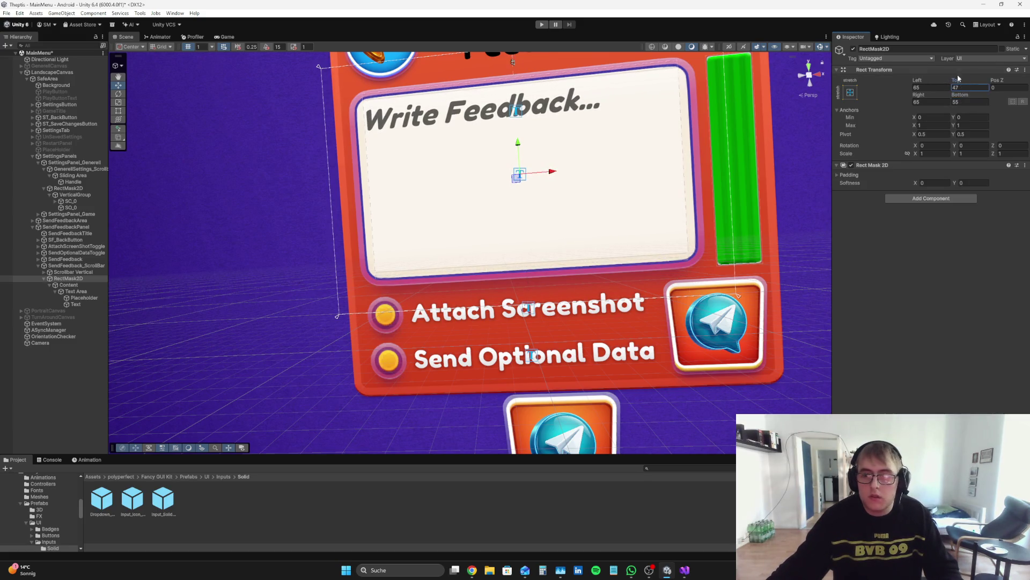
pyautogui.write('55')
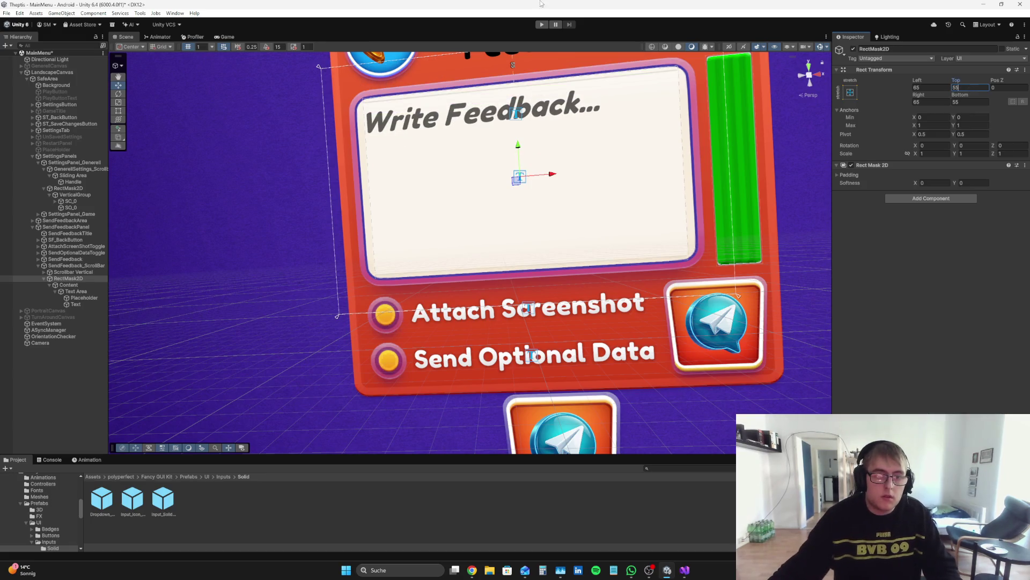
# - Preview the feedback panel in the Game view, then resume the YouTube TextMeshPro tutorial
pyautogui.click(232, 39)
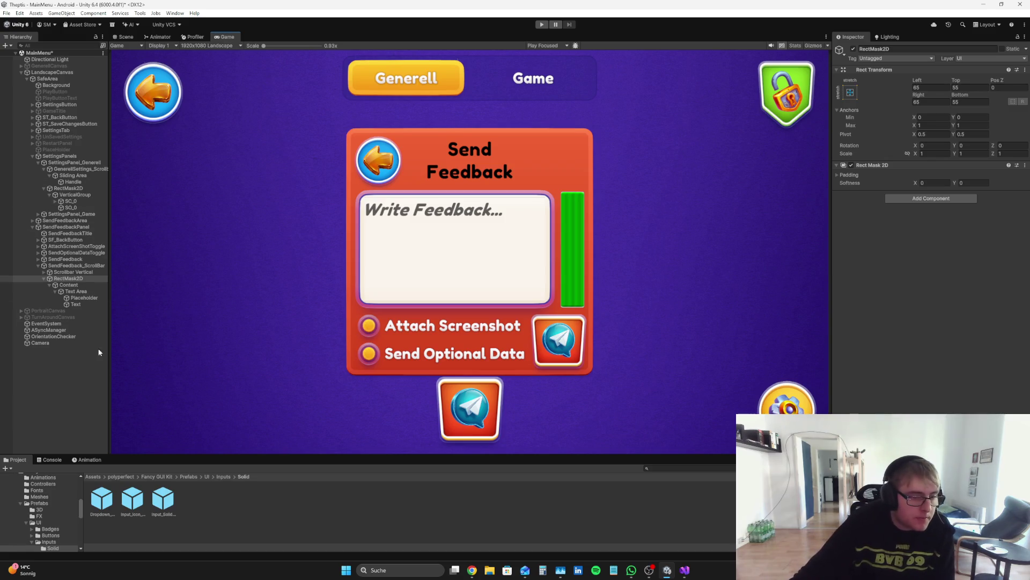
pyautogui.click(392, 499)
pyautogui.click(472, 570)
pyautogui.click(437, 317)
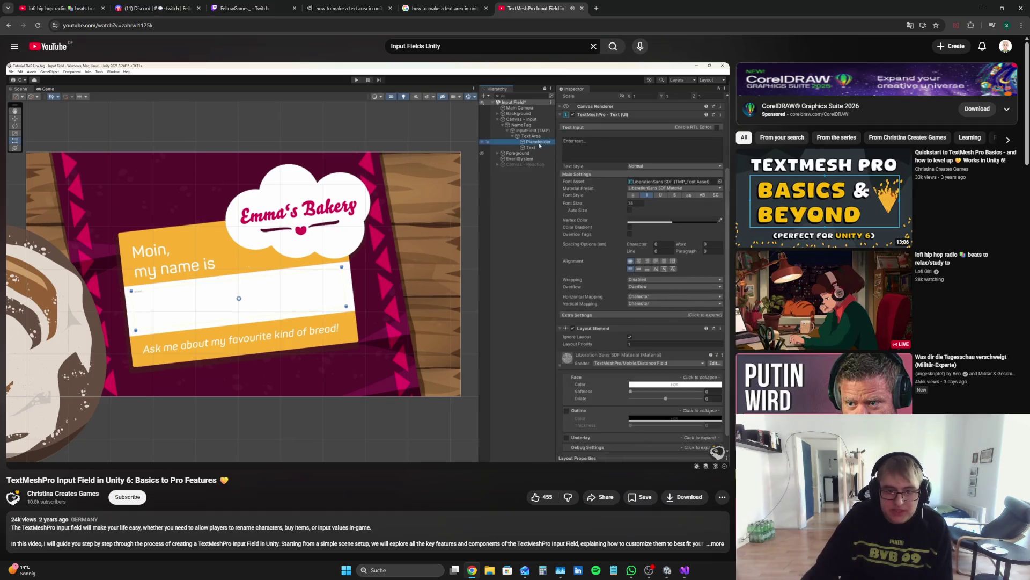
# - Watch the input field tutorial, pause it, and return to the Unity editor
pyautogui.moveTo(464, 245)
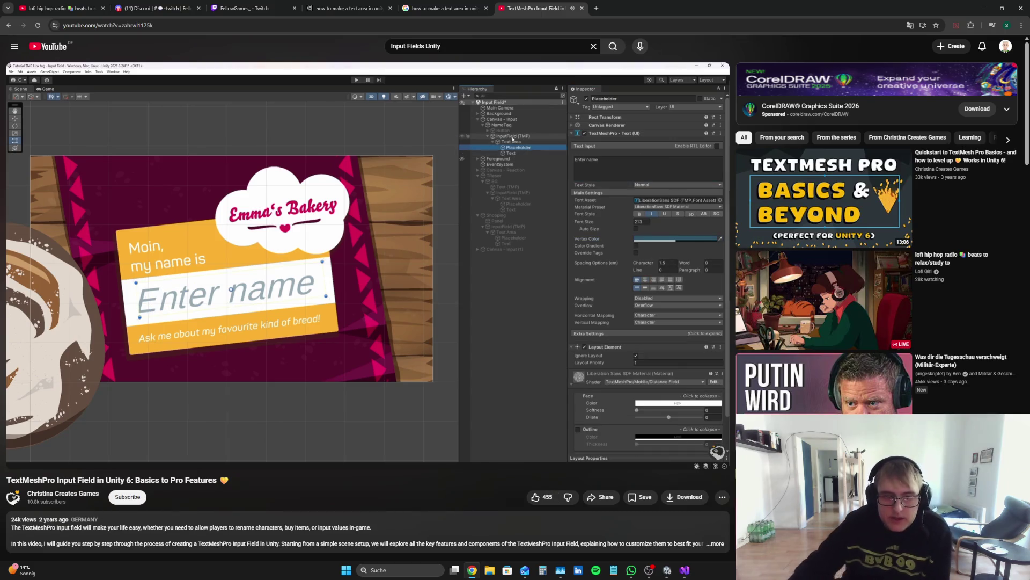
pyautogui.press('space')
pyautogui.hotkey('alt', 'Tab')
# - Give the input field's Text object the FredokaOne-Regular SDF font at size 45 in black
pyautogui.click(89, 302)
pyautogui.click(1020, 265)
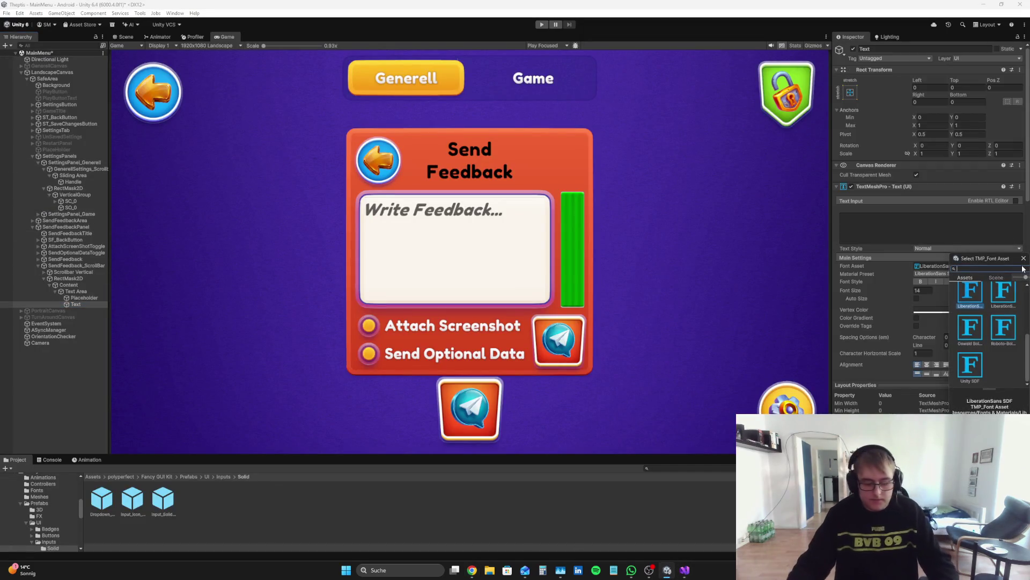
pyautogui.write('Fred')
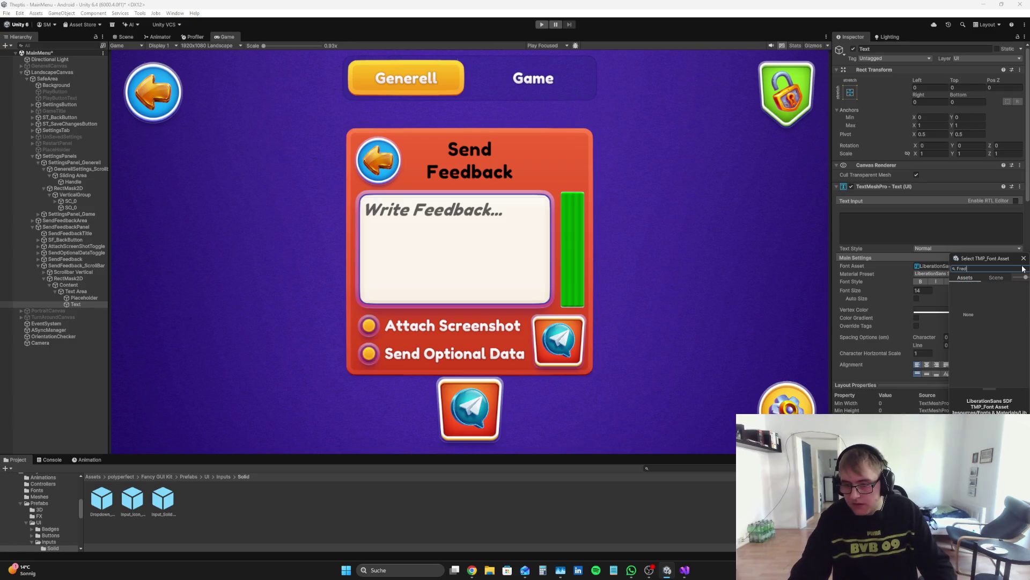
pyautogui.write('o')
pyautogui.doubleClick(1007, 298)
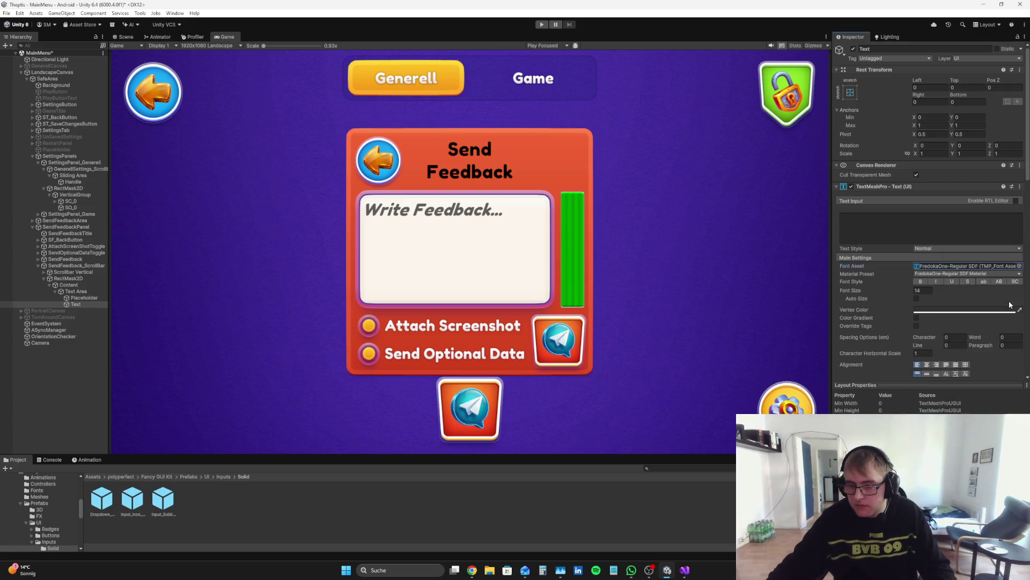
pyautogui.click(904, 291)
pyautogui.write('45')
pyautogui.click(947, 310)
pyautogui.click(974, 371)
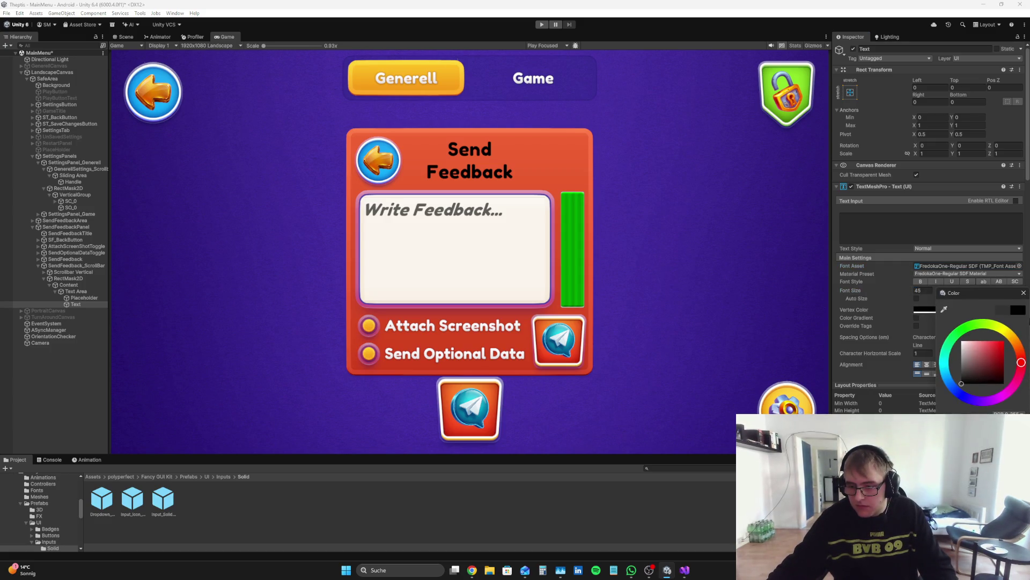
pyautogui.click(2, 354)
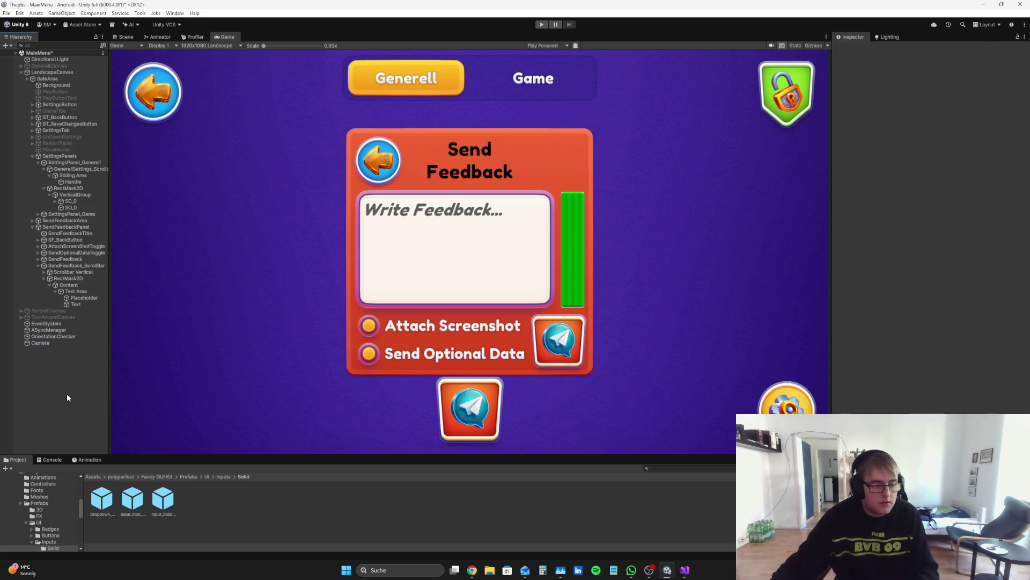
# - Play-test the panel by typing test characters into the feedback field, then stop play mode
pyautogui.click(541, 25)
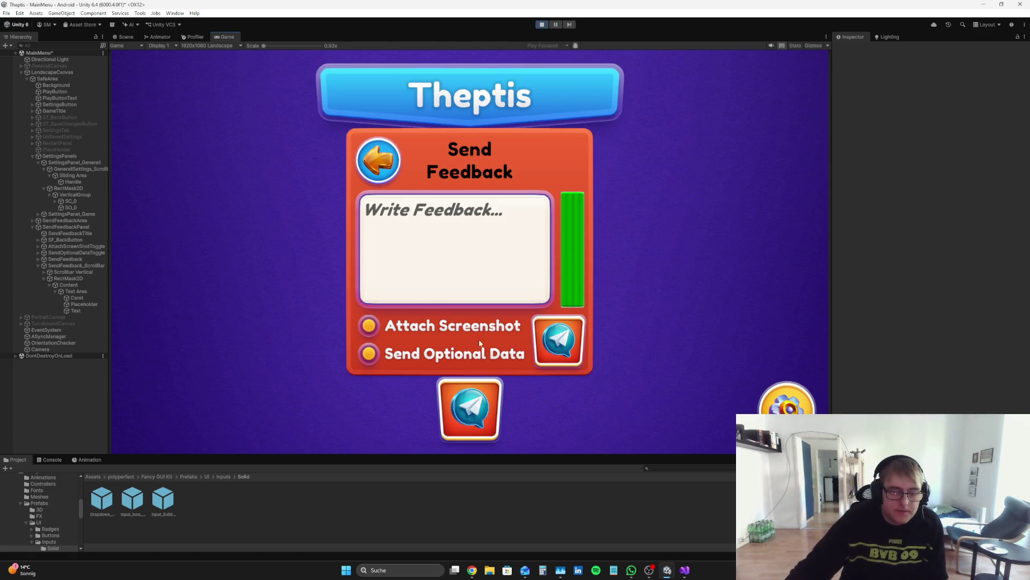
pyautogui.click(463, 410)
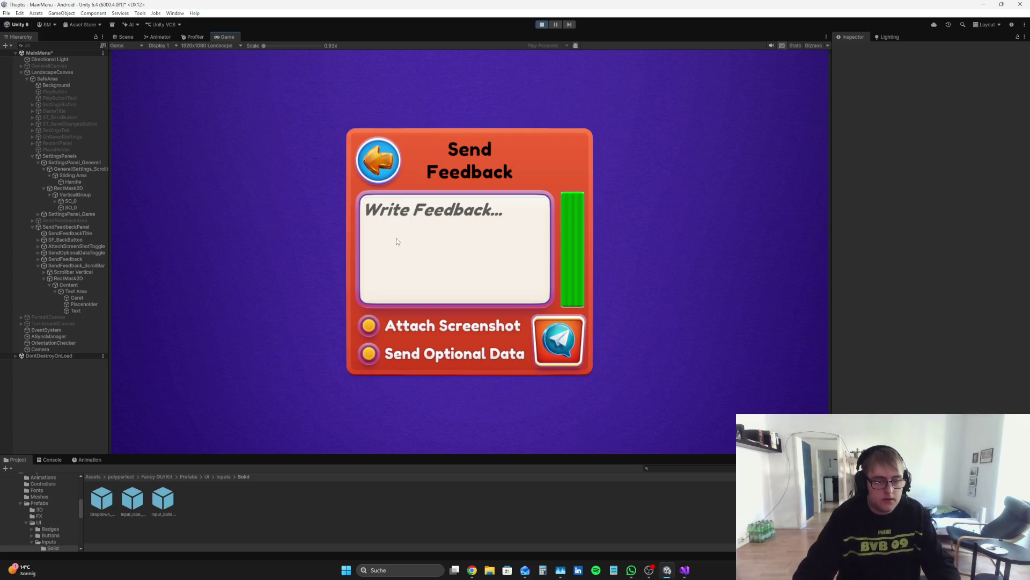
pyautogui.write('dsdsdsdddddddddddddd')
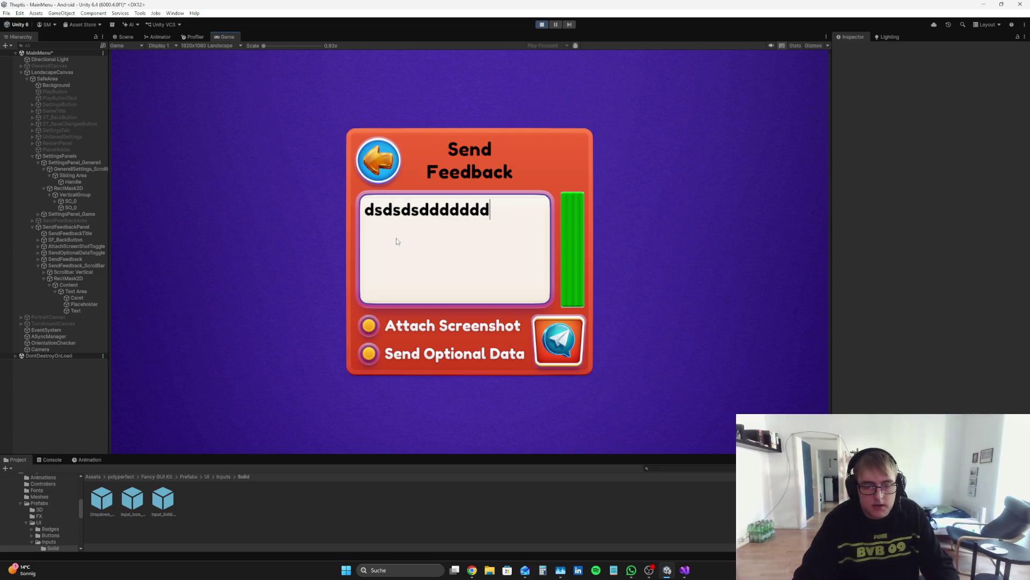
pyautogui.press('BackSpace')
pyautogui.press('BackSpace')
pyautogui.press('BackSpace')
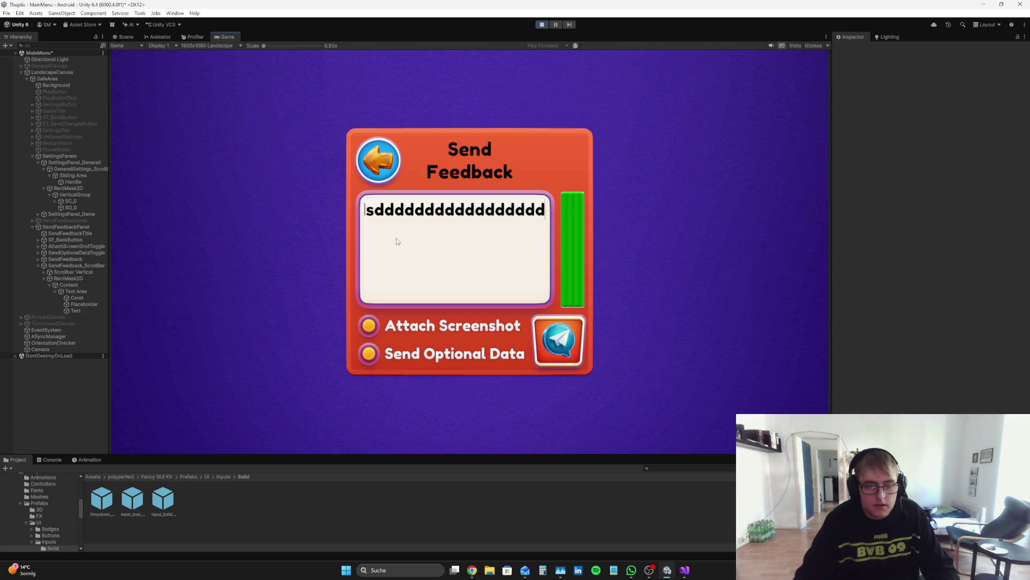
pyautogui.write('sdsdsddsd')
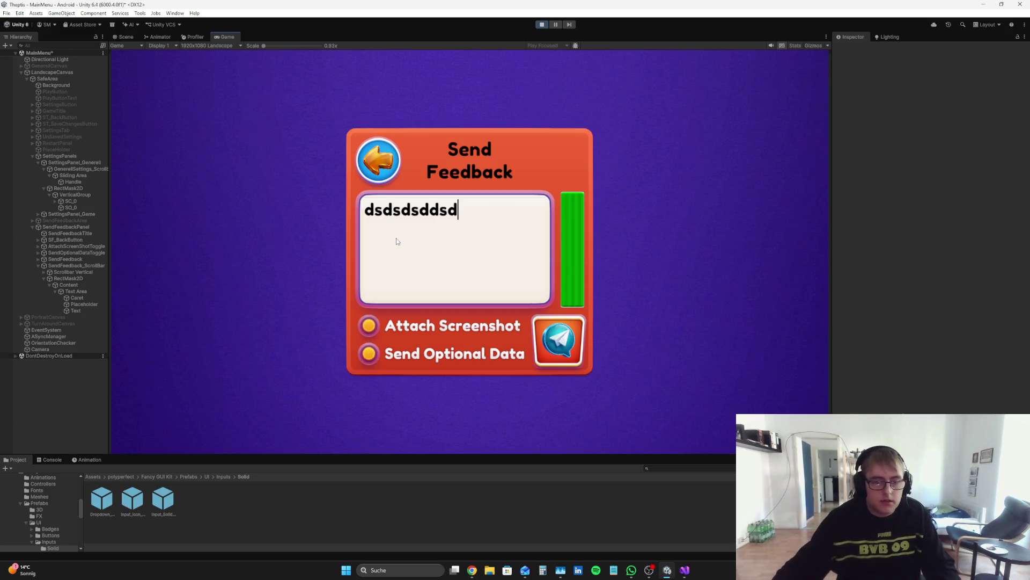
pyautogui.click(542, 24)
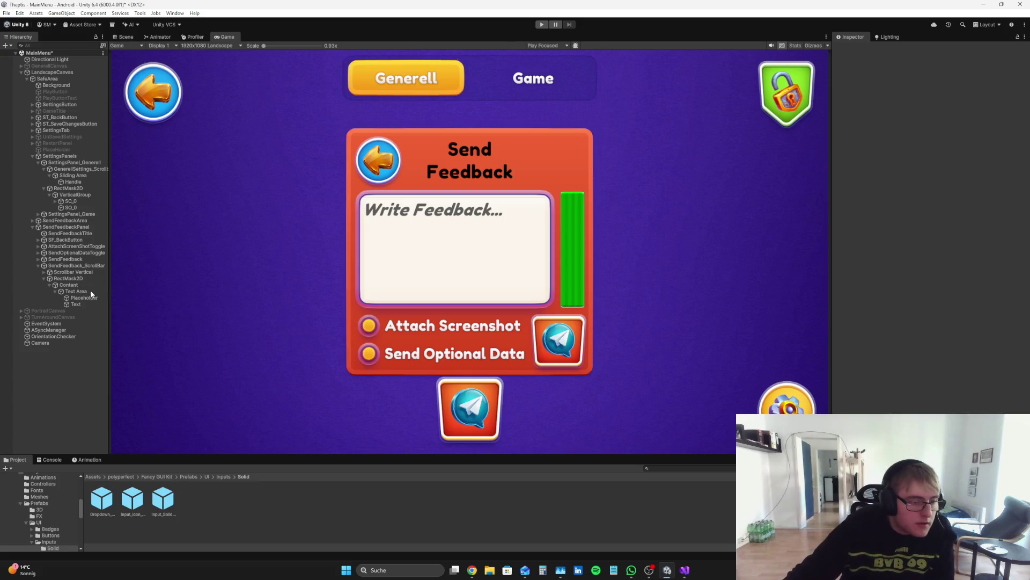
# - Frame the Text Area in the Scene view and review its Text and Placeholder children
pyautogui.click(90, 291)
pyautogui.click(126, 37)
pyautogui.press('f')
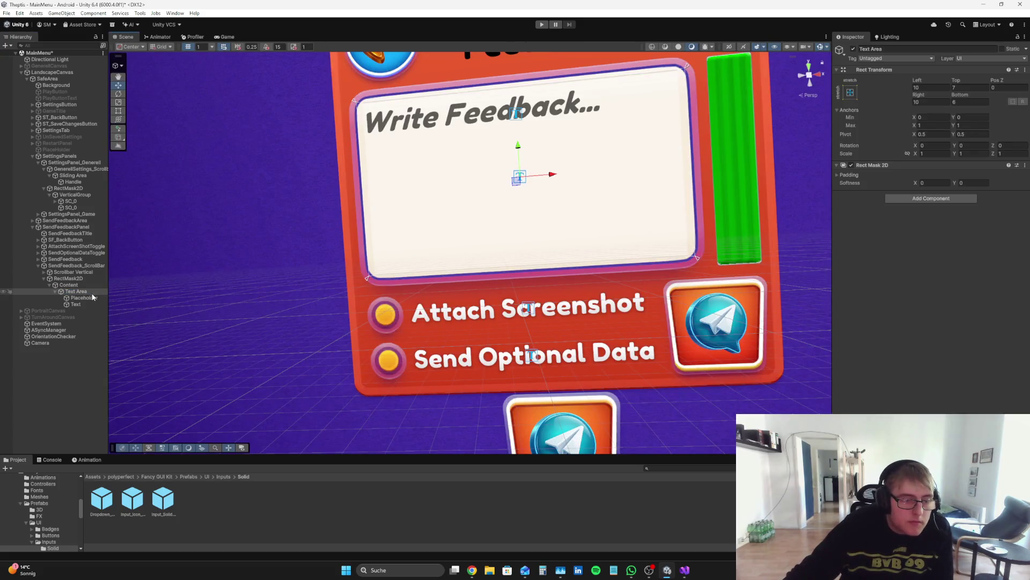
pyautogui.click(84, 305)
pyautogui.click(83, 291)
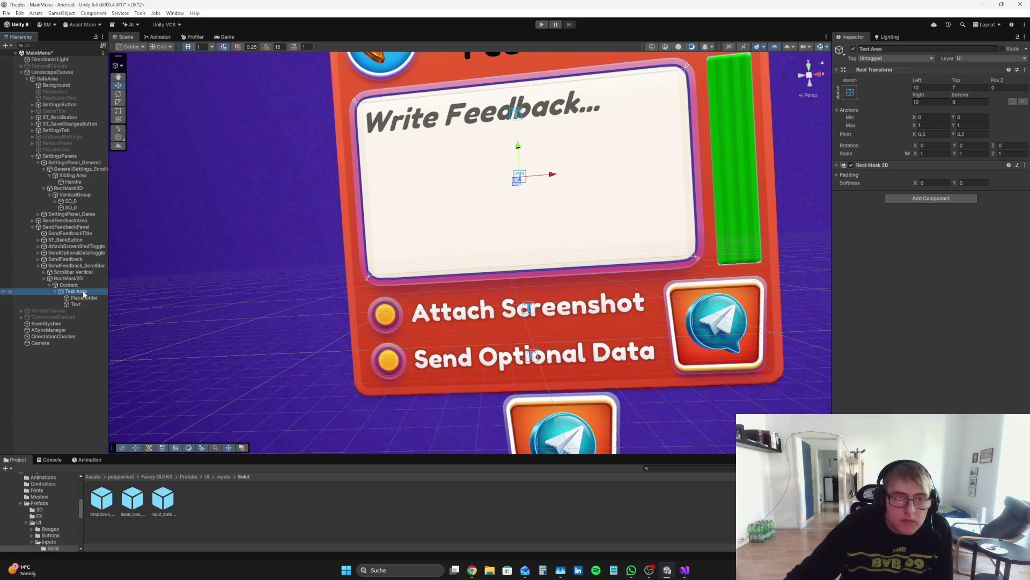
pyautogui.click(84, 298)
pyautogui.click(83, 292)
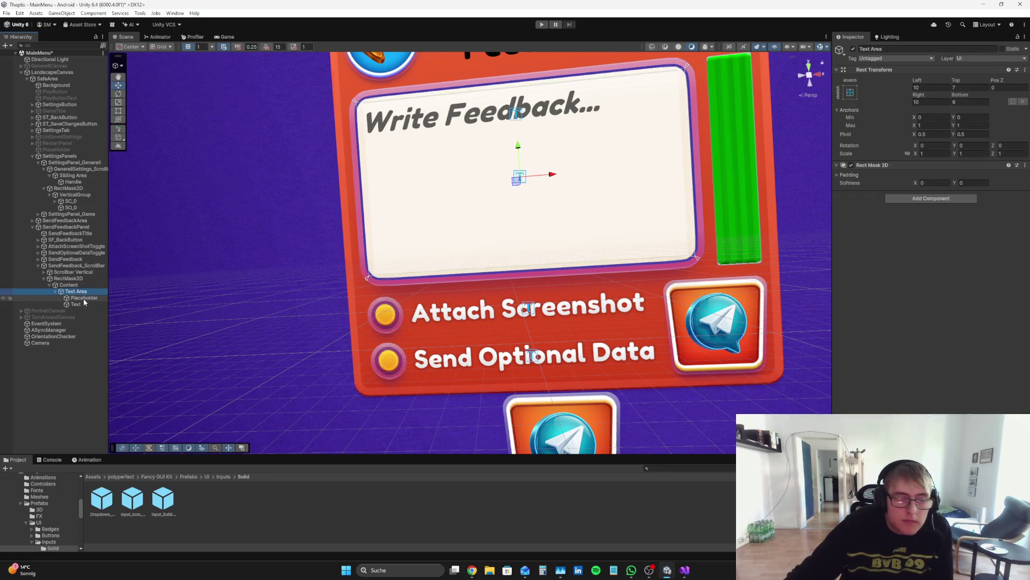
pyautogui.hotkey('alt', 'Tab')
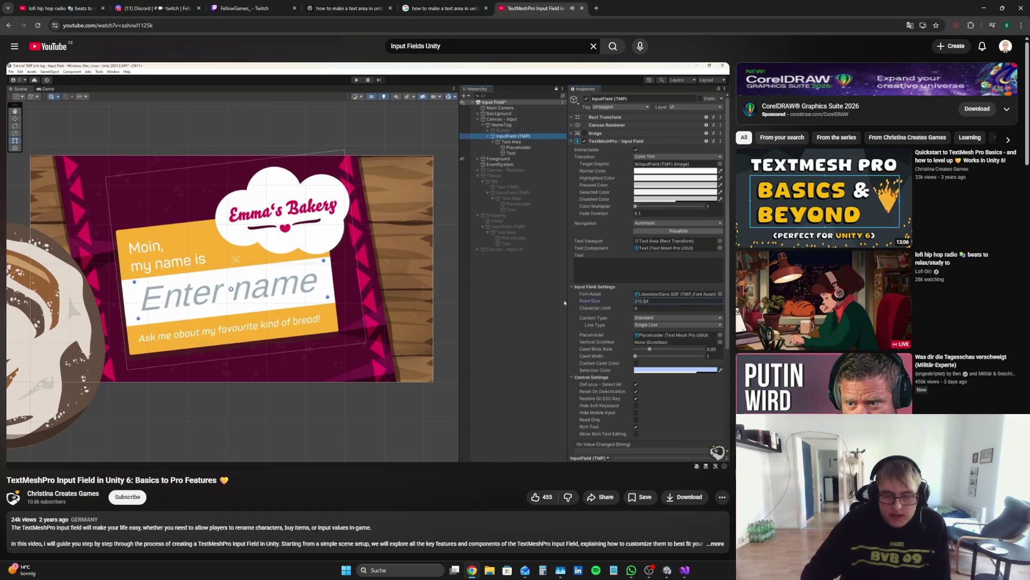
# - Pause the tutorial video and return to the Unity editor
pyautogui.press('space')
pyautogui.hotkey('alt', 'Tab')
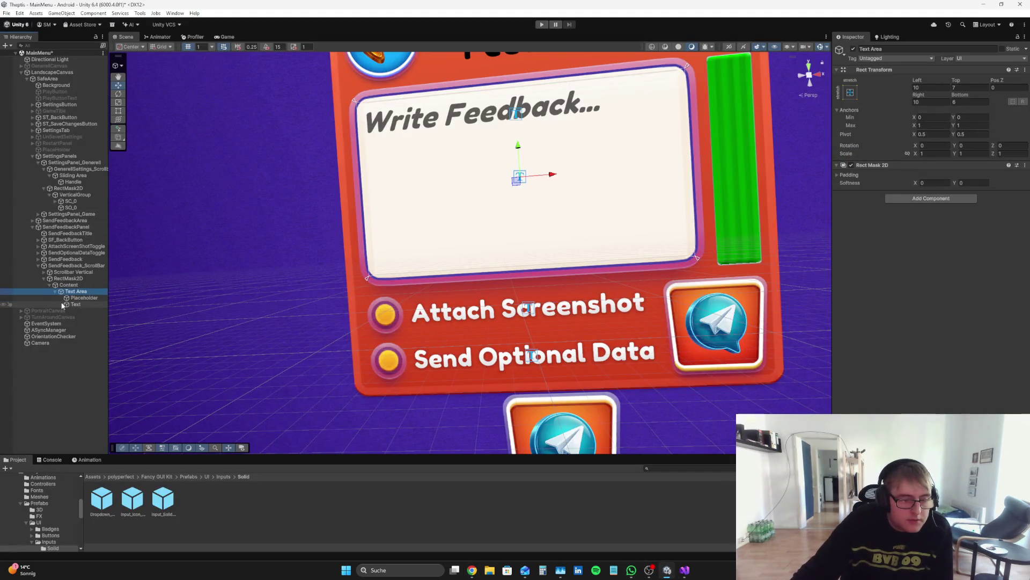
# - Change the Content input field's Line Type from Single Line to Multi Line Submit
pyautogui.click(630, 275)
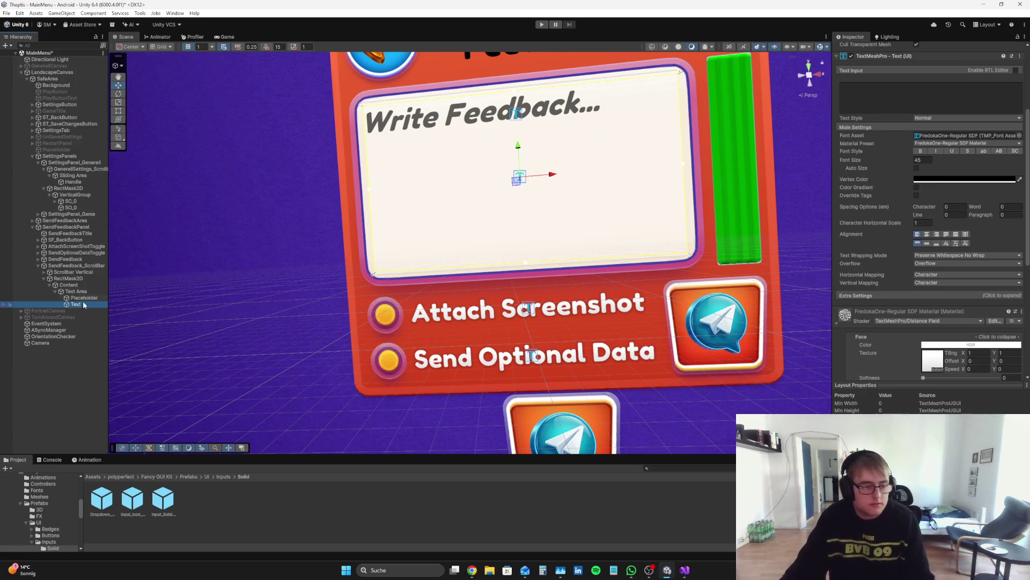
pyautogui.click(85, 284)
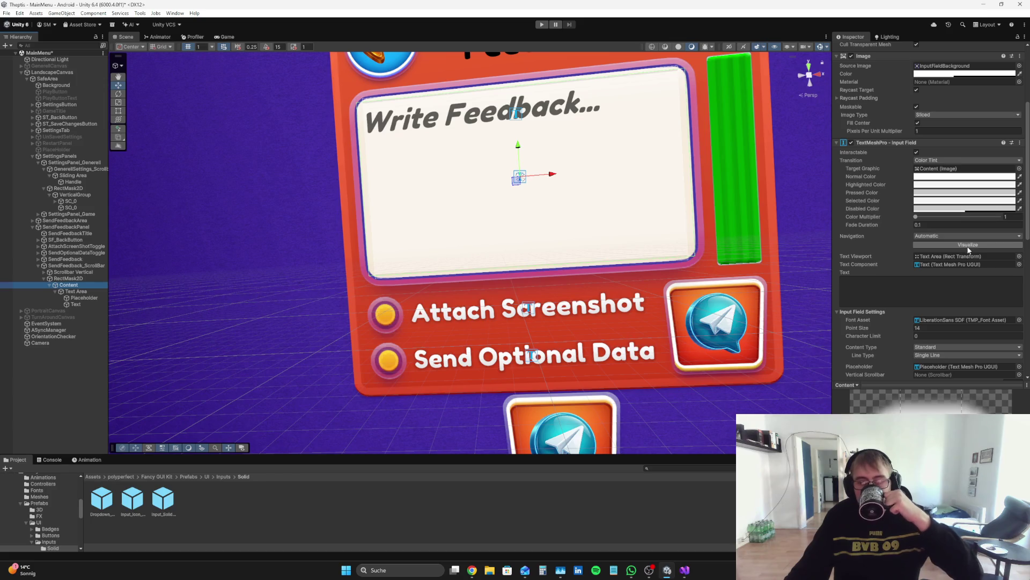
pyautogui.scroll(-3, 968, 252)
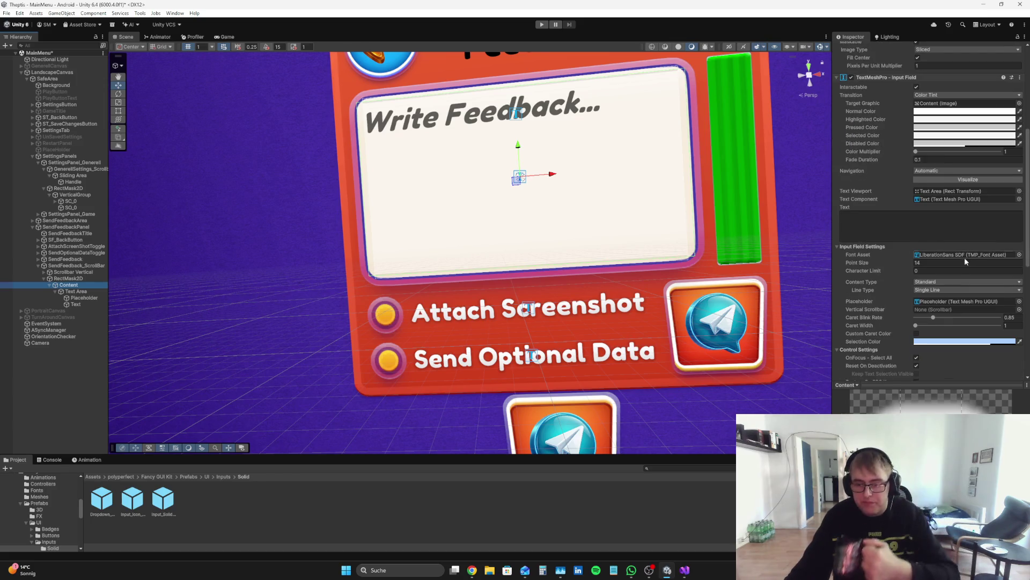
pyautogui.scroll(-1, 965, 257)
pyautogui.click(953, 268)
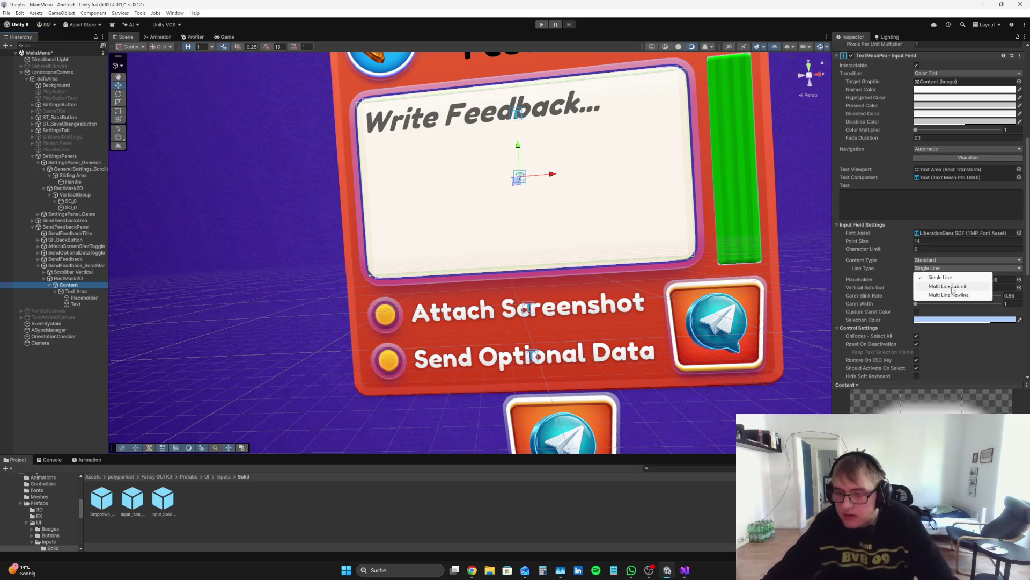
pyautogui.click(949, 287)
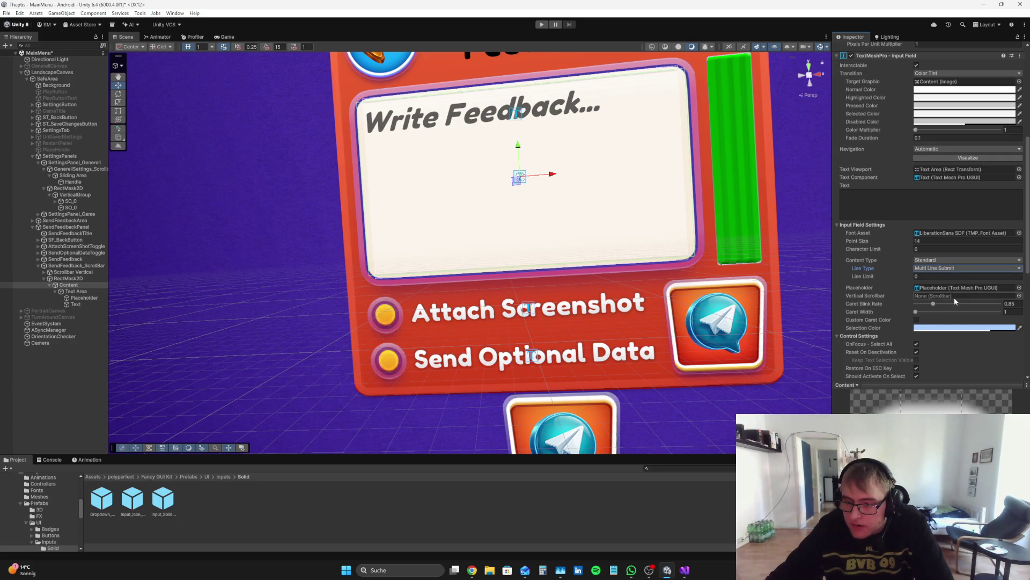
pyautogui.scroll(-2, 954, 298)
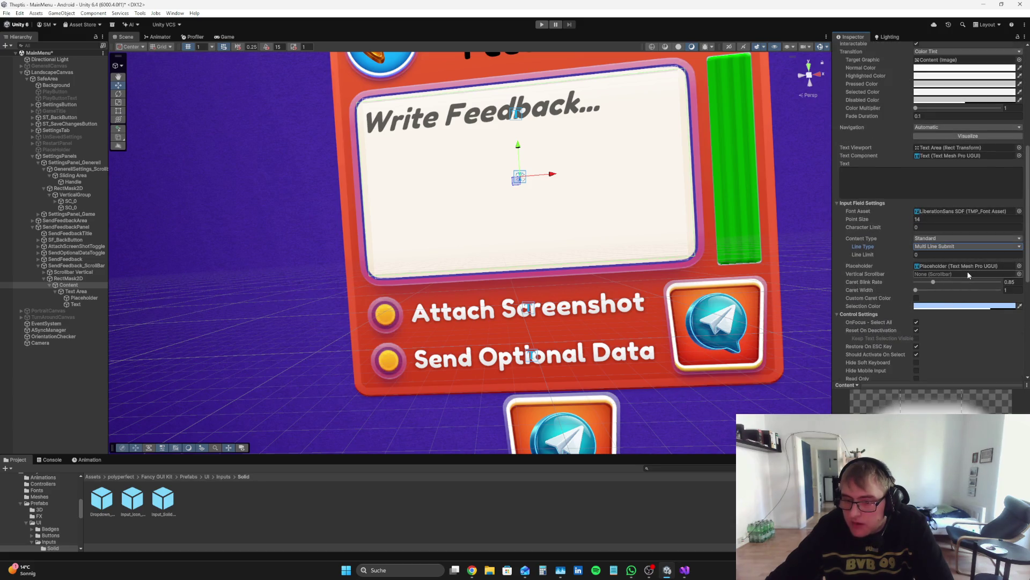
pyautogui.click(20, 394)
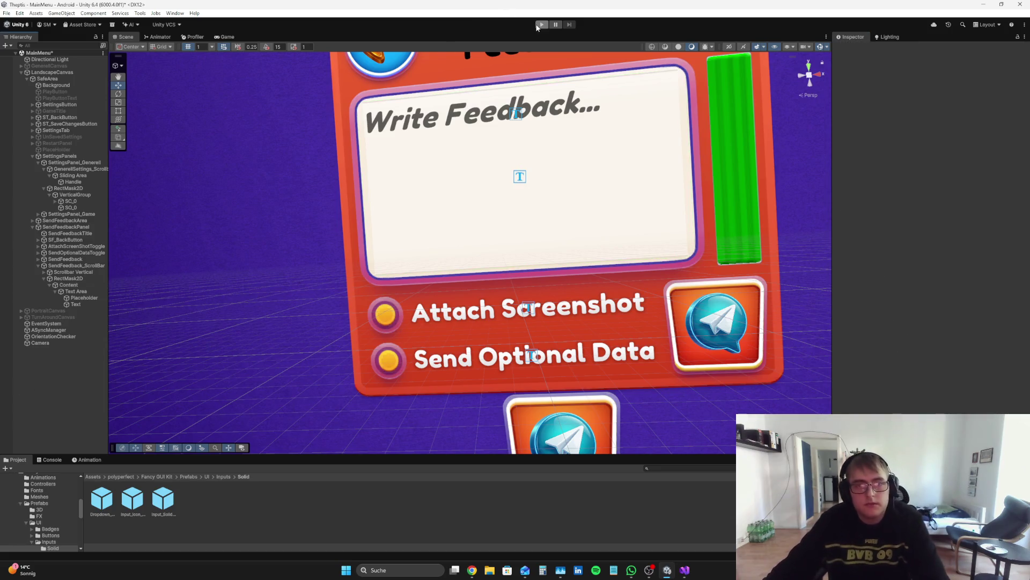
# - Enter play mode and type a long run of 'd' characters to test wrapping
pyautogui.click(539, 25)
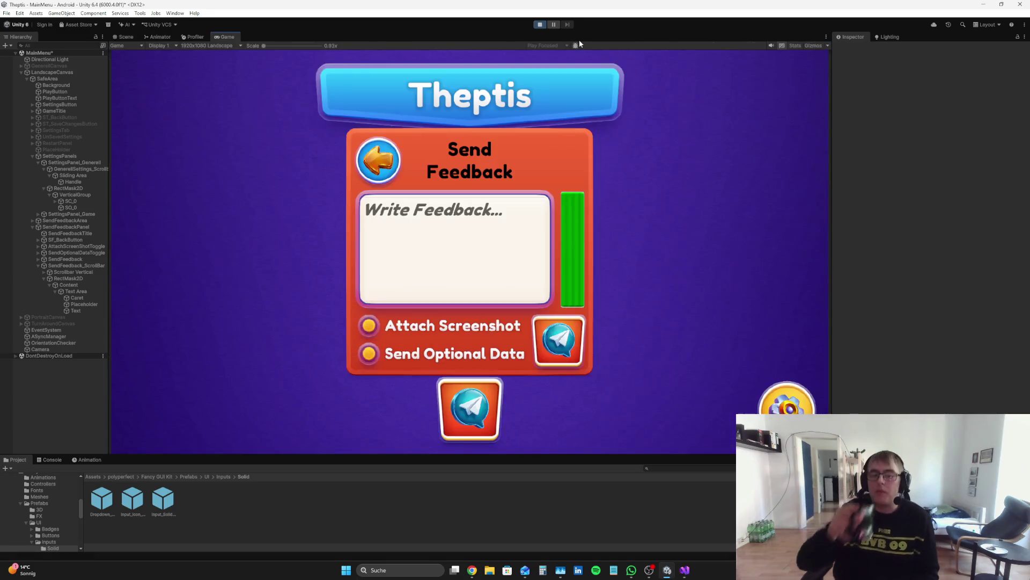
pyautogui.click(463, 231)
pyautogui.write('dddddddddddddd')
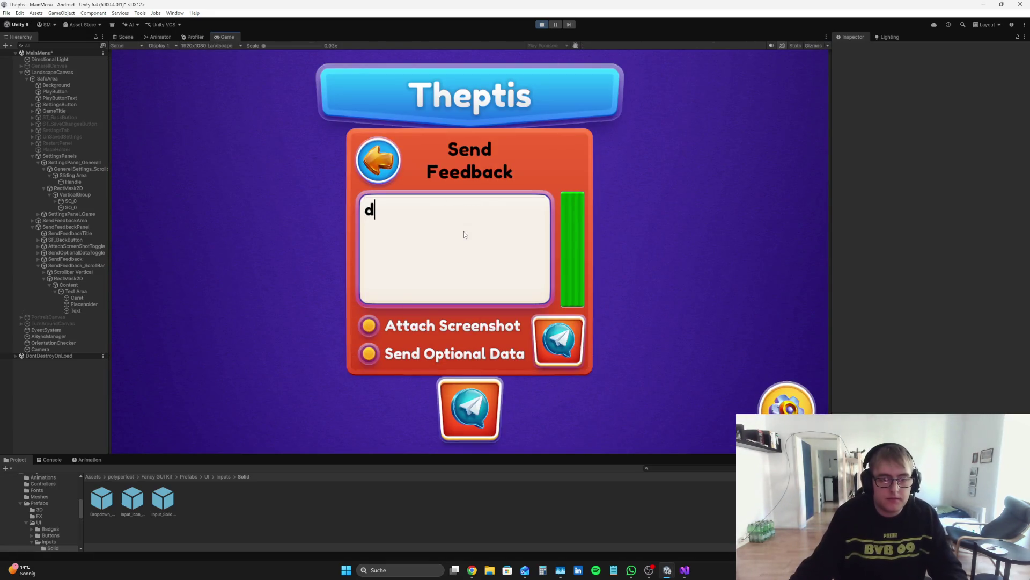
pyautogui.write('dddddddddddddddddddd')
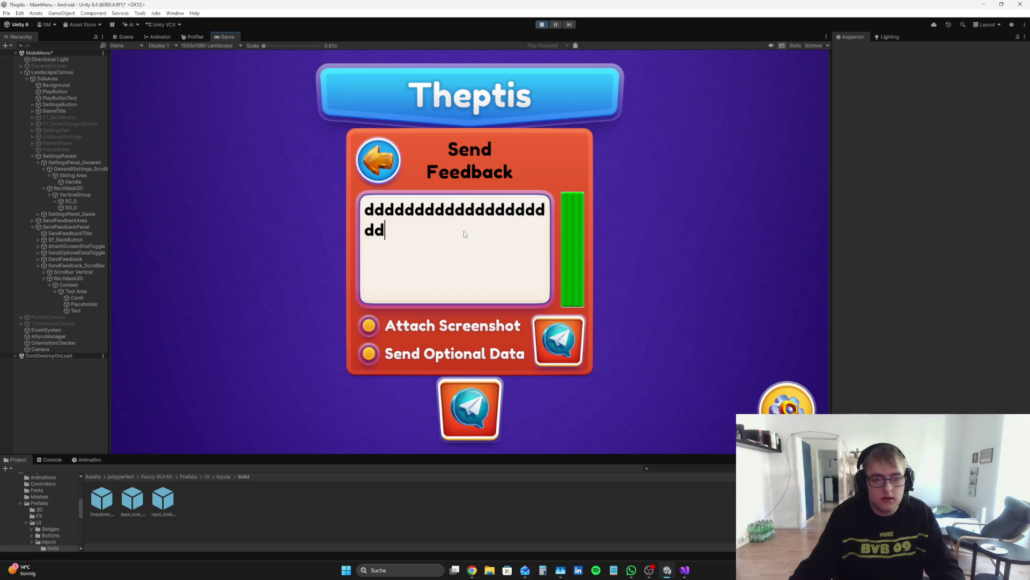
pyautogui.write('dddddddddddddddddddddddddddddddddddddddddddd')
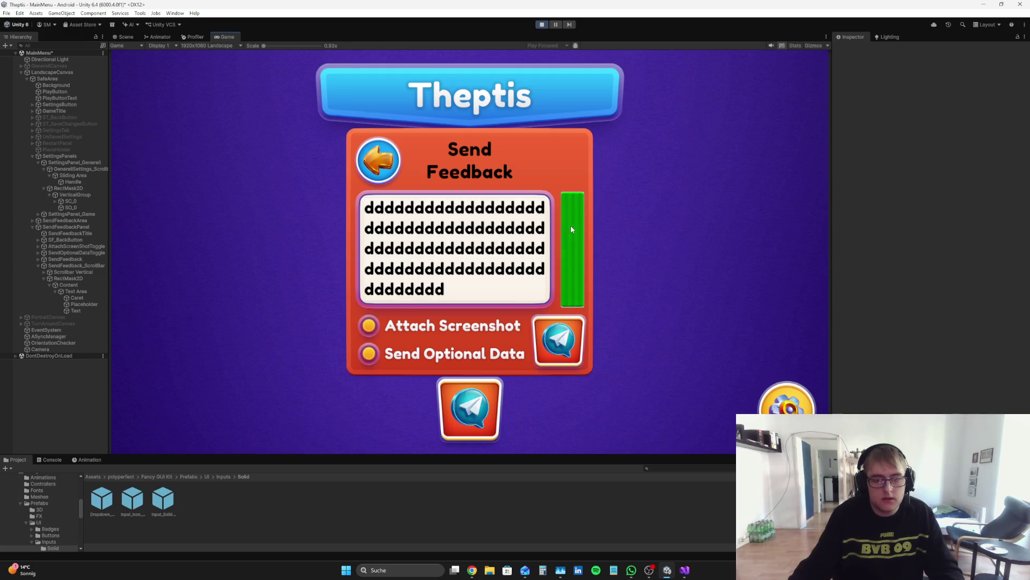
# - Delete most of the typed text, type 'h', and stop play mode
pyautogui.hotkey('ctrl', 'a')
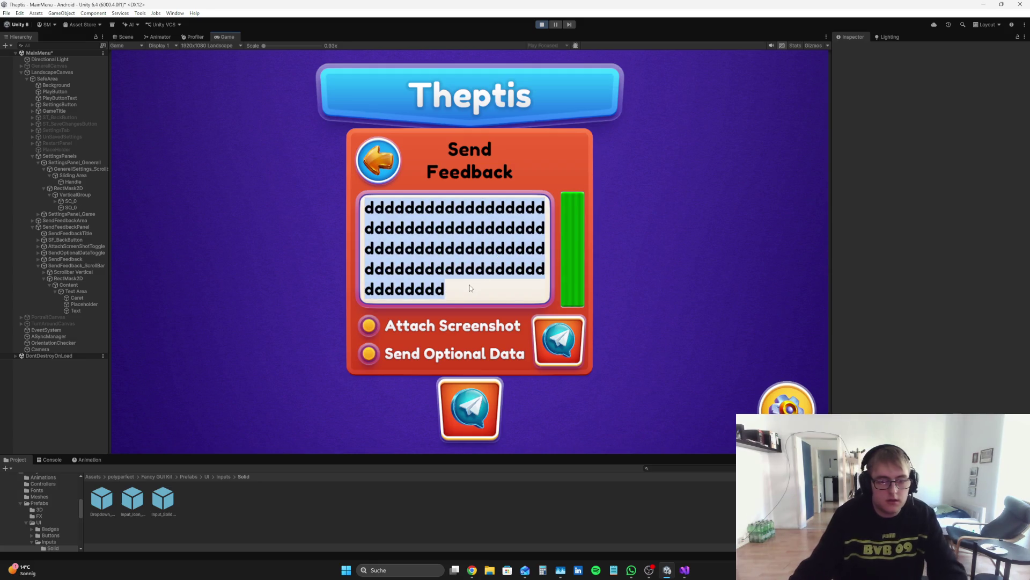
pyautogui.click(459, 288)
pyautogui.hotkey('shift', 'Left')
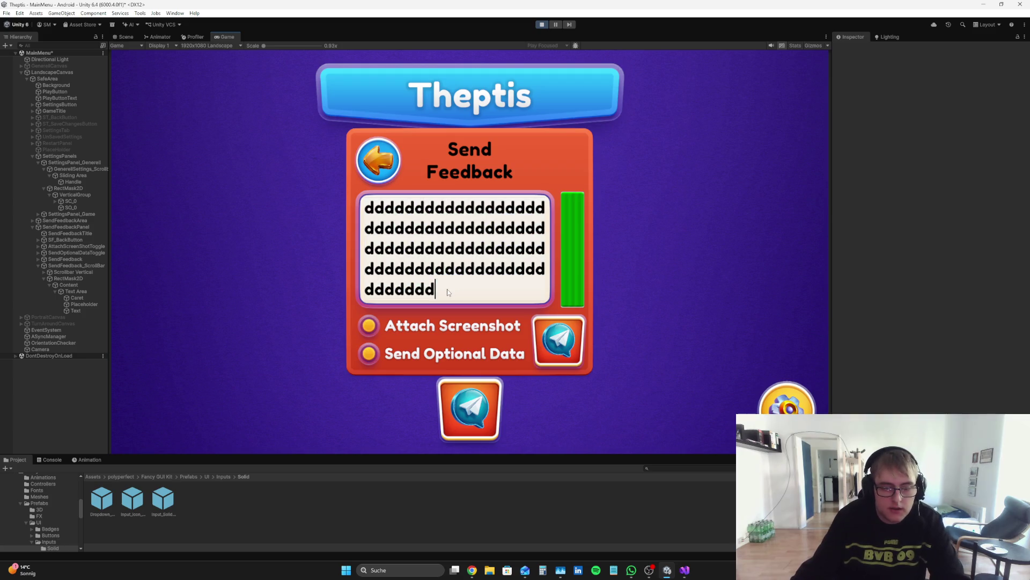
pyautogui.press('BackSpace')
pyautogui.press('BackSpace')
pyautogui.press('BackSpace')
pyautogui.moveTo(525, 271)
pyautogui.mouseDown()
pyautogui.moveTo(360, 220)
pyautogui.moveTo(383, 231)
pyautogui.mouseUp()
pyautogui.press('BackSpace')
pyautogui.moveTo(460, 258); pyautogui.dragTo(396, 209)
pyautogui.press('BackSpace')
pyautogui.press('BackSpace')
pyautogui.write('h')
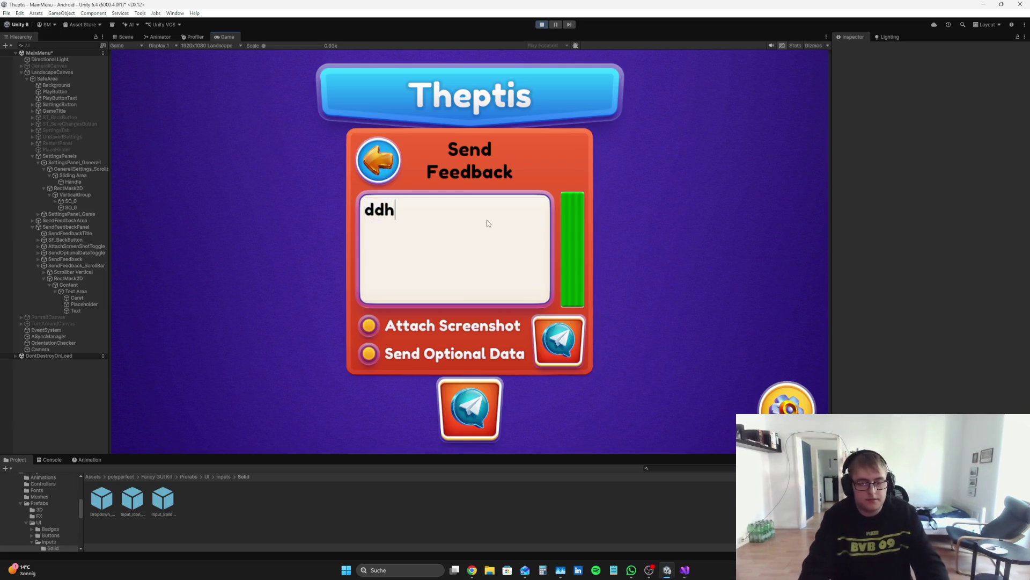
pyautogui.click(542, 24)
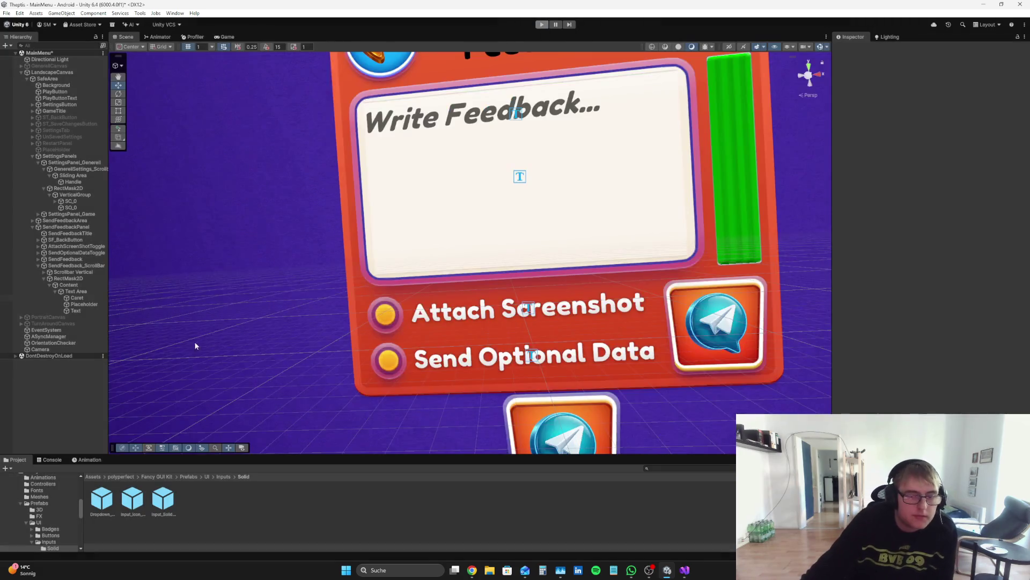
# - Inspect the Placeholder, Text, Content and SendFeedback_ScrollBar settings
pyautogui.click(74, 298)
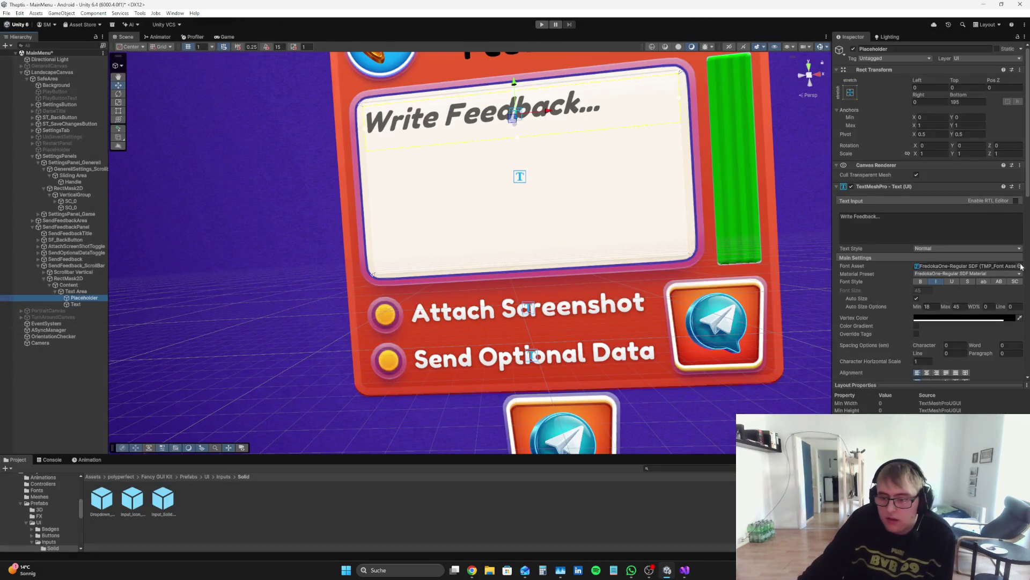
pyautogui.scroll(-5, 1007, 263)
pyautogui.click(76, 303)
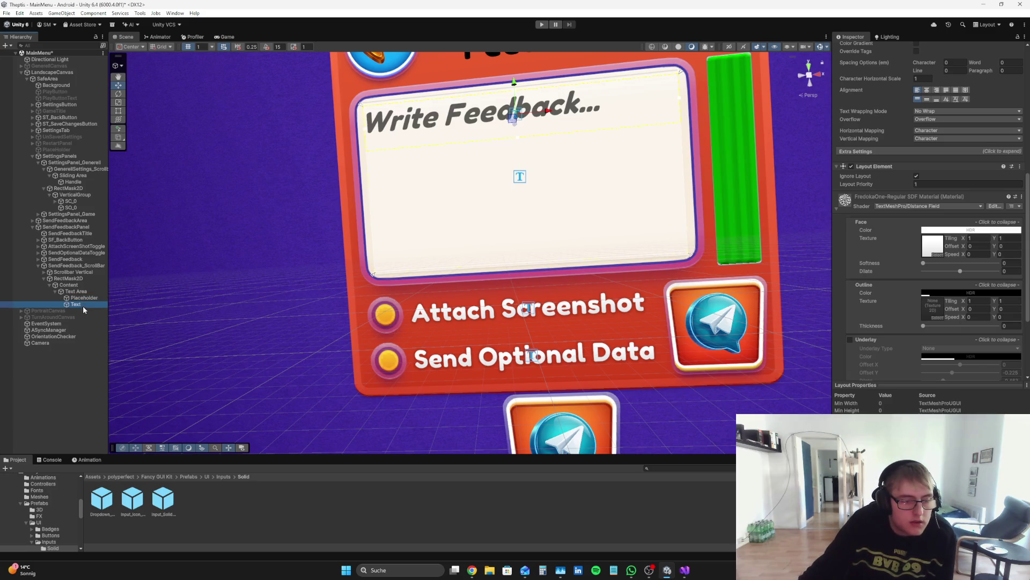
pyautogui.click(86, 284)
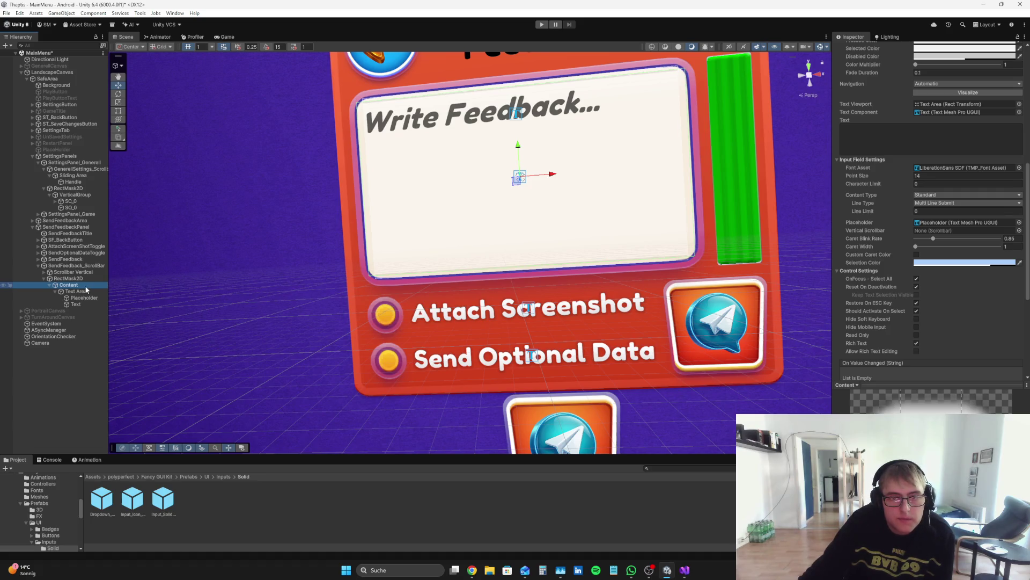
pyautogui.click(90, 266)
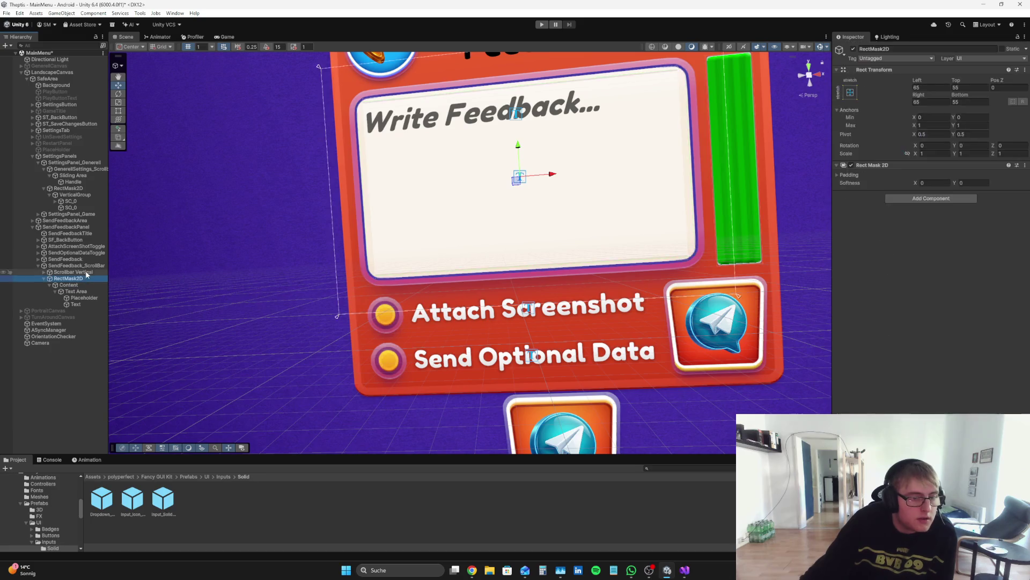
# - Move Scrollbar Vertical out of SendFeedback_ScrollBar to sit directly under SendFeedbackPanel
pyautogui.click(86, 272)
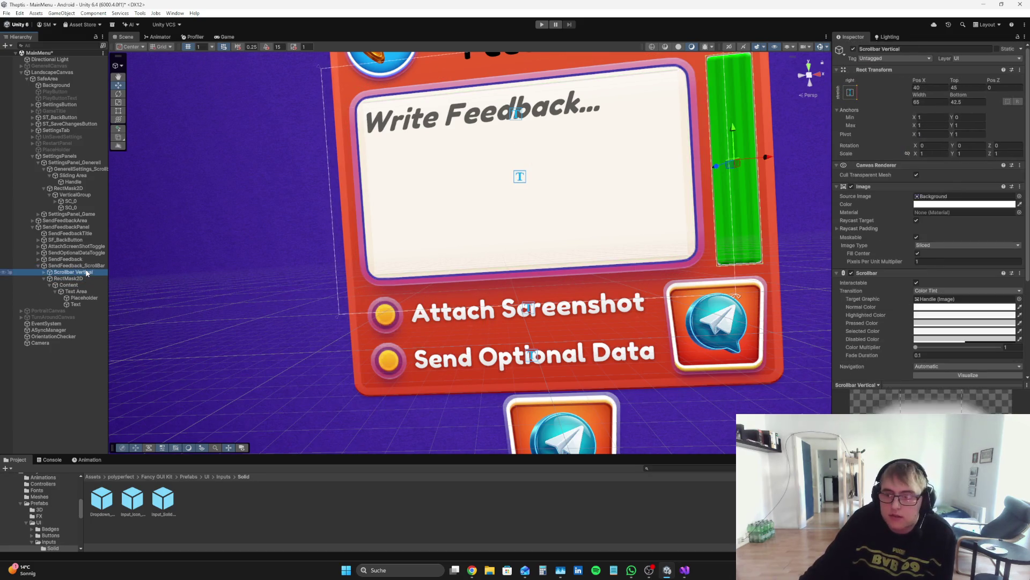
pyautogui.click(86, 267)
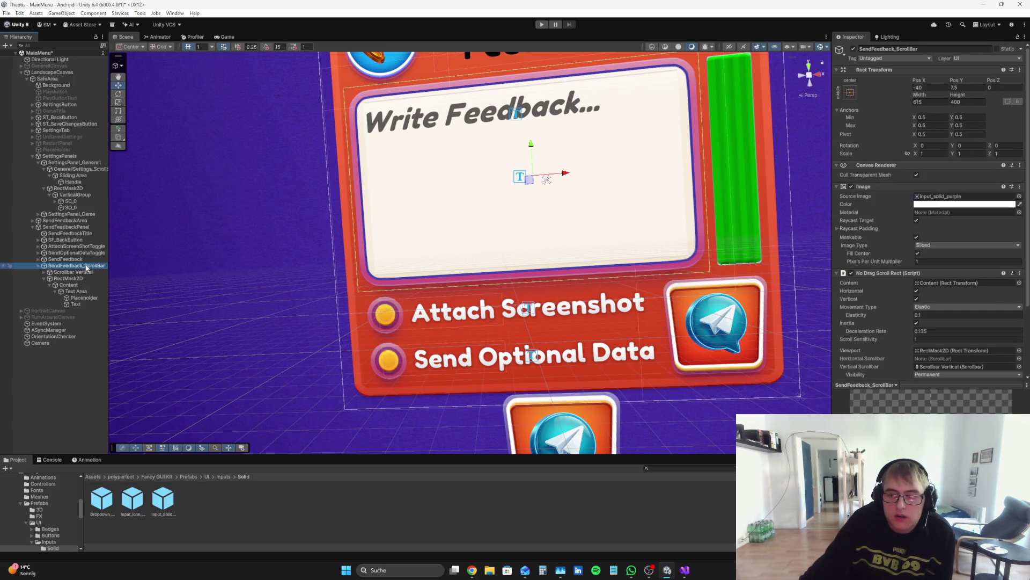
pyautogui.scroll(-2, 932, 311)
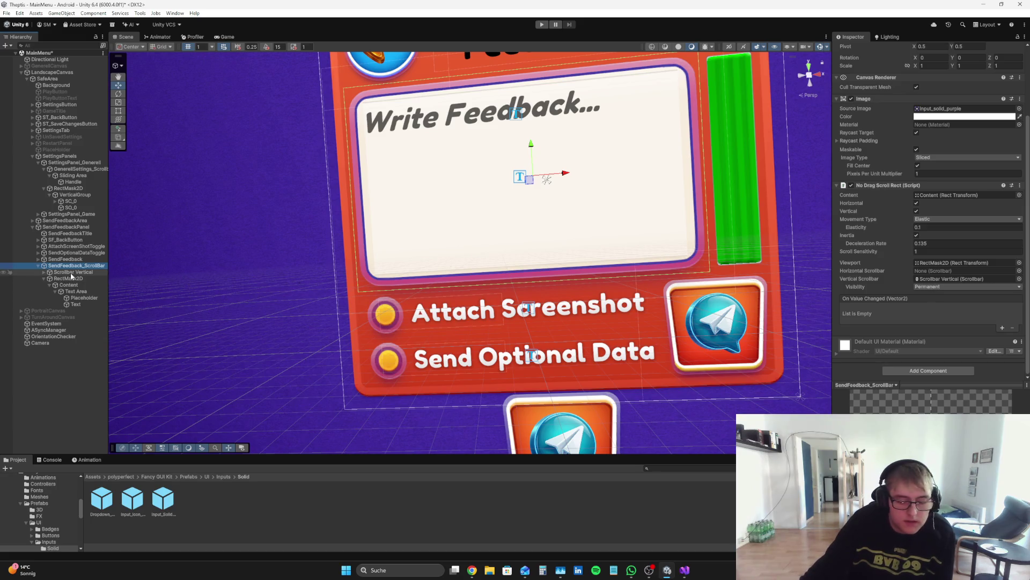
pyautogui.moveTo(72, 273); pyautogui.dragTo(101, 262)
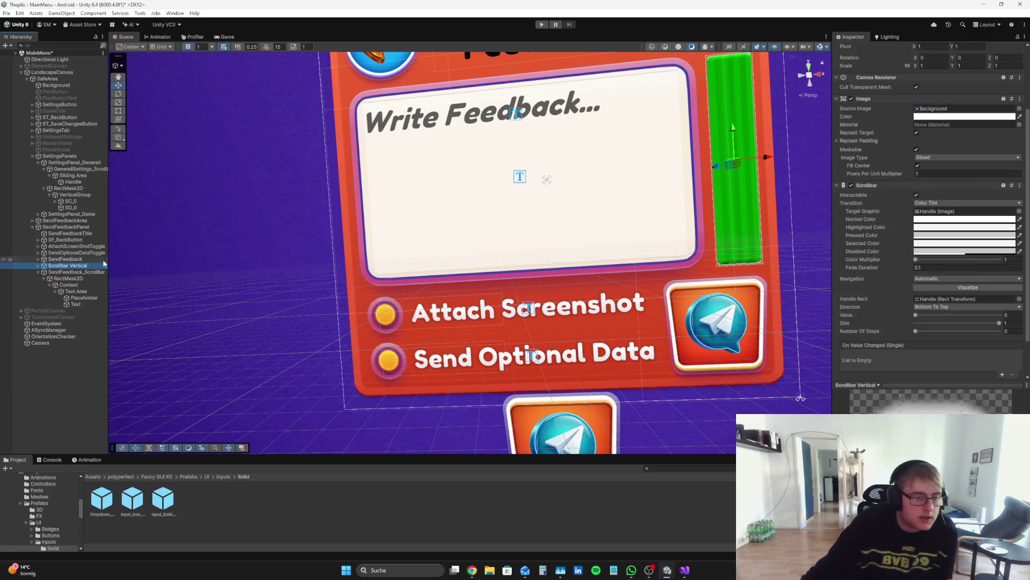
pyautogui.rightClick(86, 271)
# - Delete SendFeedback_ScrollBar and add a TextMeshPro Input Field to SendFeedbackPanel
pyautogui.click(107, 223)
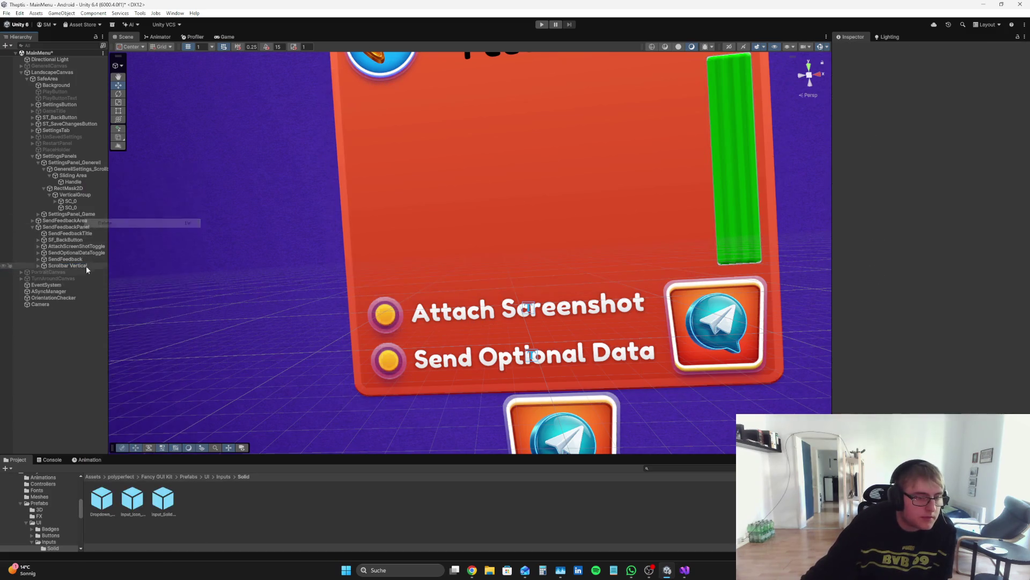
pyautogui.rightClick(65, 227)
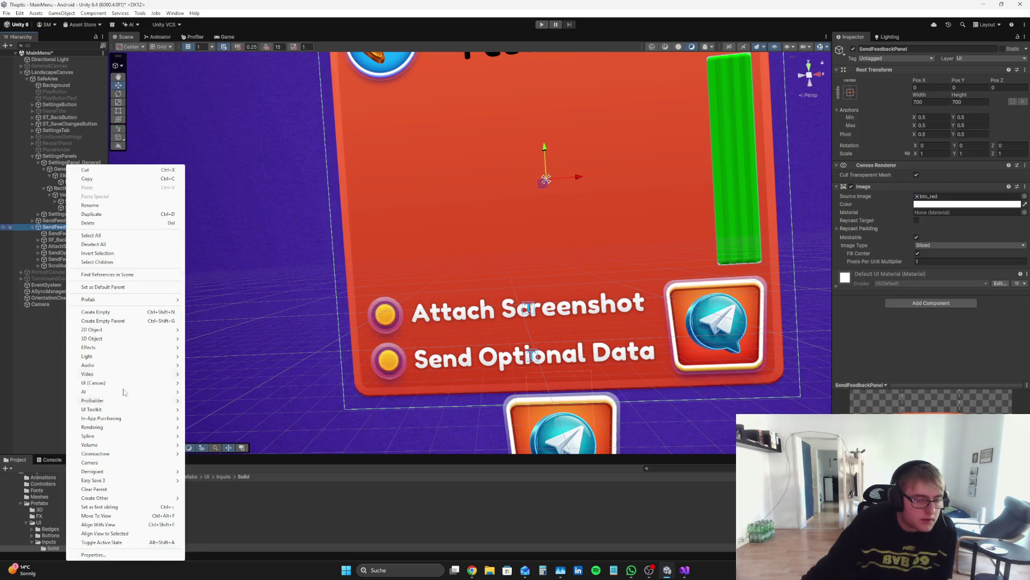
pyautogui.moveTo(136, 384)
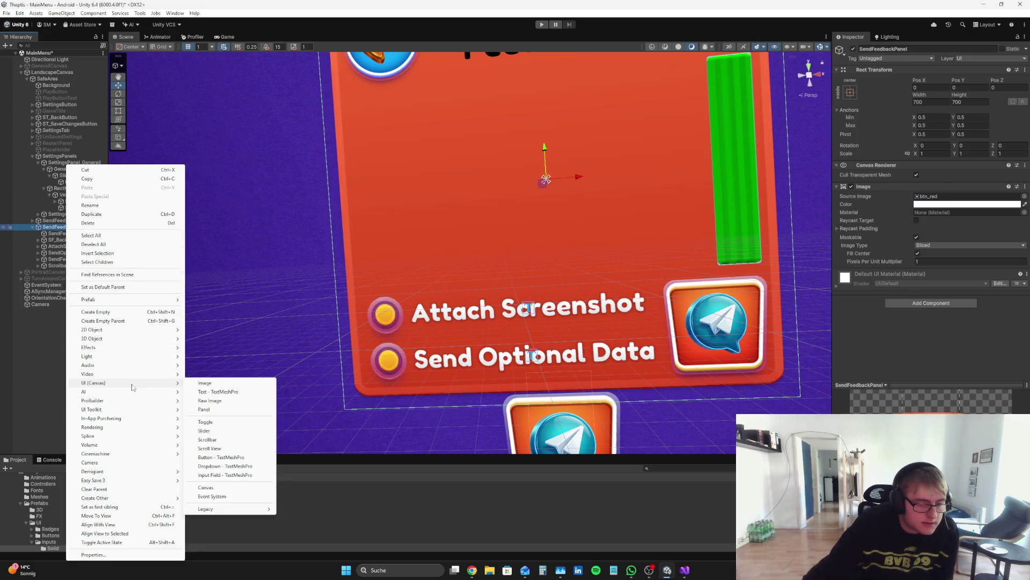
pyautogui.click(236, 475)
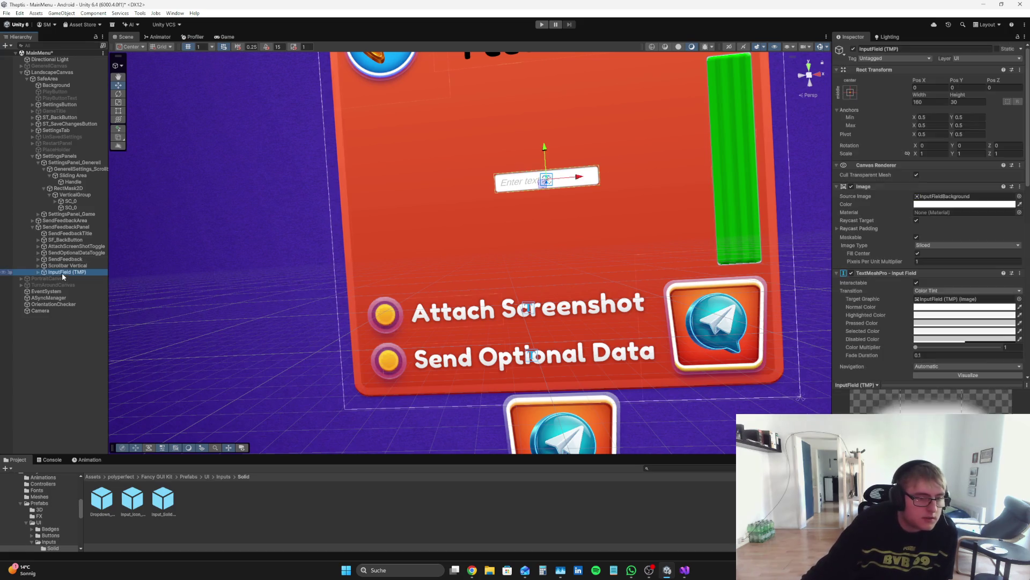
pyautogui.click(931, 49)
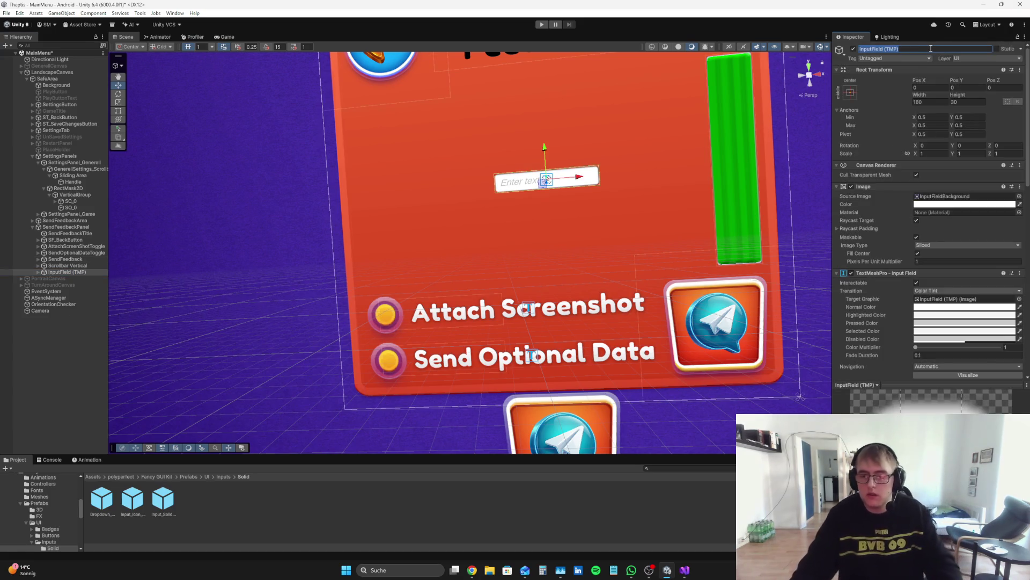
# - Give the input field the input_solid_purple sprite, size it 402.5 by 346.4, and preview it in Game view
pyautogui.click(1019, 196)
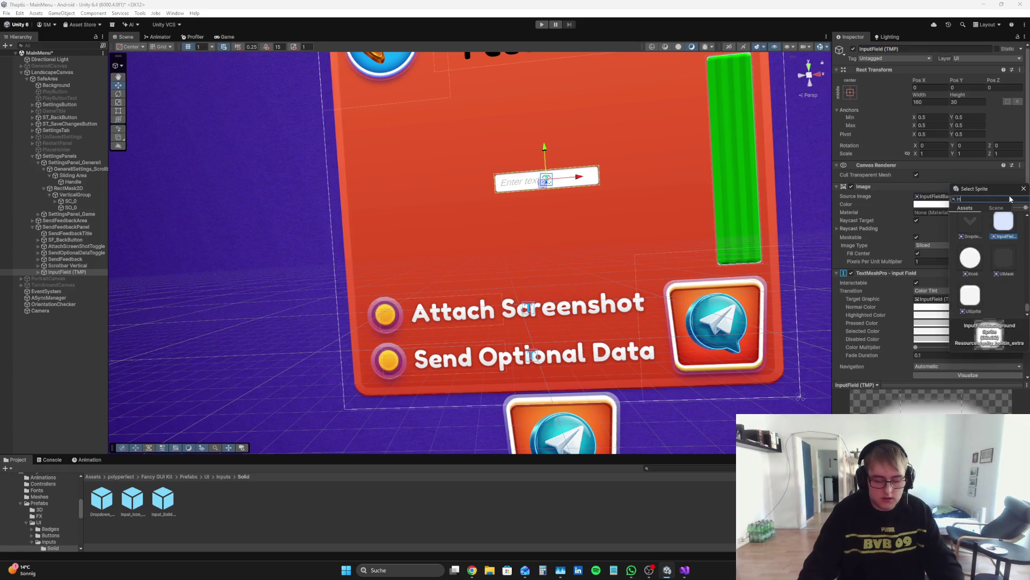
pyautogui.write('put')
pyautogui.doubleClick(971, 257)
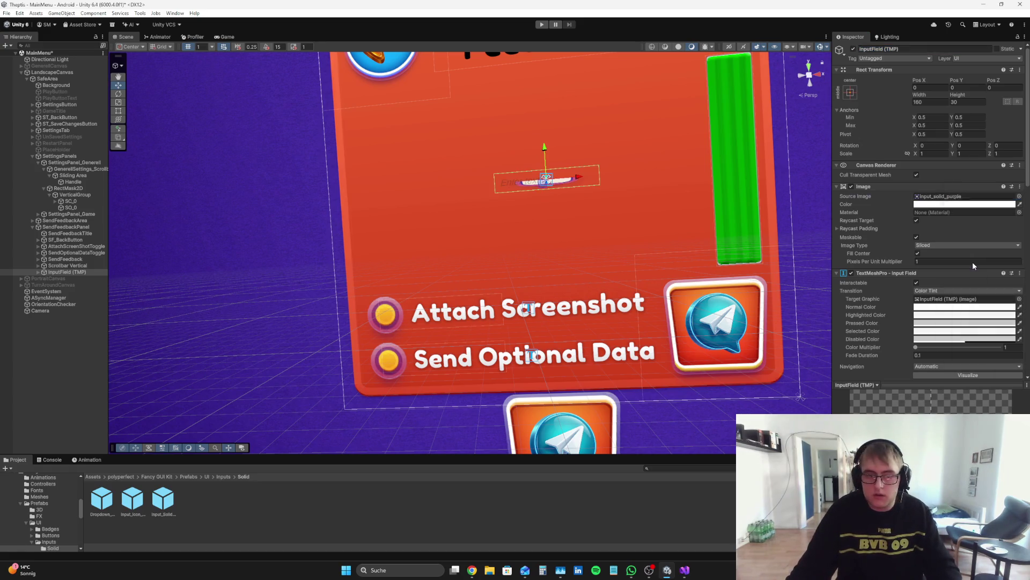
pyautogui.moveTo(919, 95); pyautogui.dragTo(965, 94)
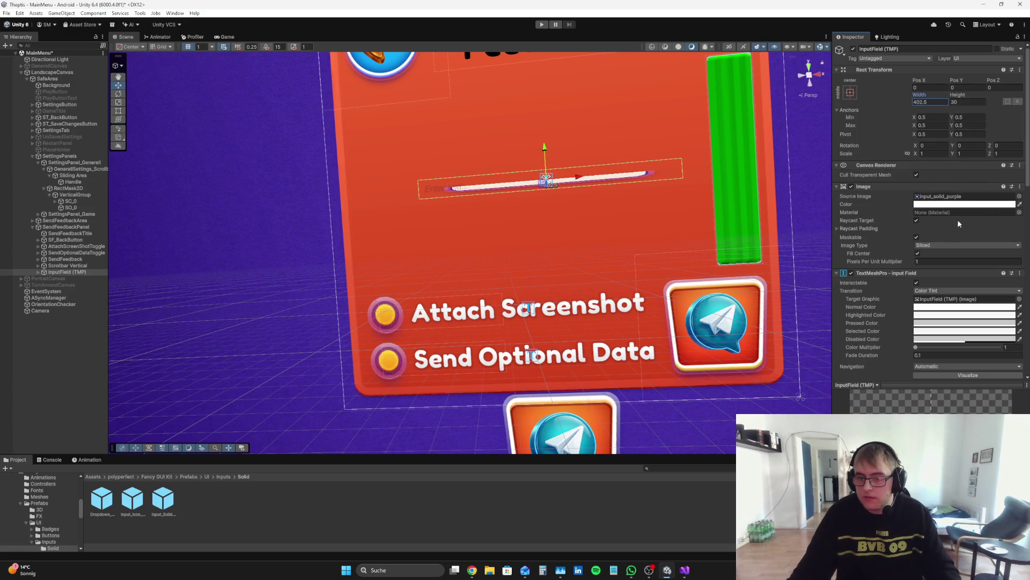
pyautogui.click(946, 245)
pyautogui.click(943, 256)
pyautogui.click(944, 245)
pyautogui.click(935, 263)
pyautogui.moveTo(967, 97)
pyautogui.mouseDown()
pyautogui.moveTo(998, 96)
pyautogui.moveTo(108, 38)
pyautogui.moveTo(261, 33)
pyautogui.mouseUp()
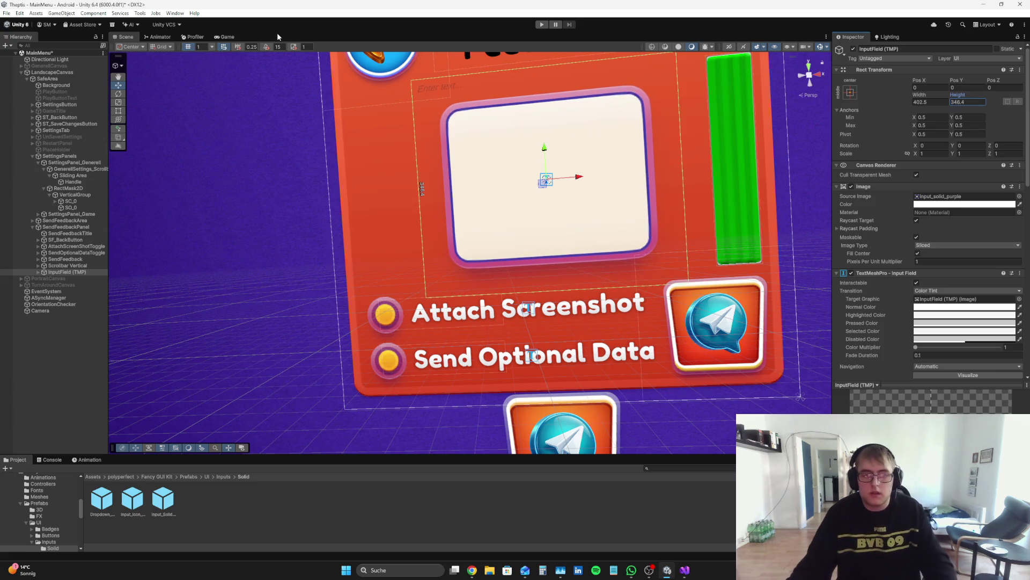
pyautogui.click(228, 37)
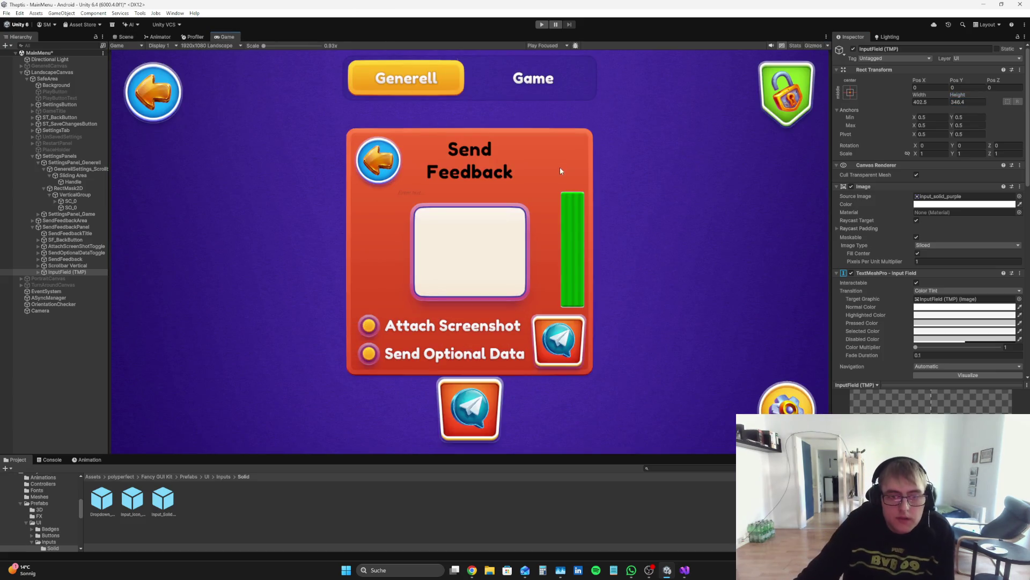
# - Expand the InputField (TMP) to inspect its Text Area, then select the field itself
pyautogui.click(38, 272)
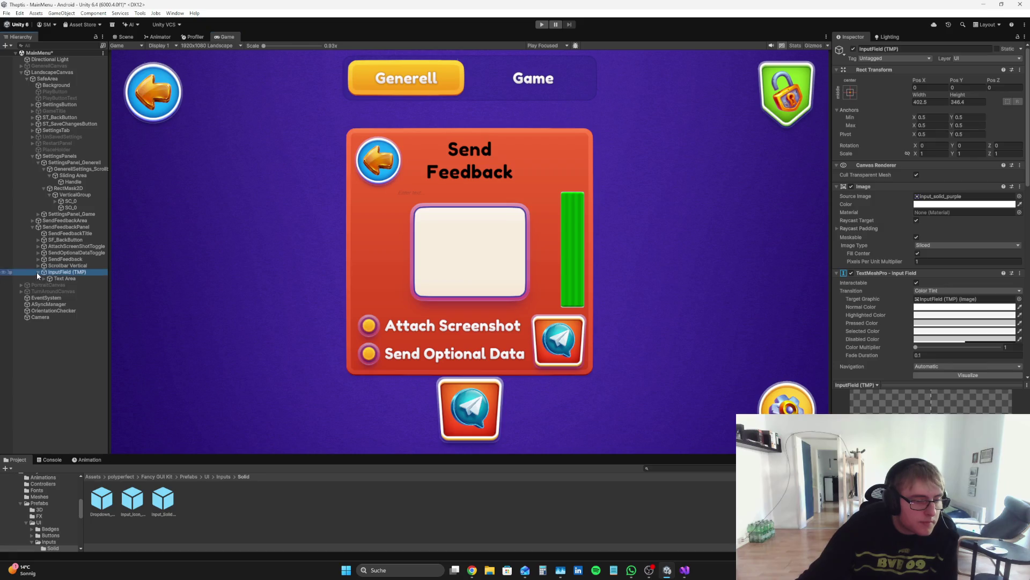
pyautogui.press('Up')
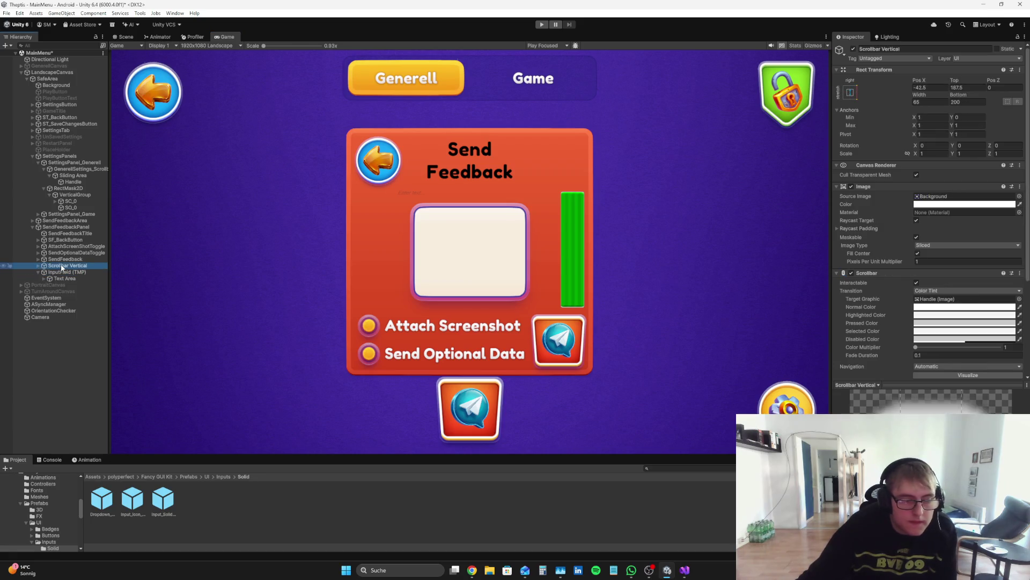
pyautogui.click(59, 278)
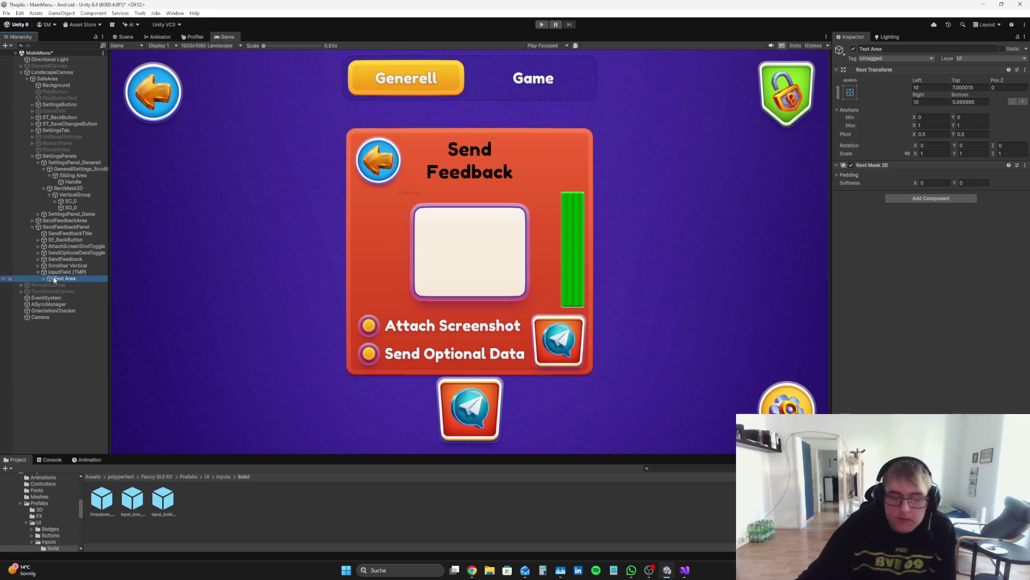
pyautogui.click(70, 272)
pyautogui.scroll(-10, 987, 304)
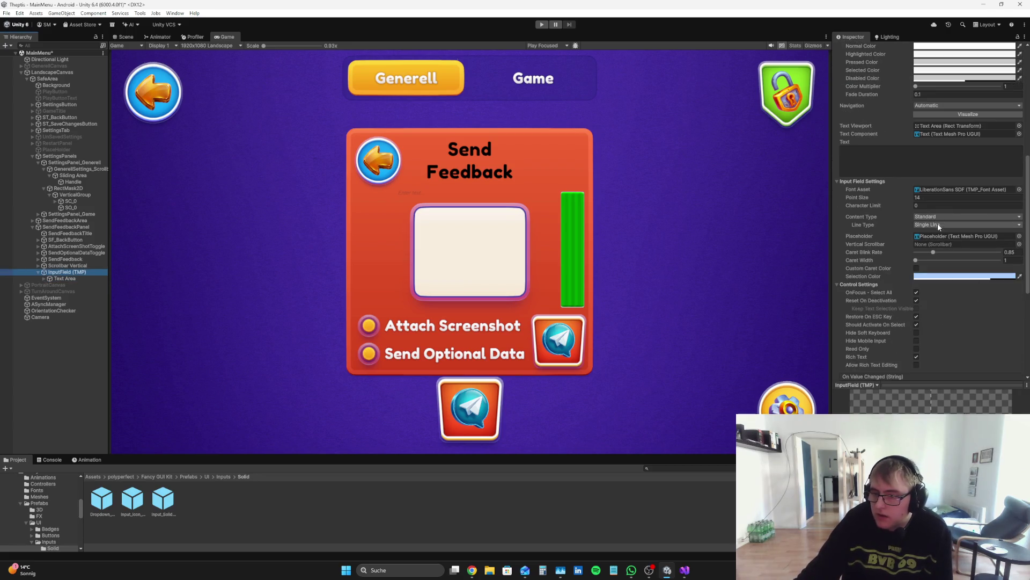
# - Set the input field's Line Type to Multi Line Submit
pyautogui.click(938, 225)
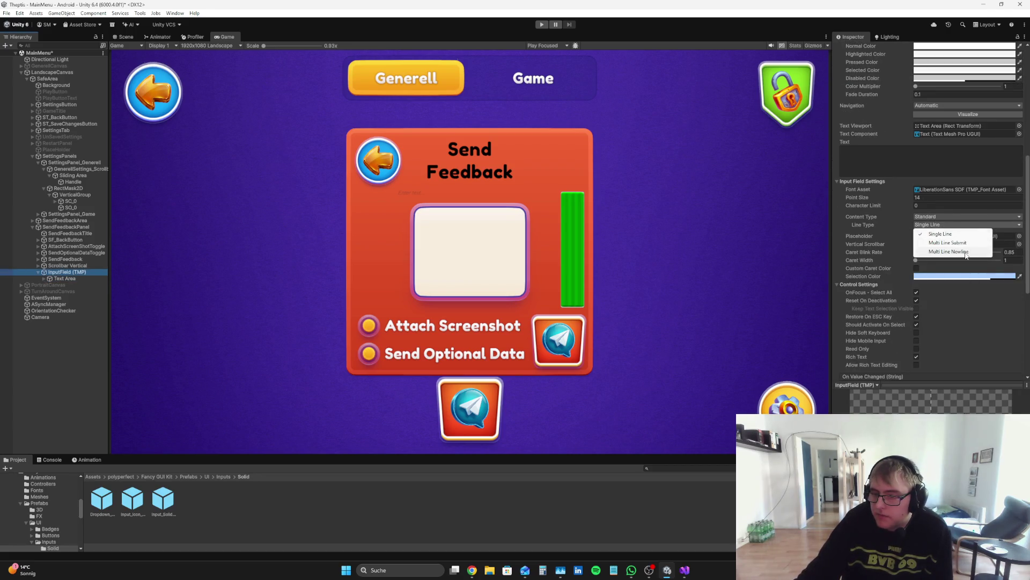
pyautogui.click(966, 256)
pyautogui.click(961, 225)
pyautogui.click(947, 242)
pyautogui.click(963, 225)
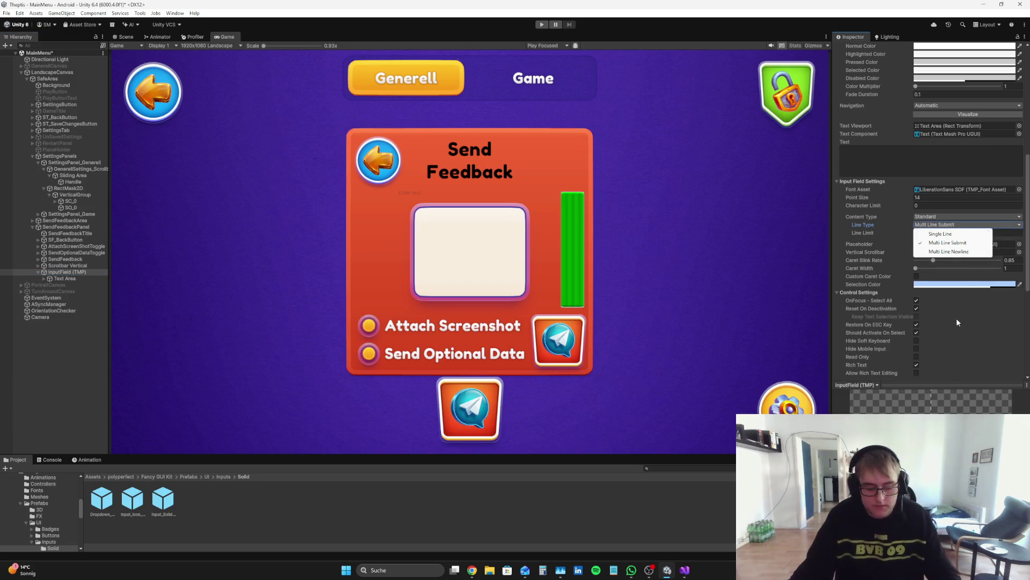
# - Snip the Line Type options and go to the Perplexity browser tab
pyautogui.press('super+shift+s')
pyautogui.moveTo(1006, 263); pyautogui.dragTo(840, 211)
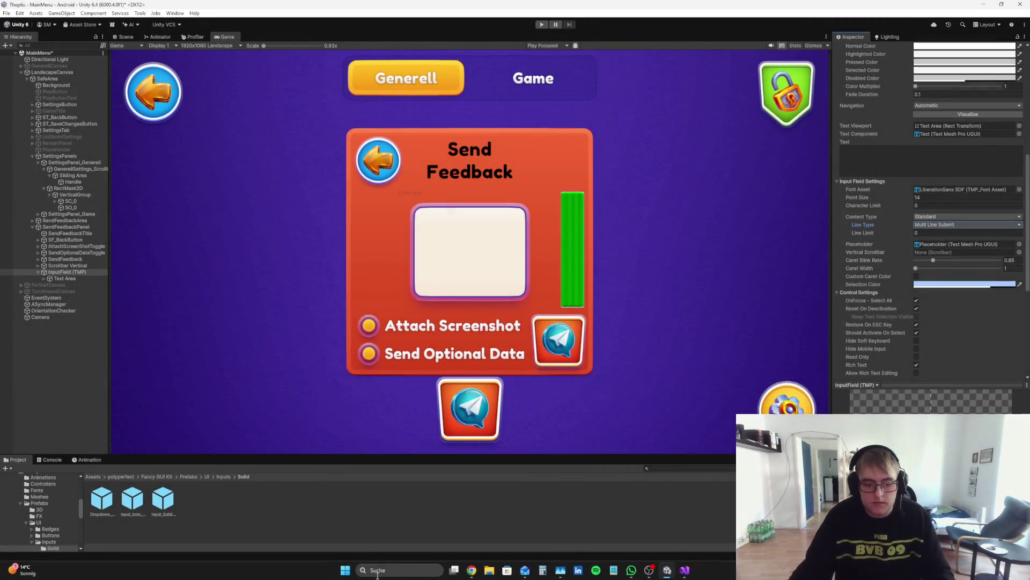
pyautogui.click(472, 570)
# - Ask Perplexity with the screenshot: 'Was ist der Unterschied zwischen MultiLine Submit und dem anderen'
pyautogui.click(364, 9)
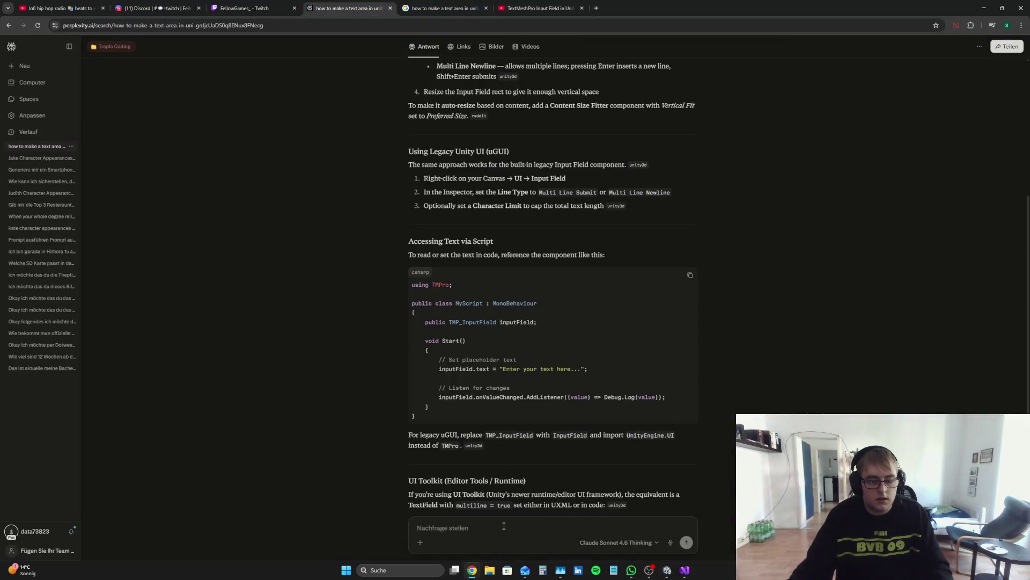
pyautogui.hotkey('ctrl', 'v')
pyautogui.write('Was ist der Un')
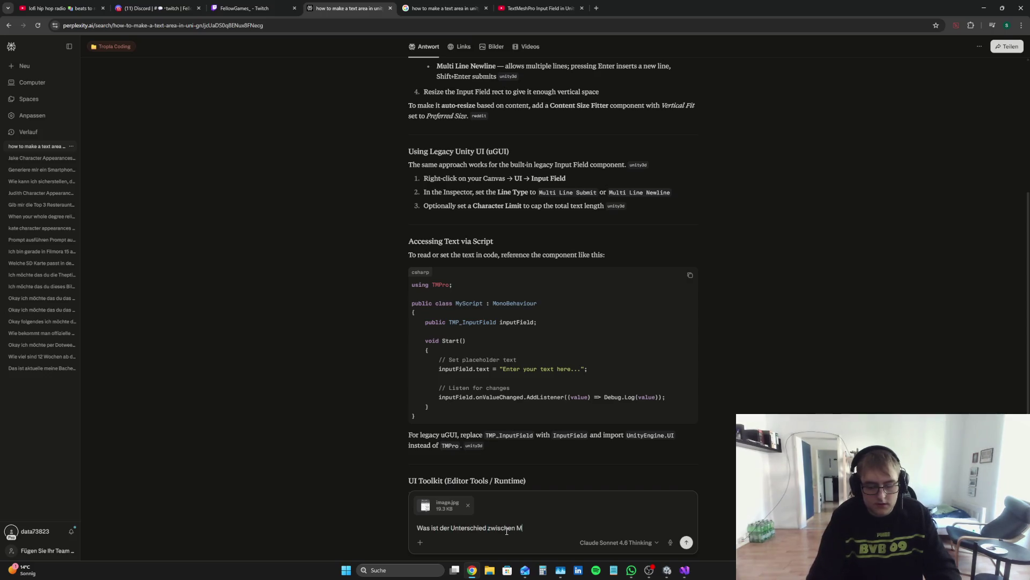
pyautogui.write('terschied zwischen MultiLine Submit und dem anderen')
pyautogui.press('Return')
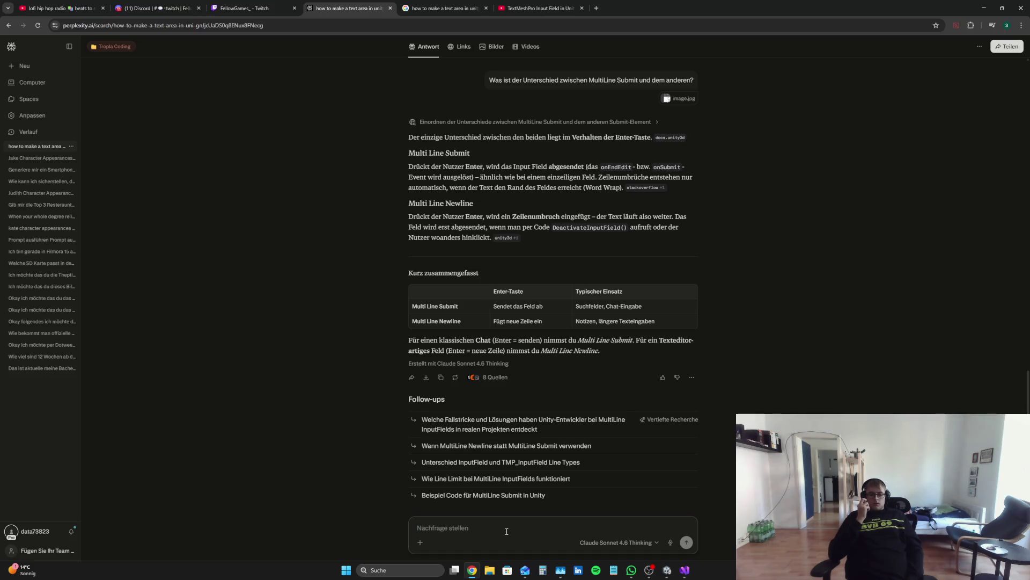
pyautogui.click(667, 569)
# - Switch the field to Multi Line Newline and assign Scrollbar Vertical as its vertical scrollbar
pyautogui.click(953, 224)
pyautogui.click(953, 250)
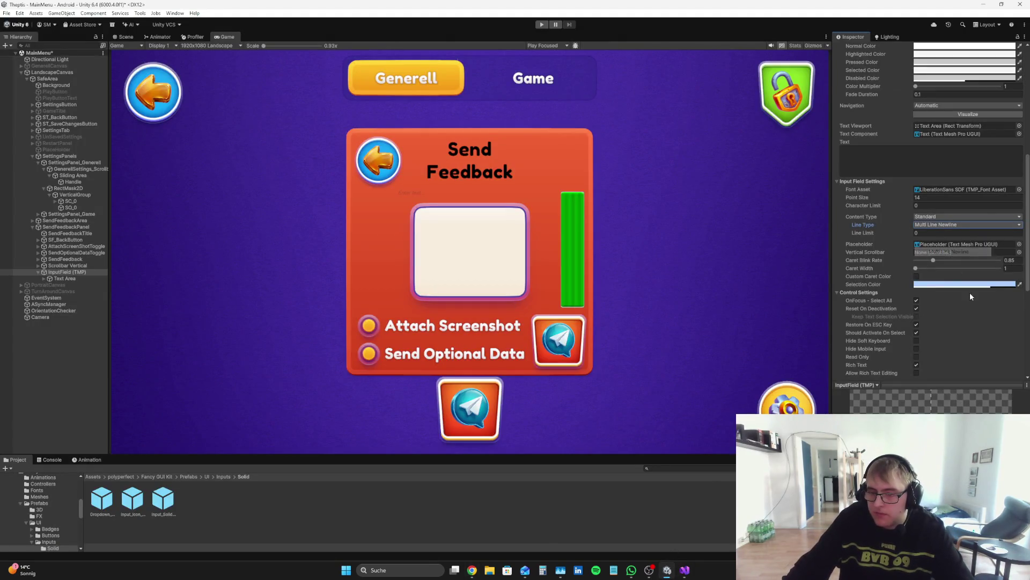
pyautogui.moveTo(67, 265)
pyautogui.mouseDown()
pyautogui.moveTo(962, 221)
pyautogui.moveTo(968, 255)
pyautogui.moveTo(960, 252)
pyautogui.mouseUp()
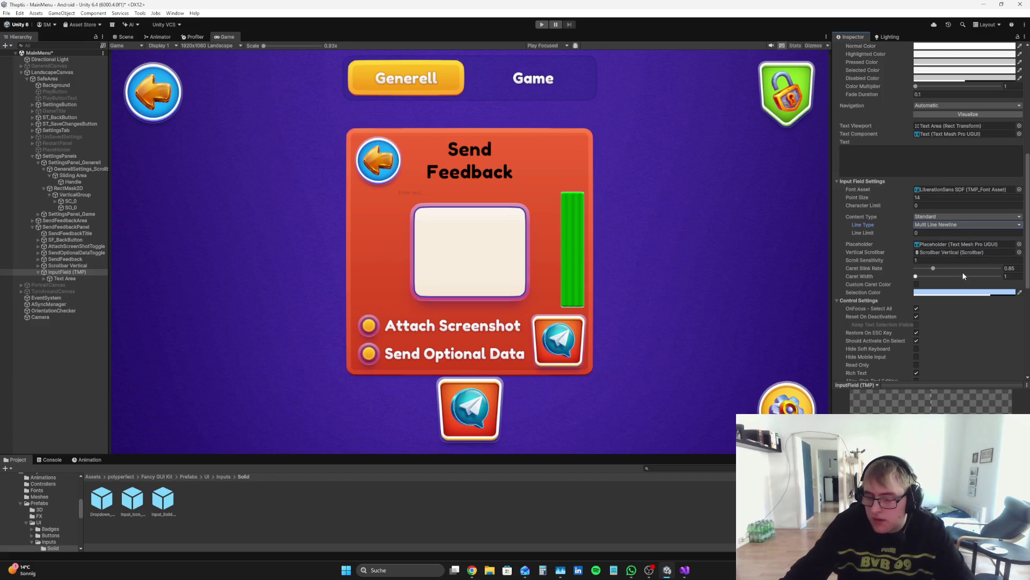
pyautogui.click(923, 261)
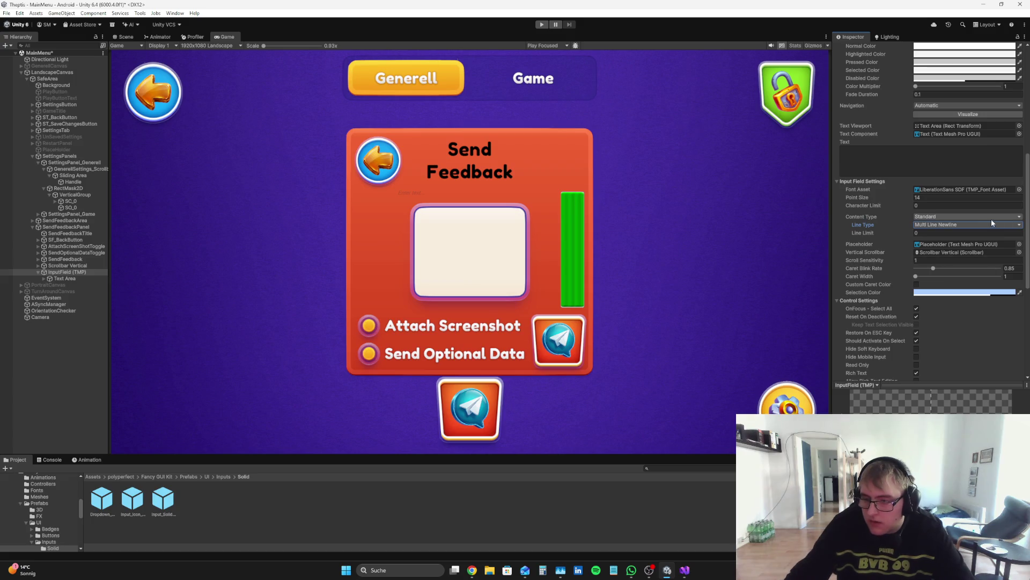
pyautogui.click(74, 273)
pyautogui.scroll(10, 925, 99)
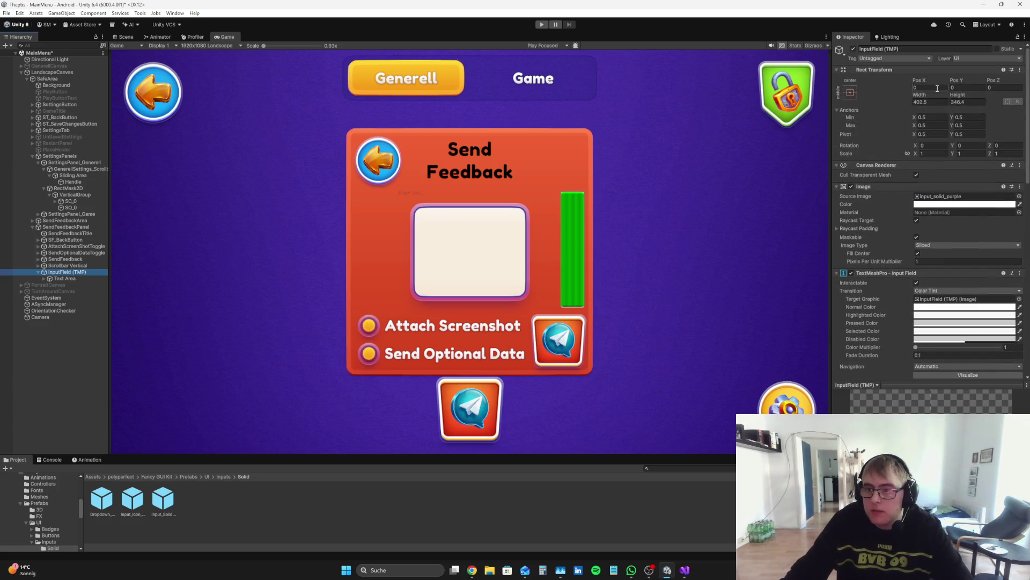
# - Set the feedback input box width to 615
pyautogui.moveTo(925, 98)
pyautogui.mouseDown()
pyautogui.moveTo(215, 128)
pyautogui.moveTo(600, 128)
pyautogui.moveTo(416, 111)
pyautogui.moveTo(693, 88)
pyautogui.mouseUp()
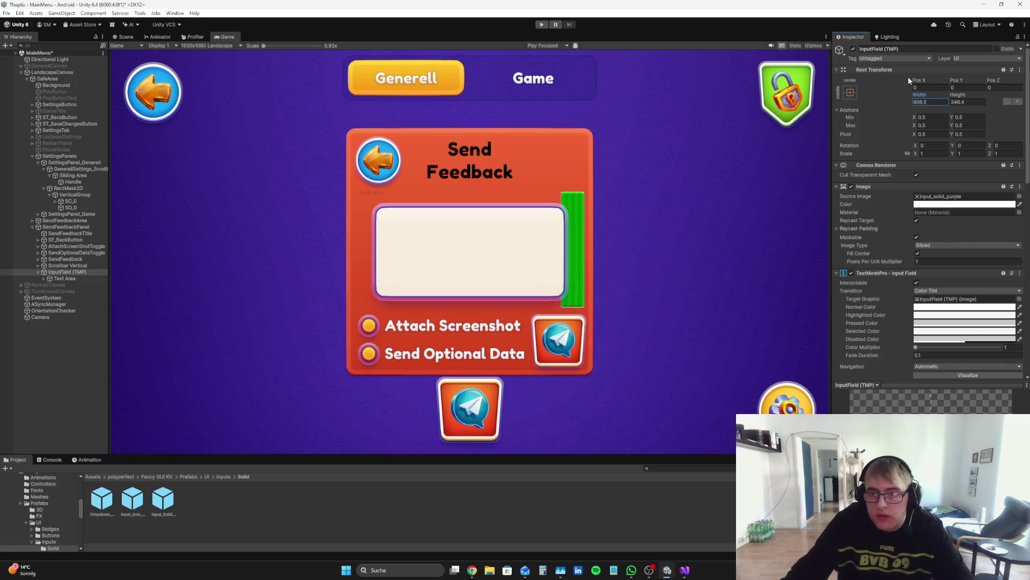
pyautogui.doubleClick(932, 101)
pyautogui.write('600')
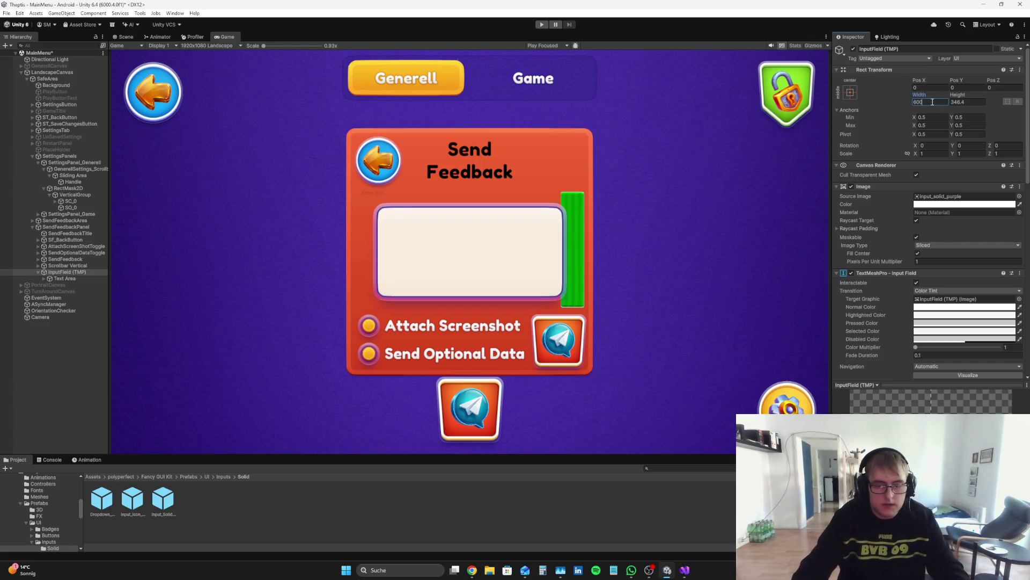
pyautogui.moveTo(919, 80); pyautogui.dragTo(893, 76)
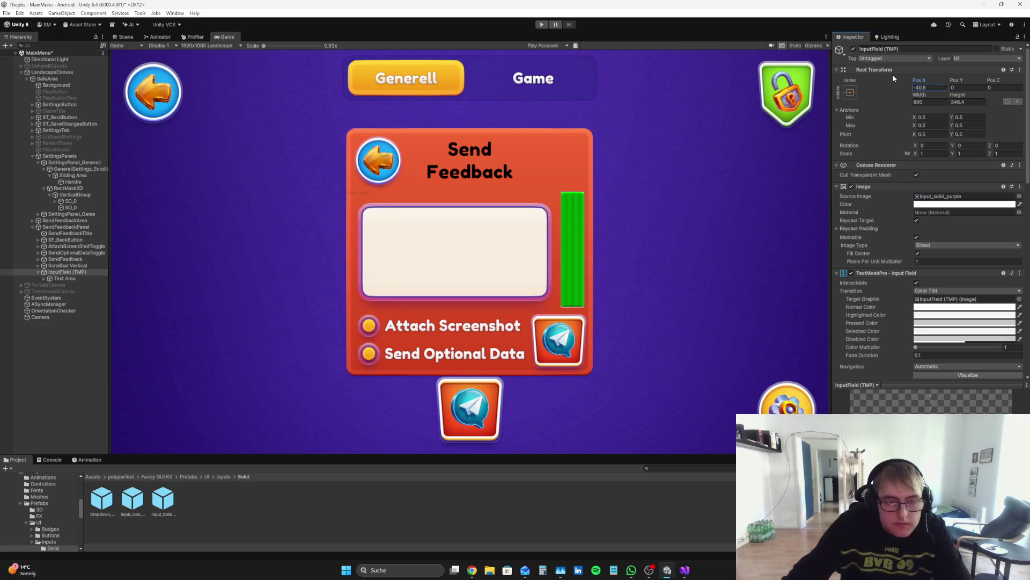
pyautogui.doubleClick(925, 102)
pyautogui.write('51')
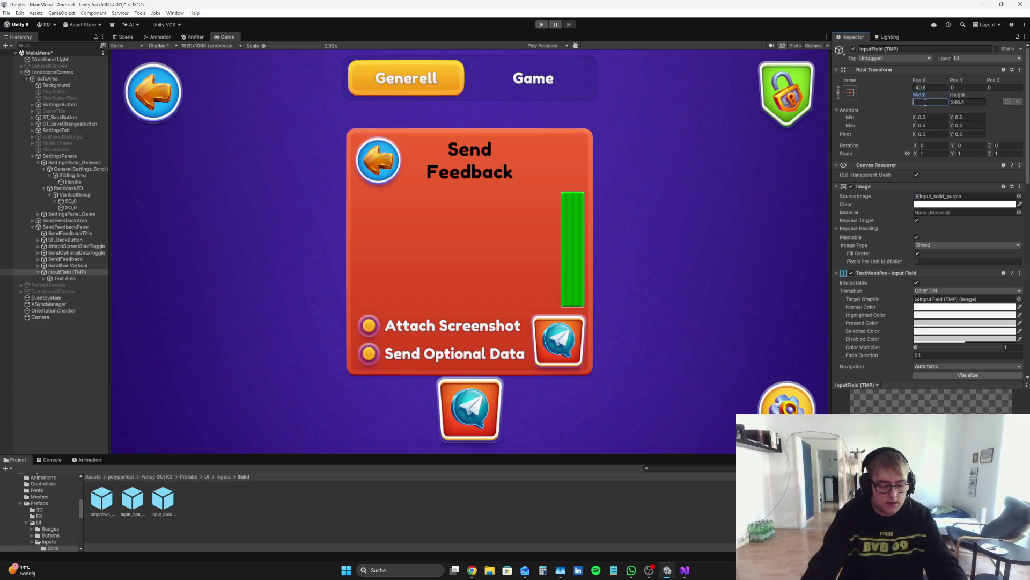
pyautogui.press('BackSpace')
pyautogui.press('BackSpace')
pyautogui.write('615')
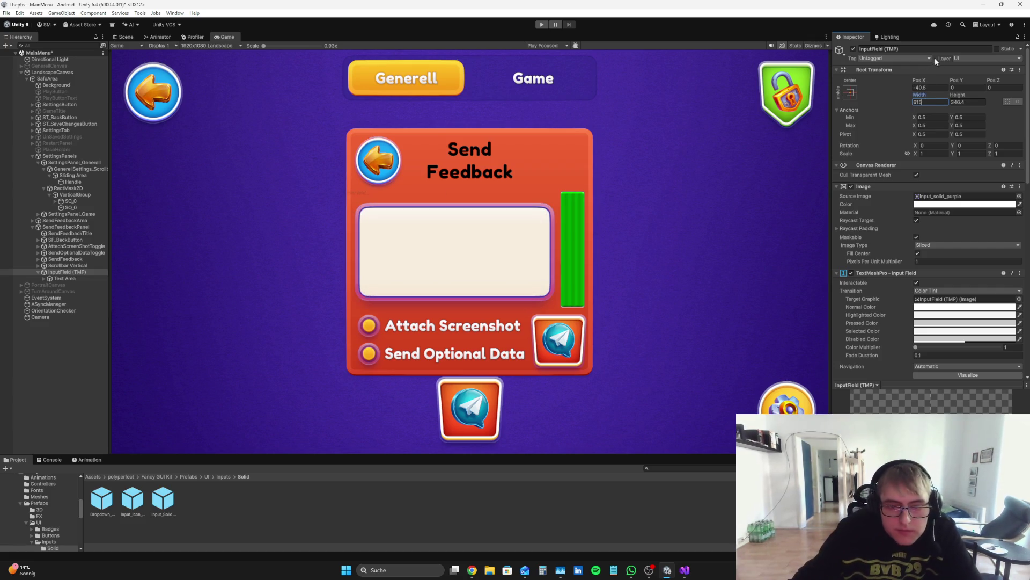
# - Place the input box at Pos X -40, Pos Y 5 with height 400
pyautogui.click(926, 85)
pyautogui.moveTo(926, 83); pyautogui.dragTo(932, 89)
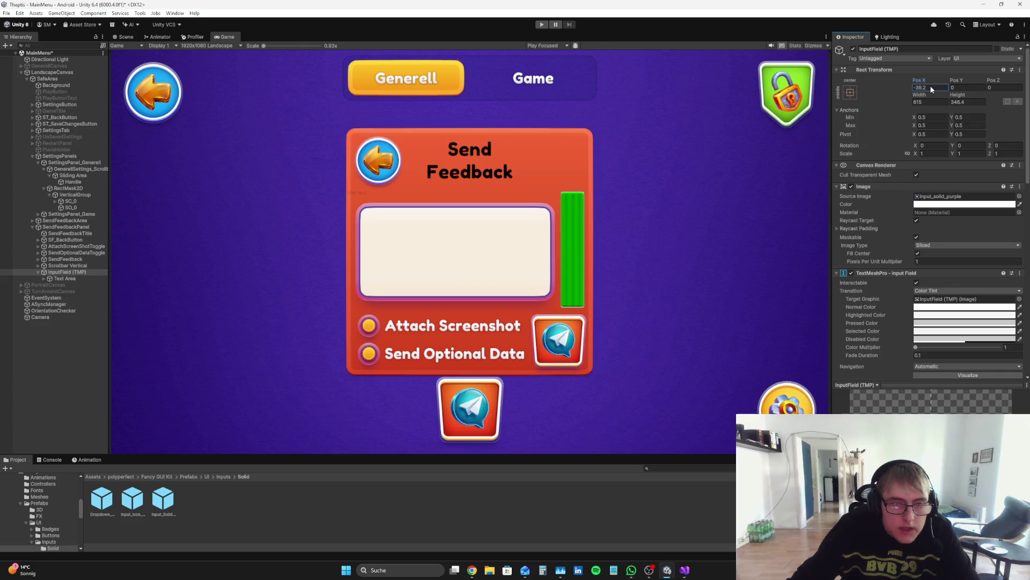
pyautogui.press('BackSpace')
pyautogui.write('-40')
pyautogui.moveTo(968, 93)
pyautogui.mouseDown()
pyautogui.moveTo(1004, 85)
pyautogui.moveTo(68, 70)
pyautogui.mouseUp()
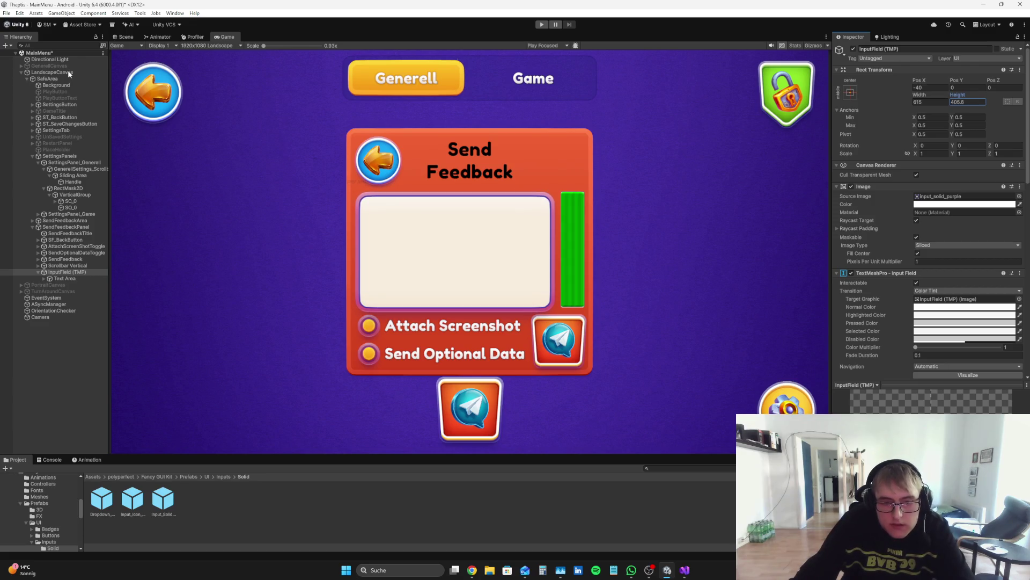
pyautogui.write('400')
pyautogui.click(960, 87)
pyautogui.write('10')
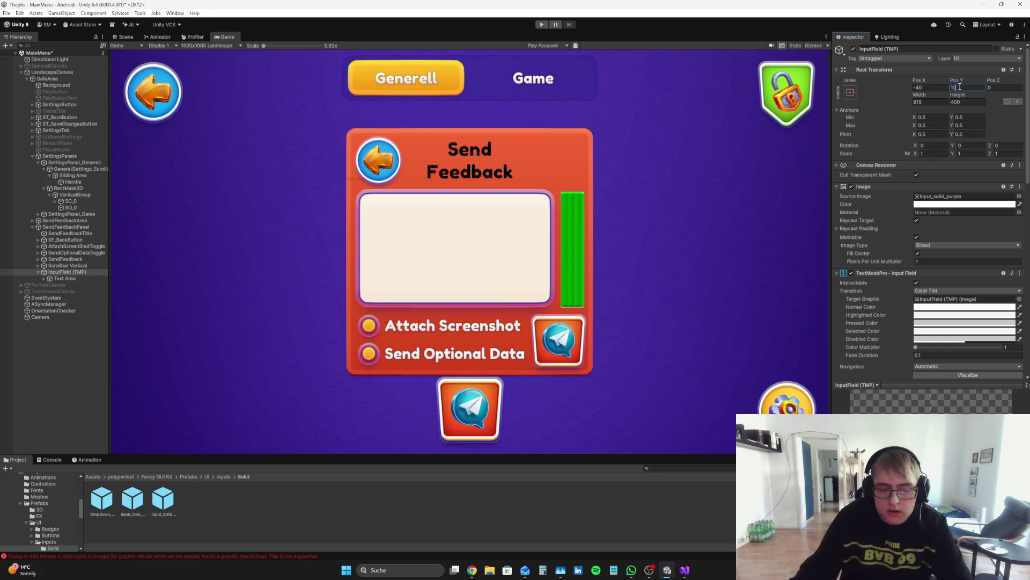
pyautogui.press('BackSpace')
pyautogui.press('BackSpace')
pyautogui.write('5')
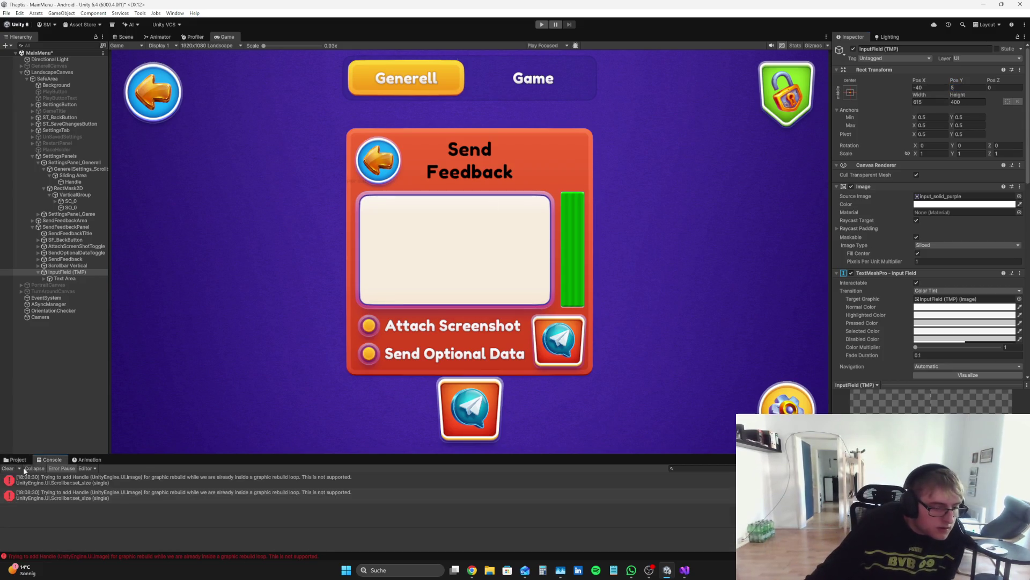
pyautogui.click(63, 414)
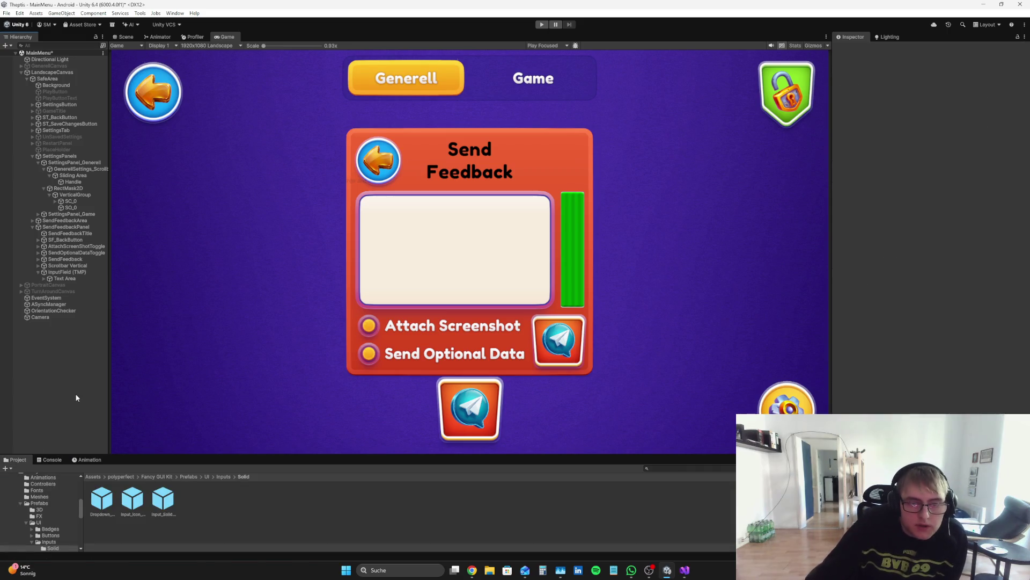
# - Set the Text Area's top and left padding to 65
pyautogui.click(76, 279)
pyautogui.click(45, 277)
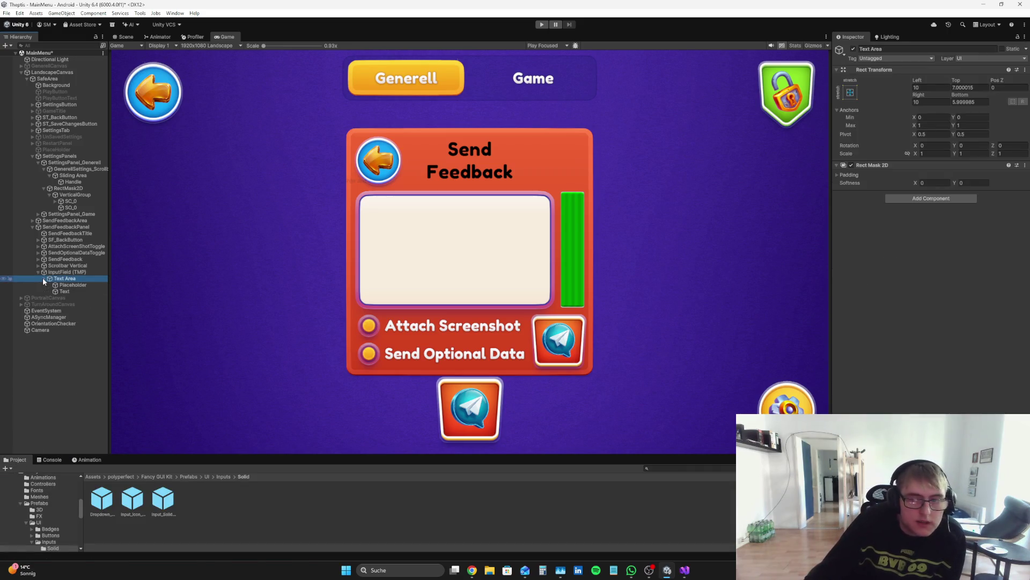
pyautogui.moveTo(922, 79)
pyautogui.mouseDown()
pyautogui.moveTo(56, 95)
pyautogui.moveTo(990, 101)
pyautogui.moveTo(138, 80)
pyautogui.moveTo(198, 69)
pyautogui.mouseUp()
pyautogui.click(961, 79)
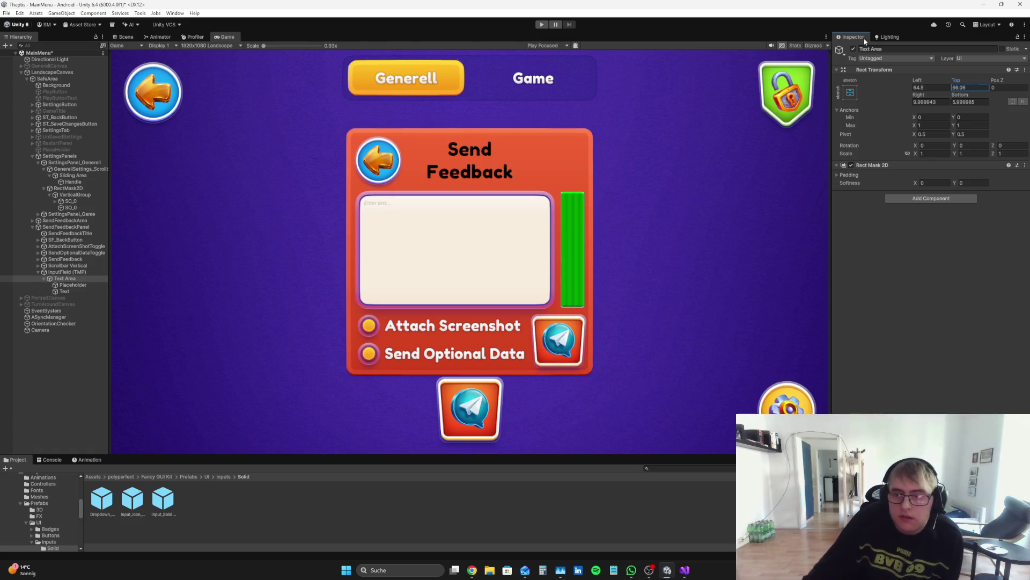
pyautogui.write('65')
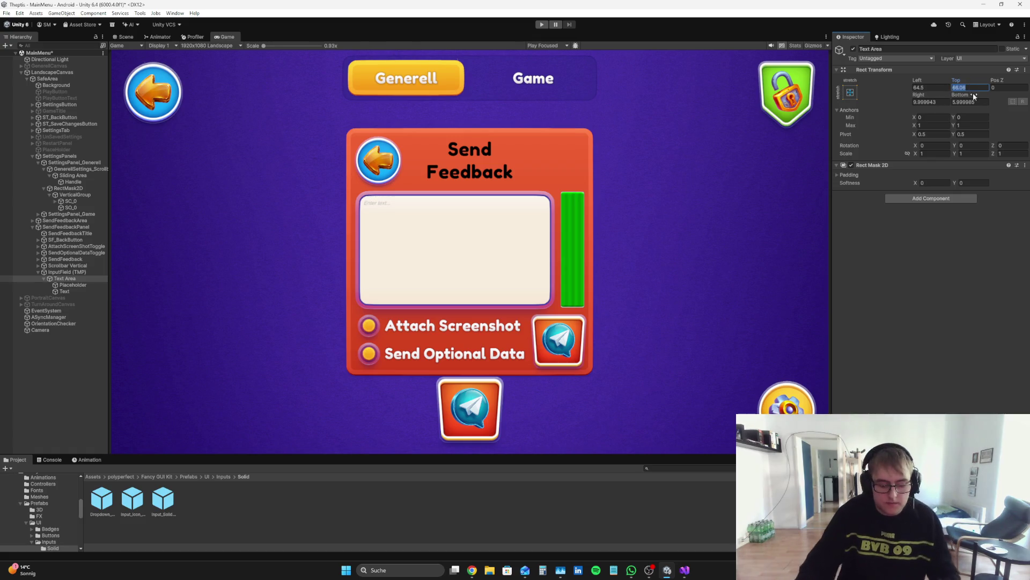
pyautogui.click(938, 90)
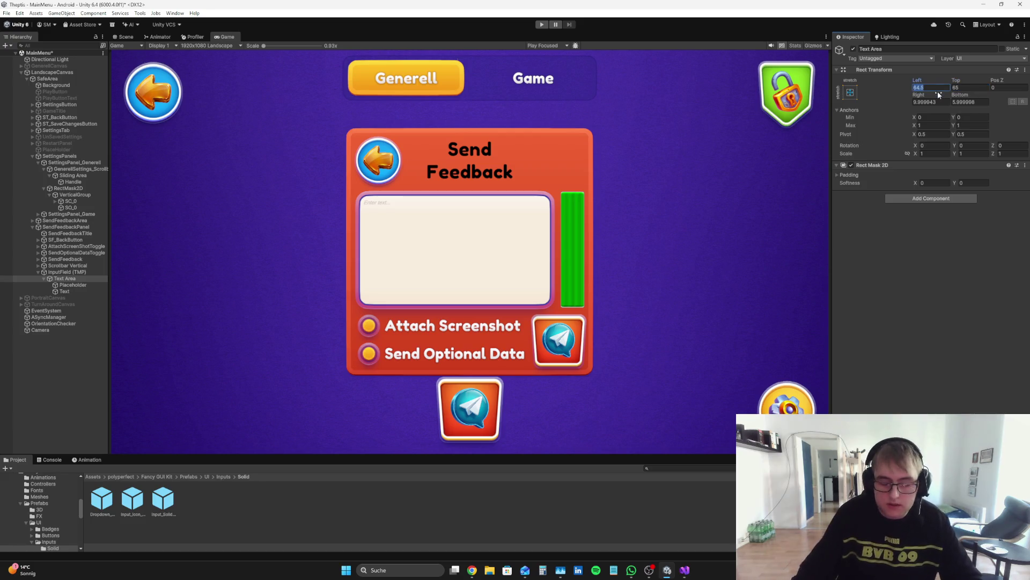
pyautogui.write('65')
# - Make the typed text size 45, black, in the FredokaOne-Regular SDF font
pyautogui.click(62, 291)
pyautogui.click(928, 292)
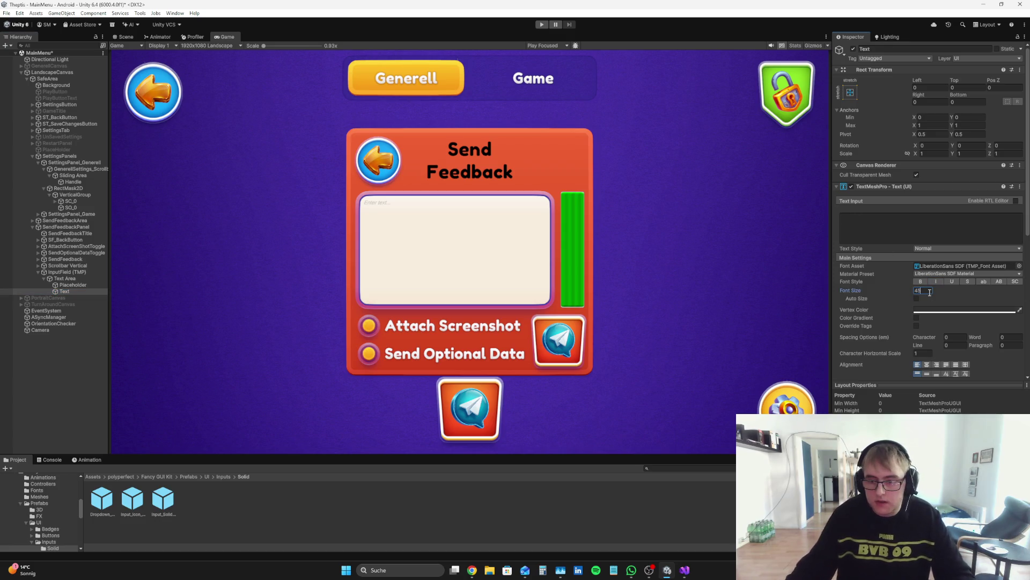
pyautogui.click(982, 309)
pyautogui.click(981, 384)
pyautogui.click(1023, 277)
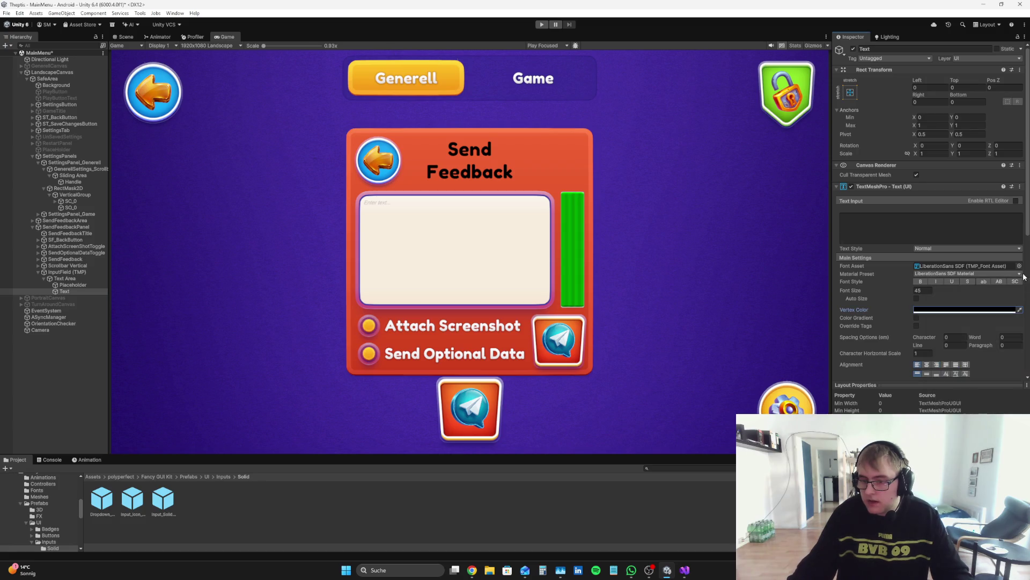
pyautogui.click(1020, 266)
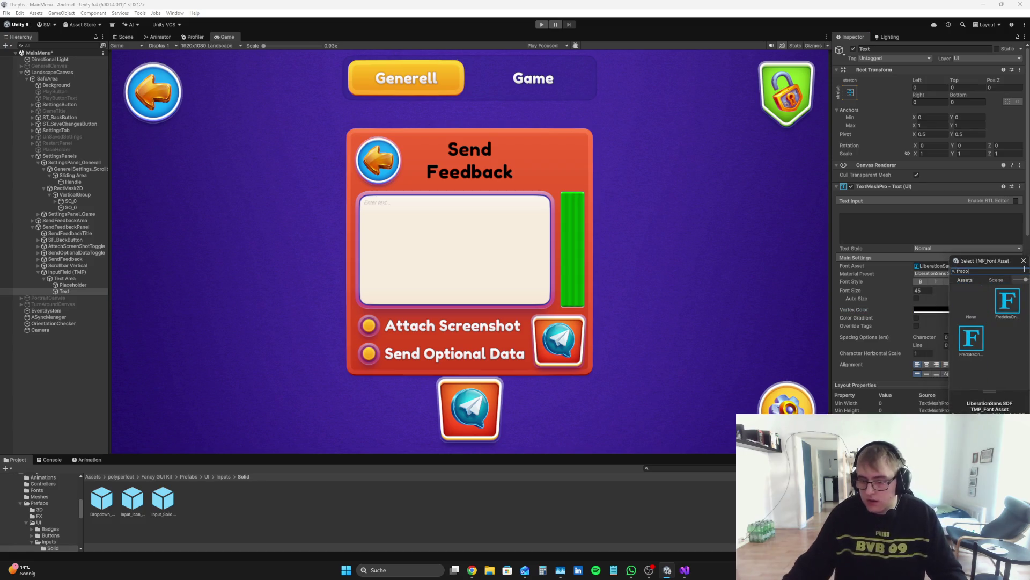
pyautogui.doubleClick(1004, 310)
# - Make the placeholder read 'Write Feedback...' in FredokaOne-Regular SDF, auto-sizing up to 45
pyautogui.click(81, 284)
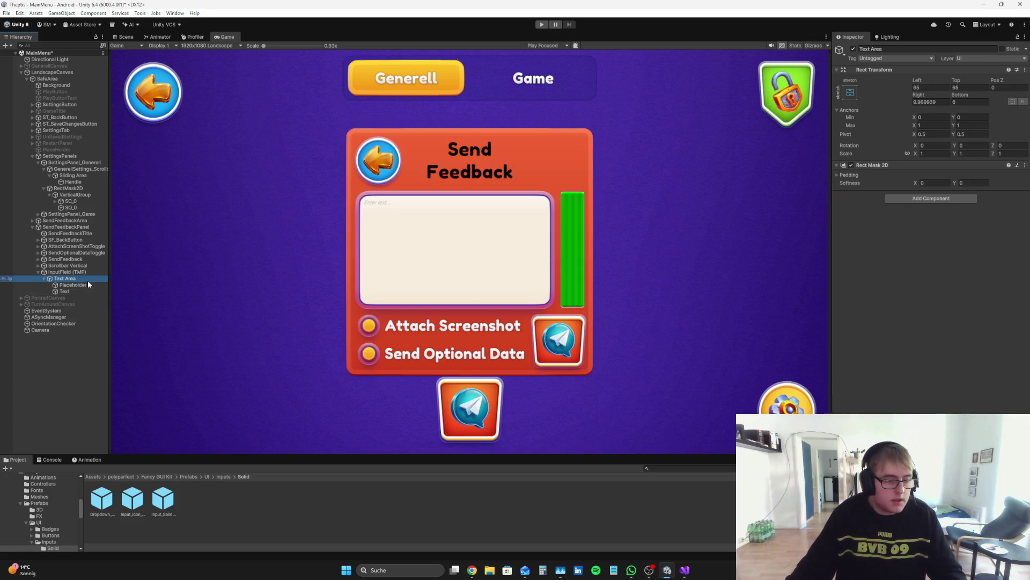
pyautogui.click(917, 297)
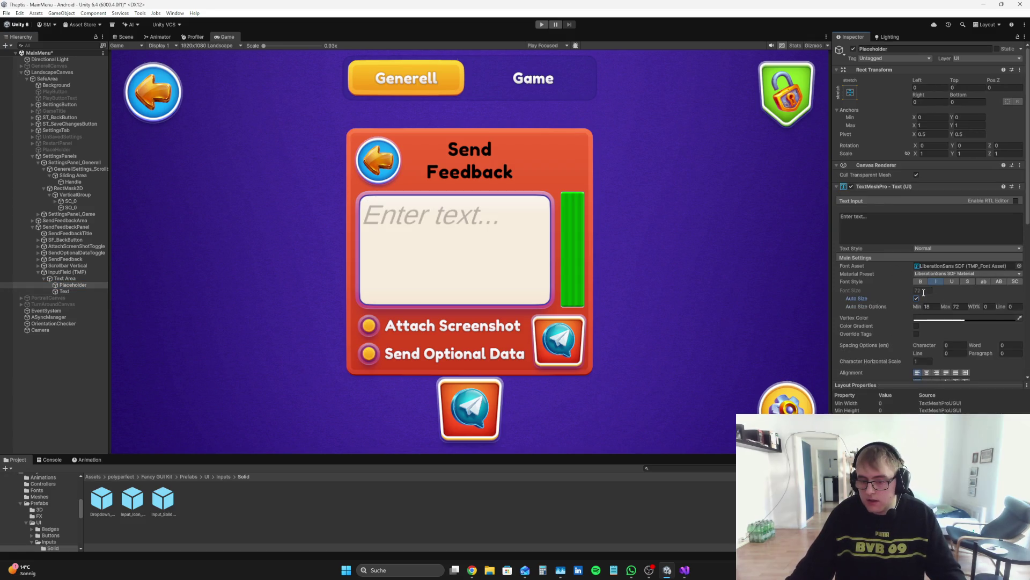
pyautogui.click(956, 303)
pyautogui.write('45')
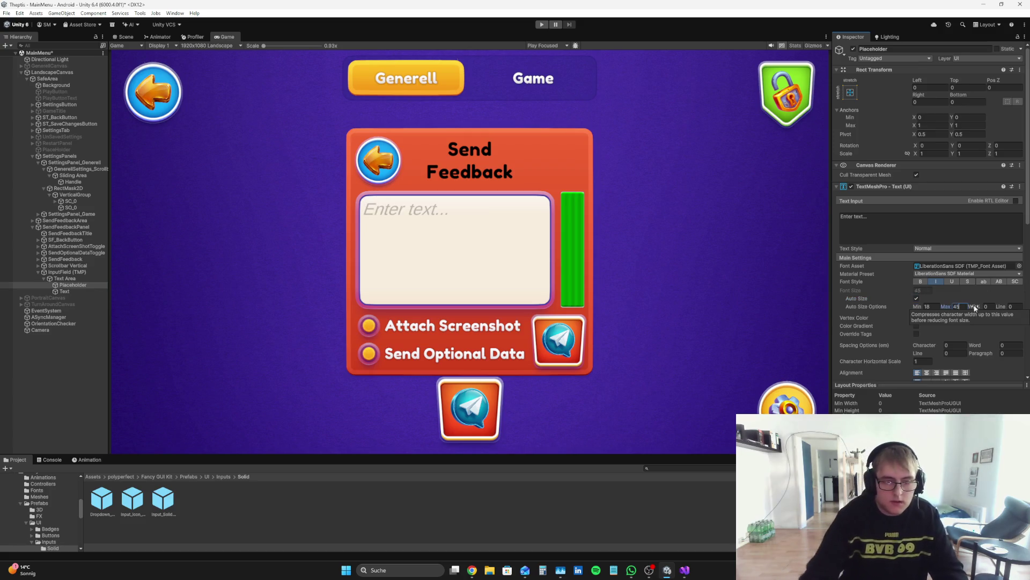
pyautogui.click(916, 230)
pyautogui.press('BackSpace')
pyautogui.write('Write')
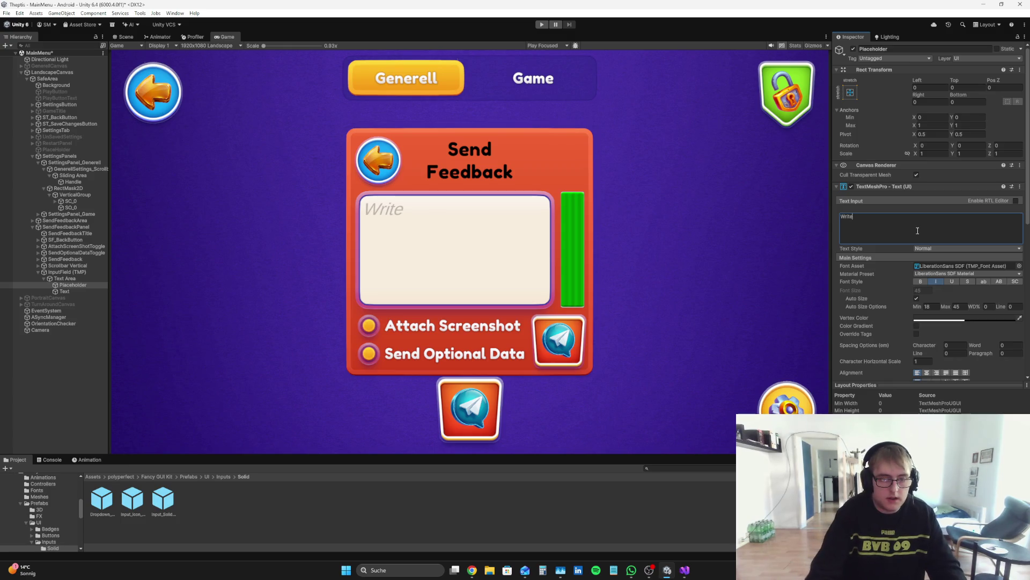
pyautogui.write('Feedback...')
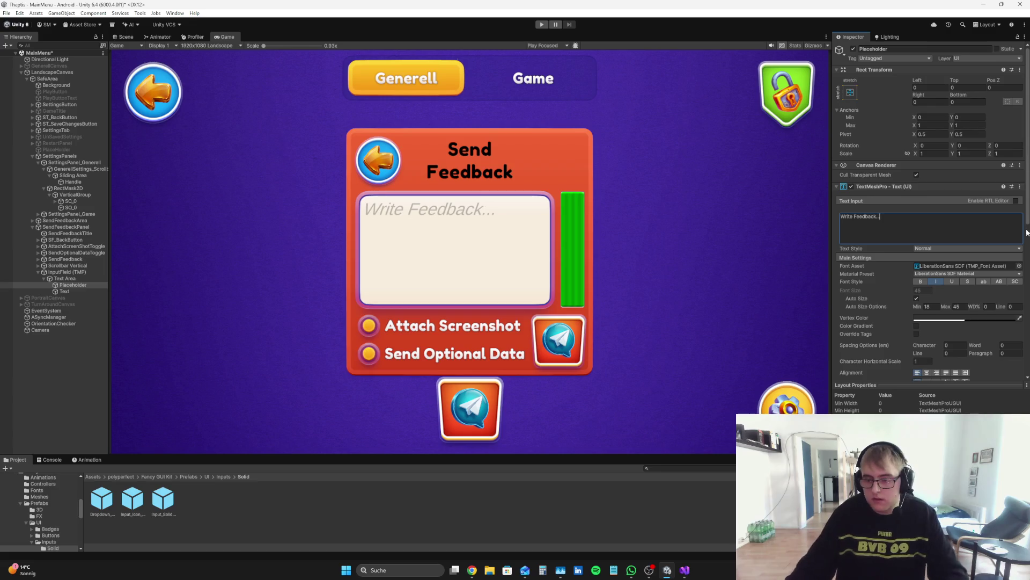
pyautogui.click(1019, 266)
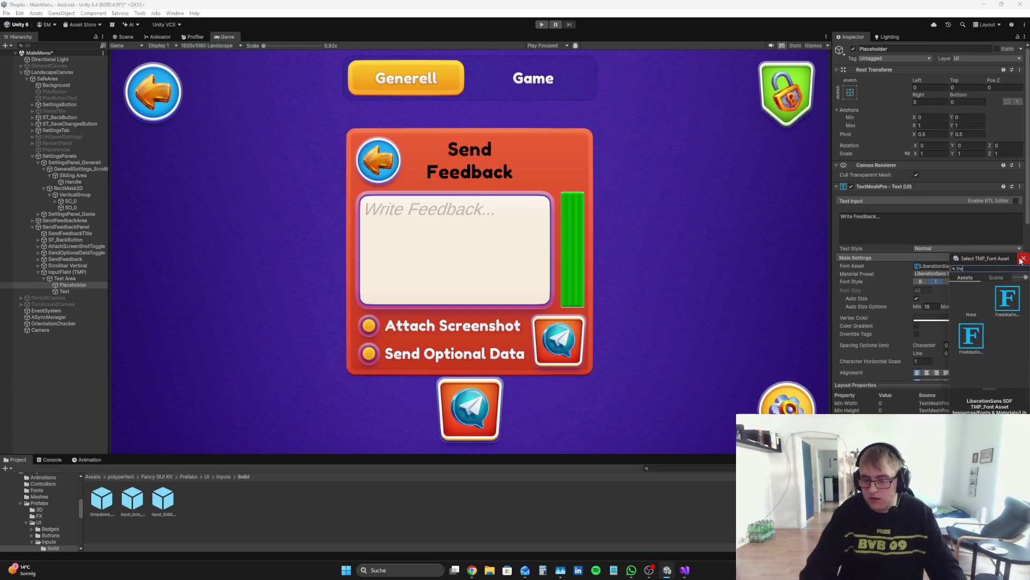
pyautogui.doubleClick(997, 300)
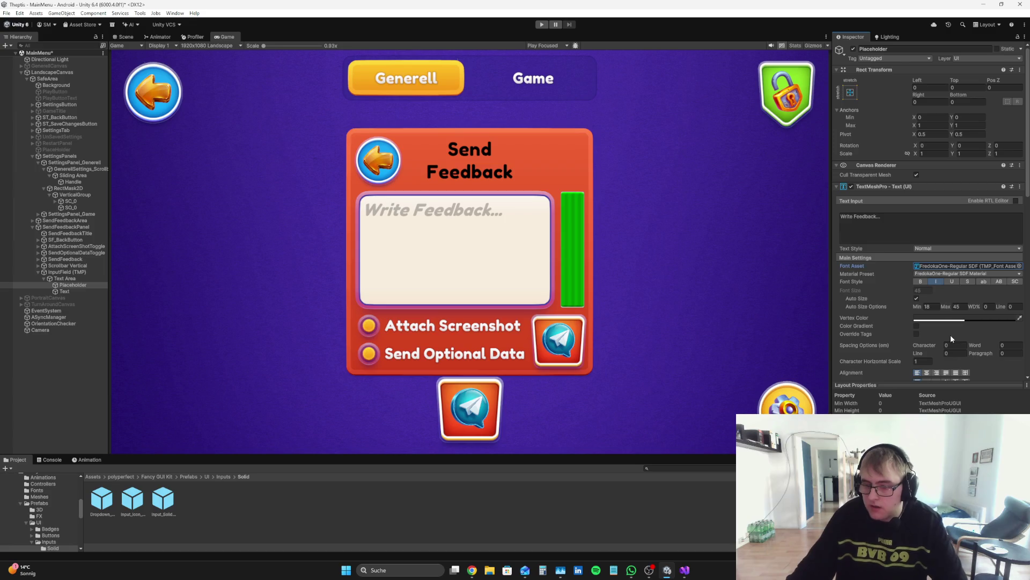
# - Give the placeholder a black vertex colour and start a play test
pyautogui.click(963, 320)
pyautogui.click(961, 383)
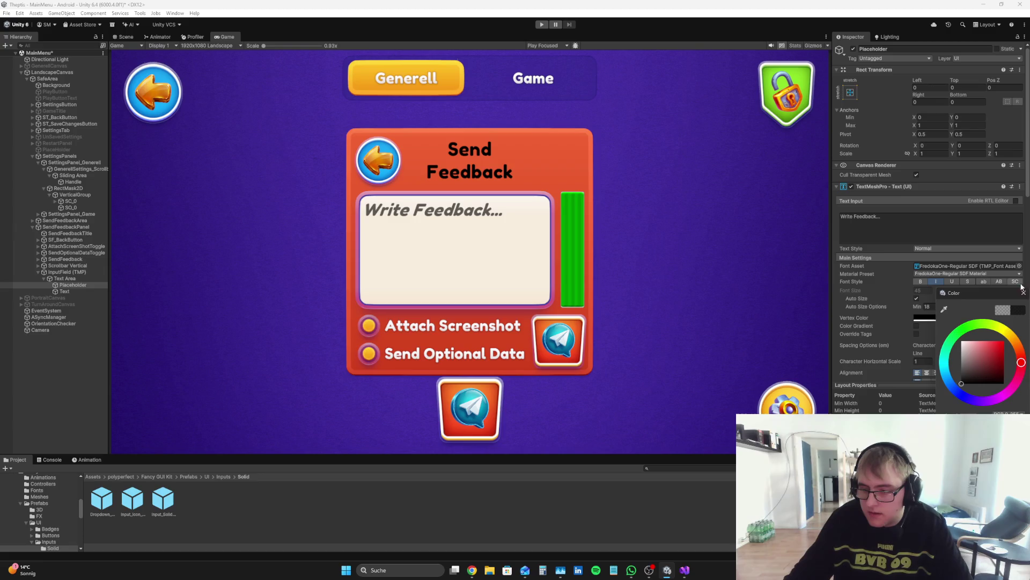
pyautogui.click(1023, 292)
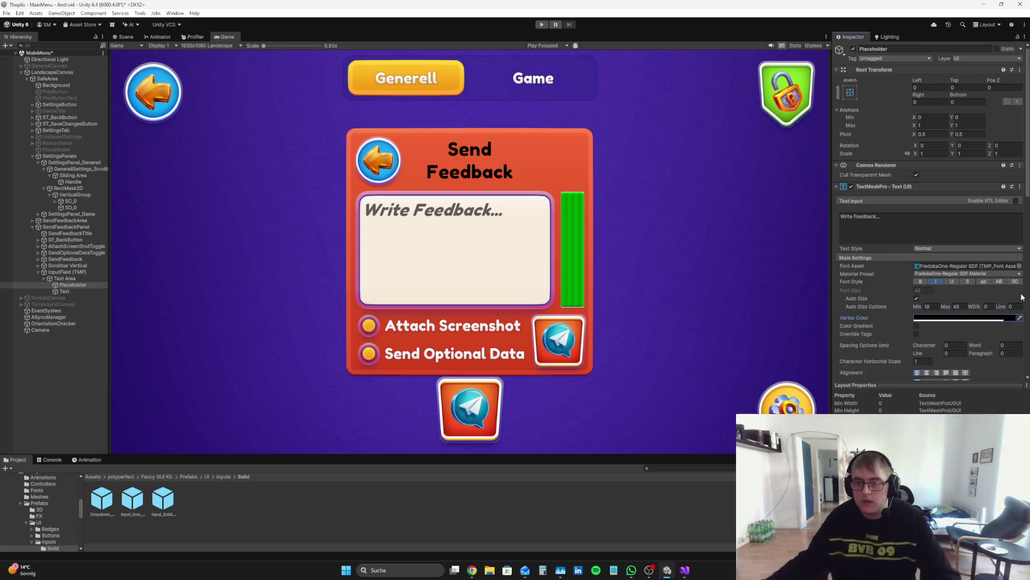
pyautogui.click(66, 414)
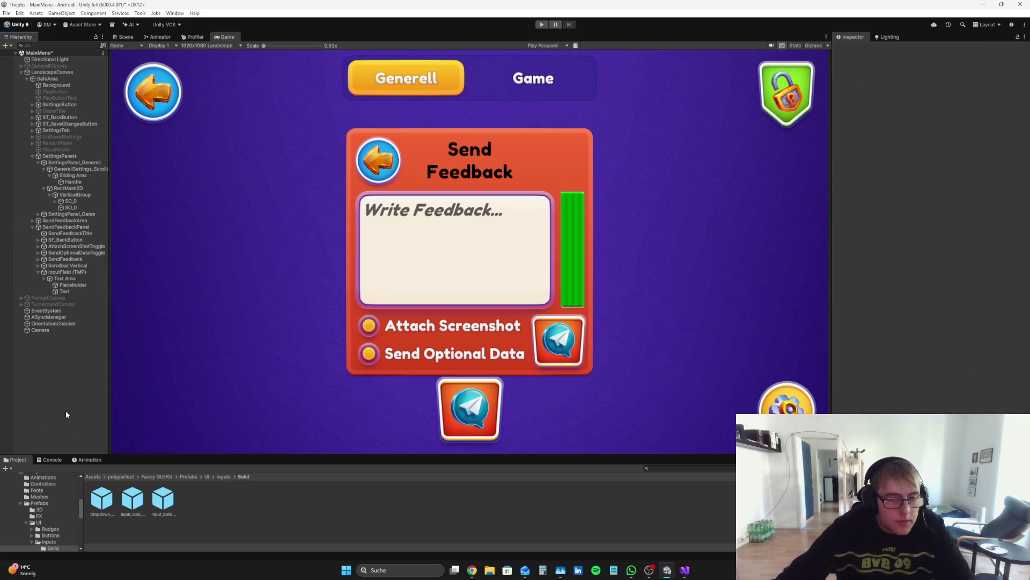
pyautogui.click(77, 279)
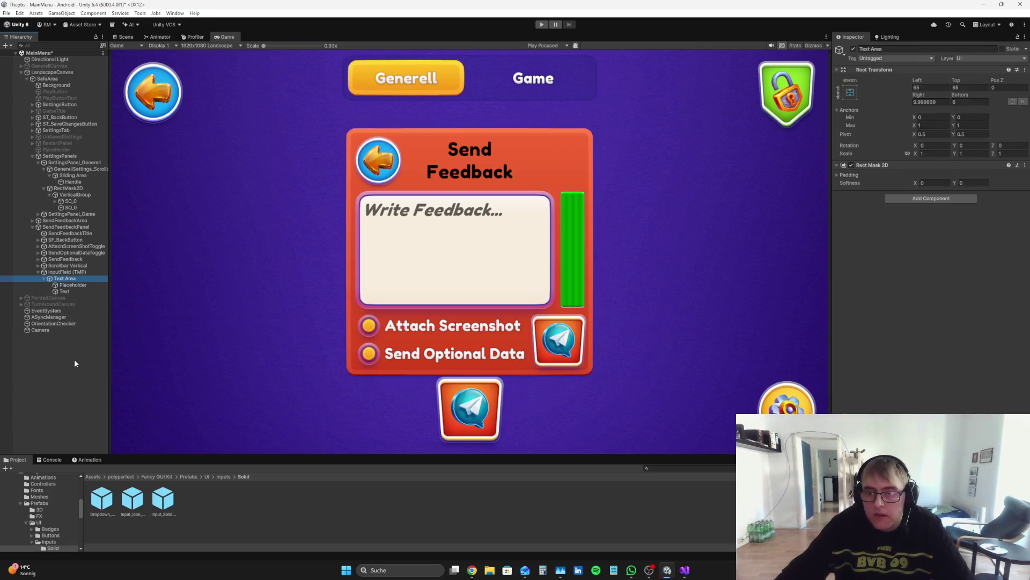
pyautogui.click(946, 109)
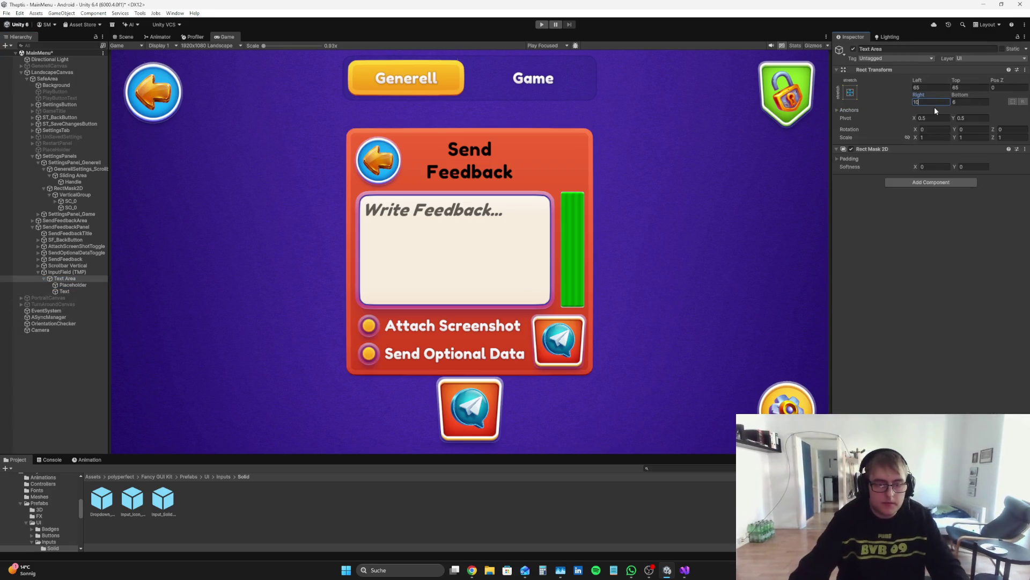
pyautogui.click(4, 427)
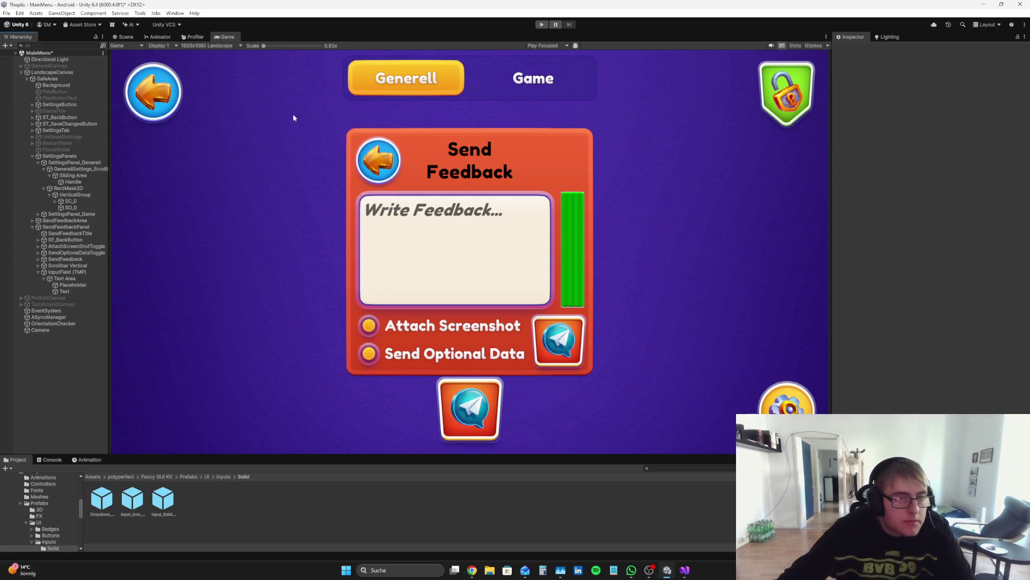
pyautogui.click(542, 25)
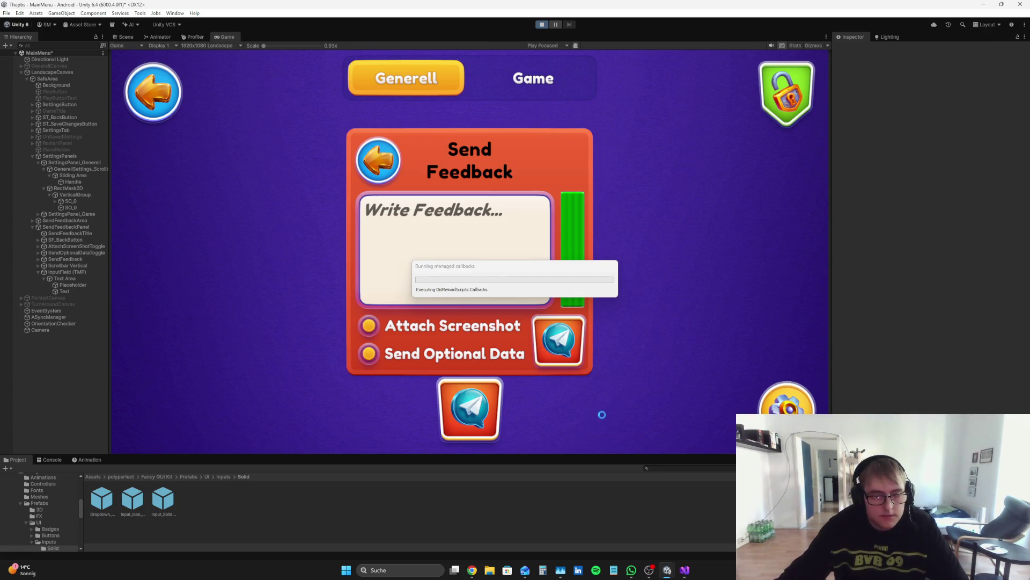
# - Type a long test string into the running feedback field to check wrapping, then stop the game
pyautogui.click(390, 198)
pyautogui.write('fdsf')
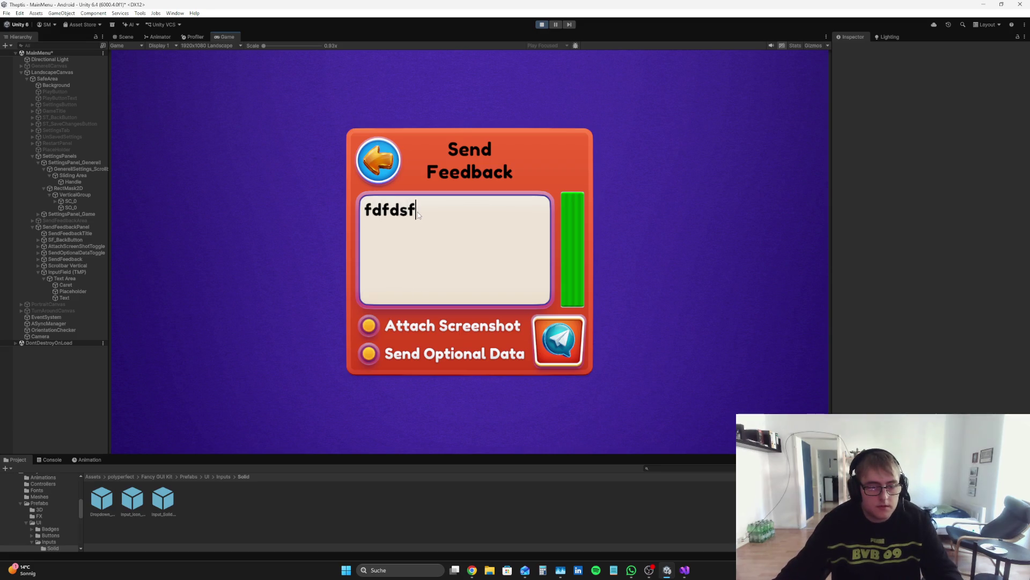
pyautogui.write('ffffffffffffffffffffffffffffffffffffffffffffffffffffffffffffffffffffffffff')
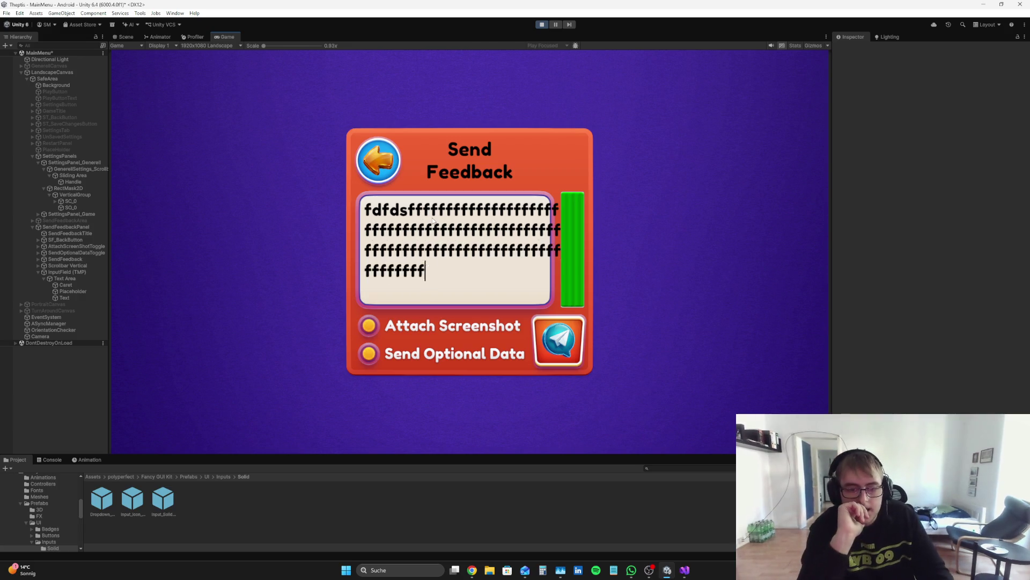
pyautogui.write('fffffffffffffffffffffffffffffffffffffffffffffffffffffffff')
pyautogui.write('ffffffffffff')
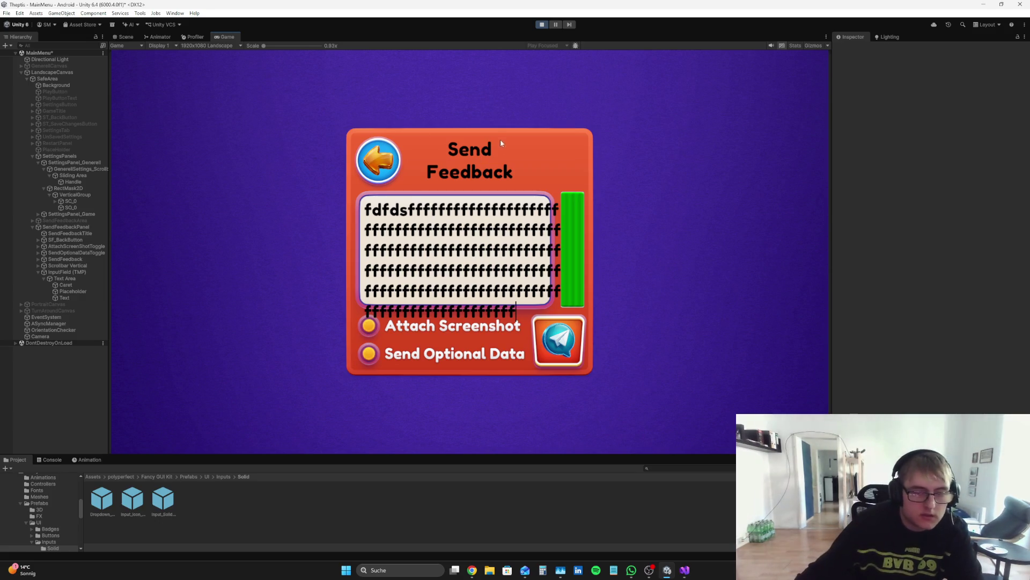
pyautogui.click(548, 26)
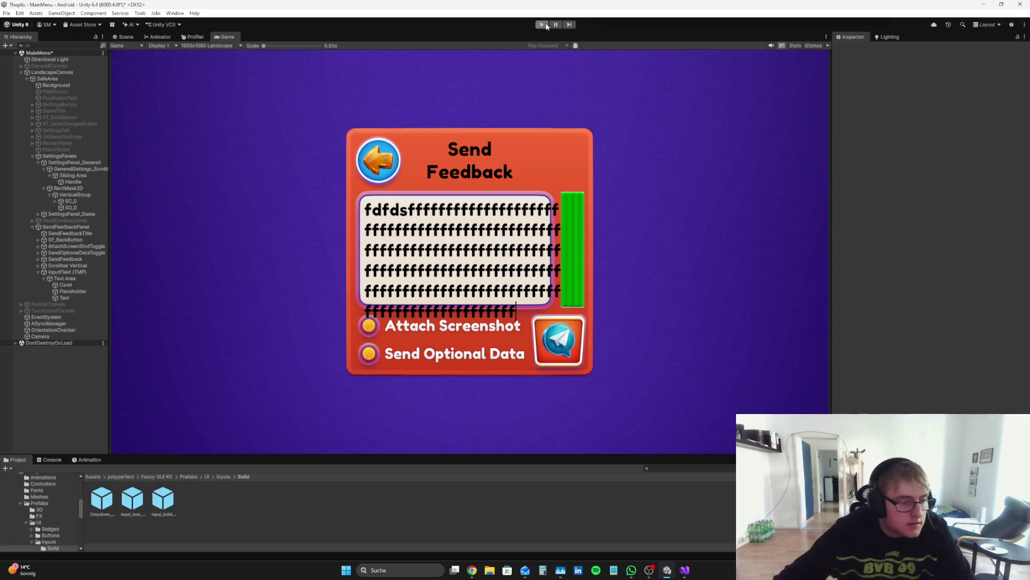
# - In Scene view, give the InputField (TMP) a raycast padding of 35 on left, bottom, right and top
pyautogui.click(67, 272)
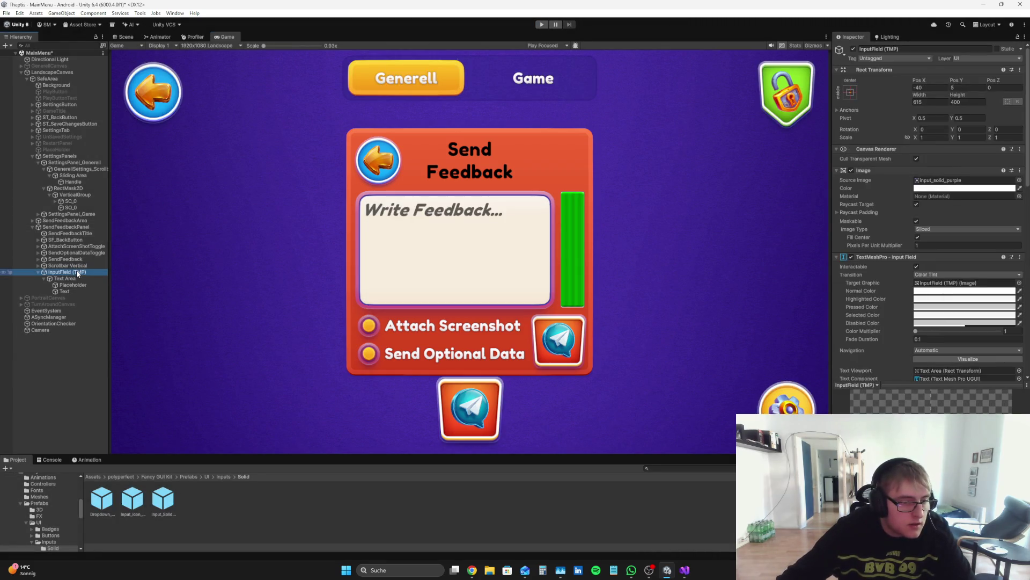
pyautogui.click(127, 37)
pyautogui.scroll(-5, 522, 237)
pyautogui.scroll(5, 521, 237)
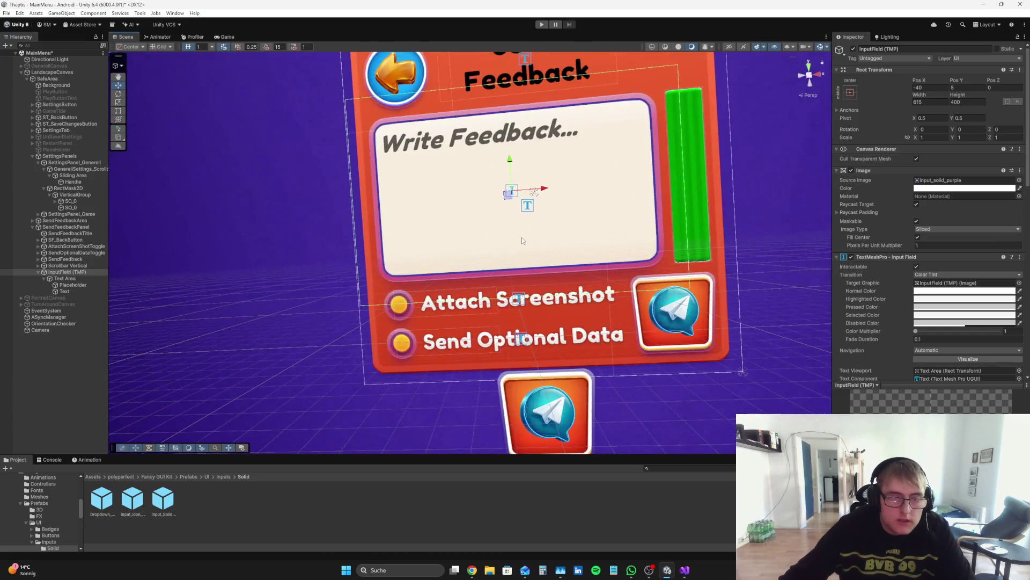
pyautogui.click(102, 272)
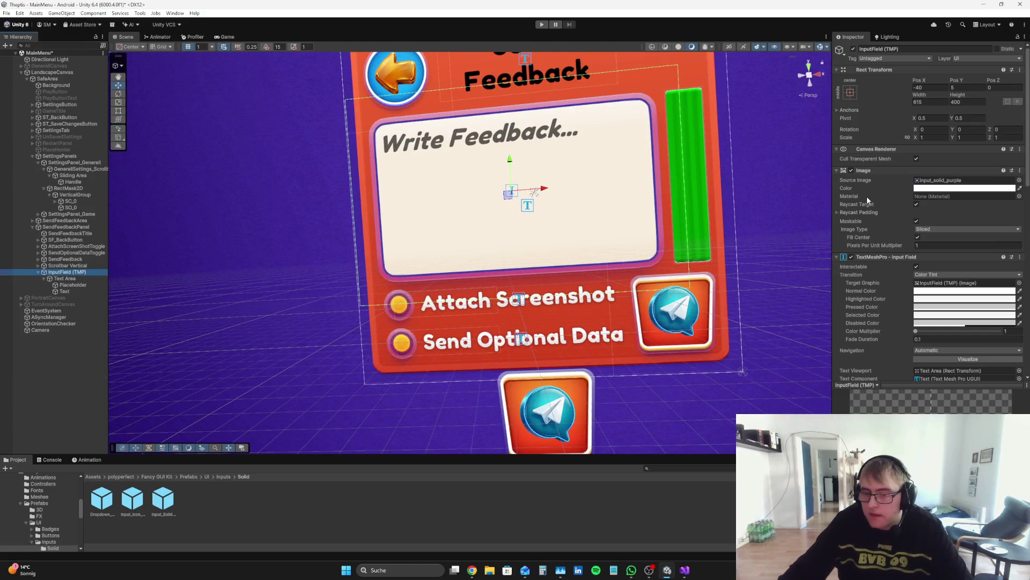
pyautogui.click(858, 212)
pyautogui.moveTo(850, 220)
pyautogui.mouseDown()
pyautogui.moveTo(1025, 221)
pyautogui.moveTo(357, 233)
pyautogui.moveTo(389, 234)
pyautogui.mouseUp()
pyautogui.write('35')
pyautogui.click(939, 229)
pyautogui.write('35')
pyautogui.click(939, 237)
pyautogui.write('35')
pyautogui.click(943, 245)
pyautogui.write('35')
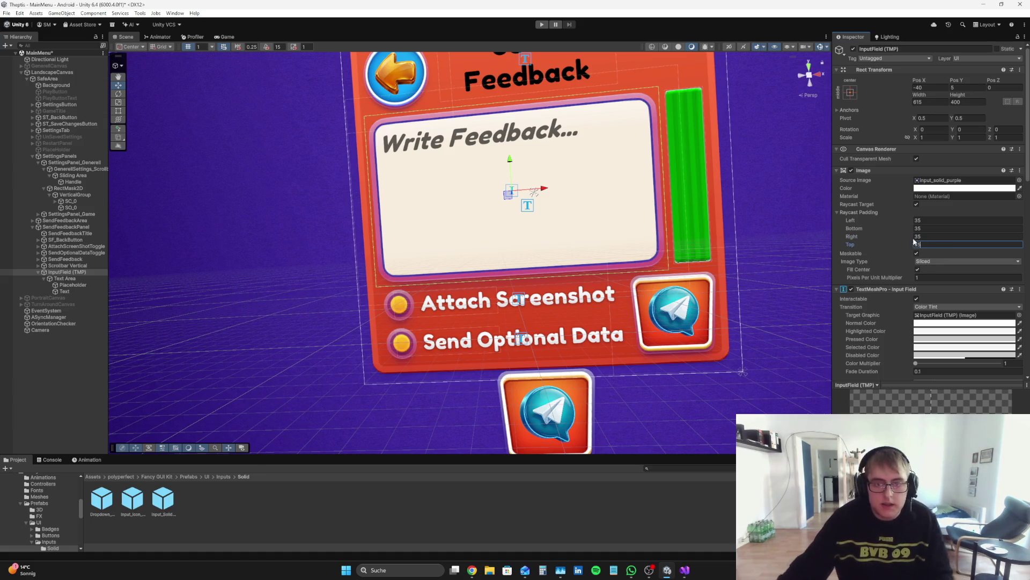
# - Set the input field's Pos Y to 5 and adjust the Text Area's top inset
pyautogui.moveTo(957, 80)
pyautogui.mouseDown()
pyautogui.moveTo(14, 63)
pyautogui.moveTo(333, 316)
pyautogui.mouseUp()
pyautogui.write('5')
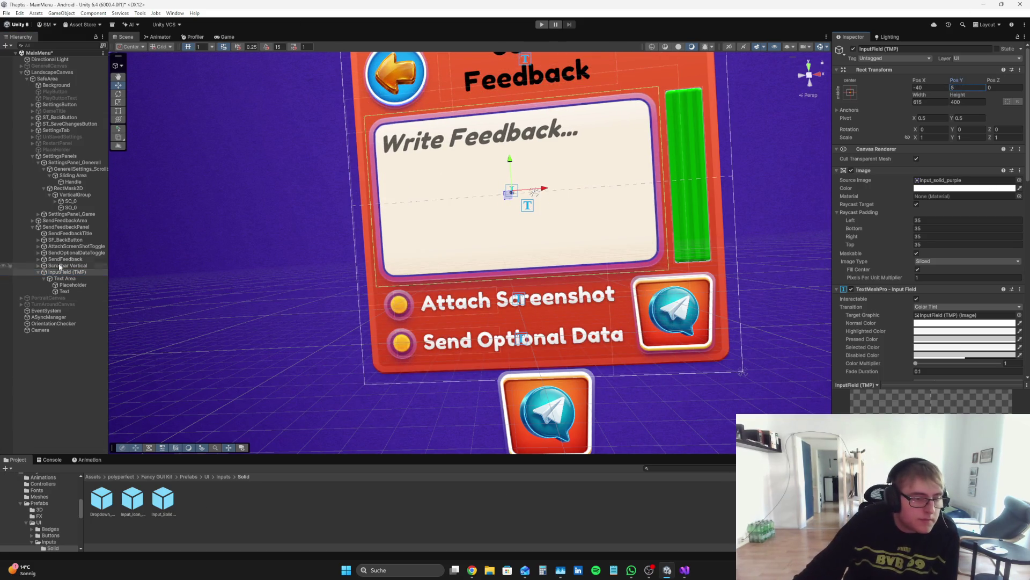
pyautogui.click(103, 279)
pyautogui.moveTo(959, 83); pyautogui.dragTo(192, 295)
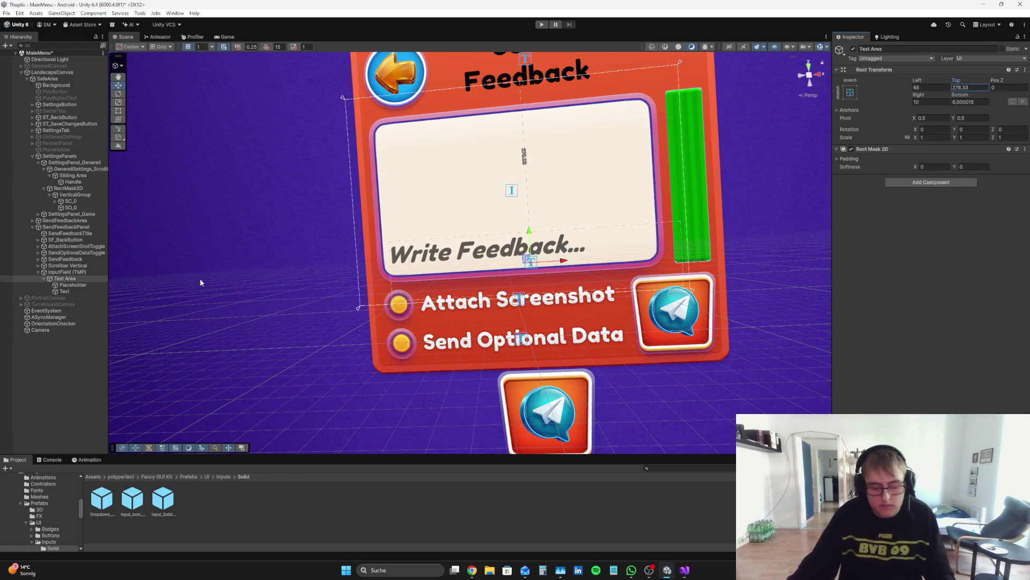
# - Undo the trial inset changes and set the Text Area's bottom inset to 60
pyautogui.hotkey('ctrl', 'z')
pyautogui.moveTo(950, 97)
pyautogui.mouseDown()
pyautogui.moveTo(51, 143)
pyautogui.moveTo(141, 148)
pyautogui.moveTo(18, 208)
pyautogui.moveTo(39, 201)
pyautogui.mouseUp()
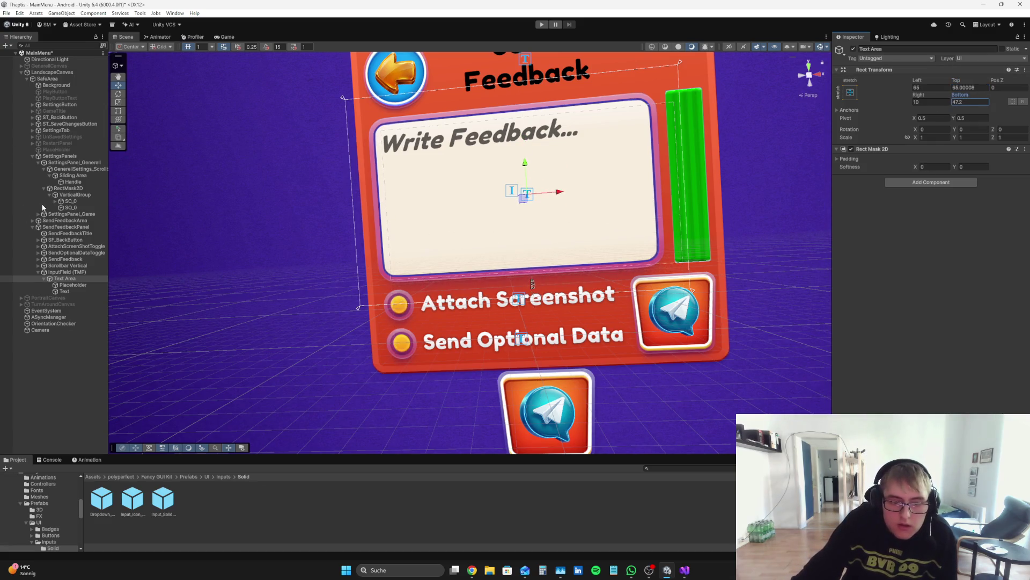
pyautogui.hotkey('ctrl', 'z')
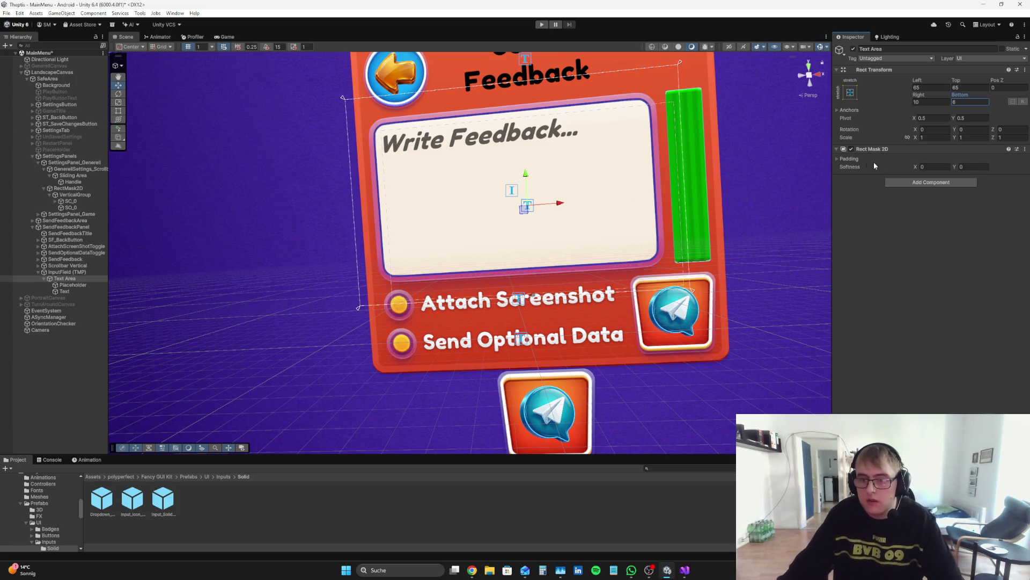
pyautogui.click(850, 158)
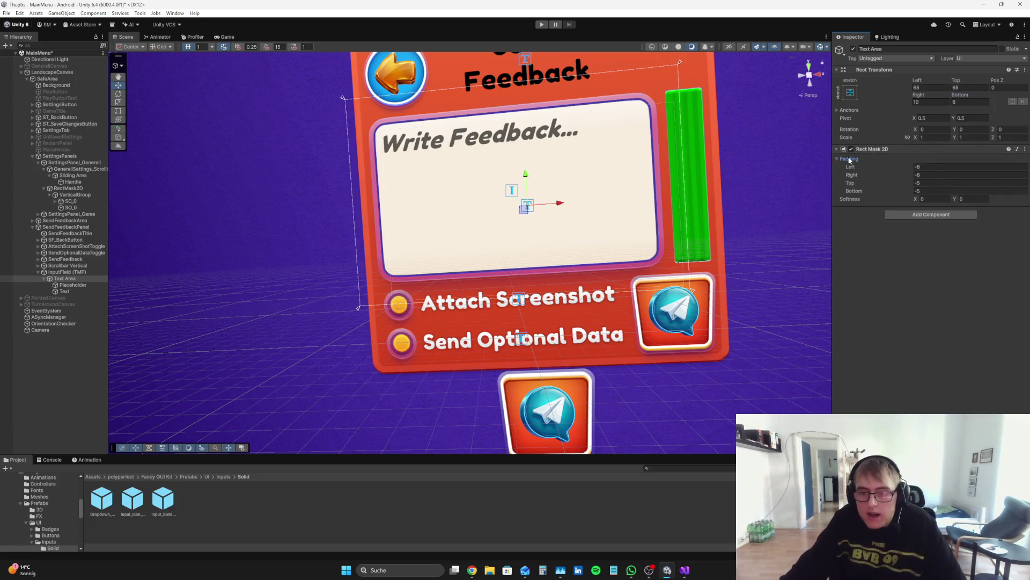
pyautogui.click(850, 159)
pyautogui.moveTo(960, 94)
pyautogui.mouseDown()
pyautogui.moveTo(1025, 81)
pyautogui.moveTo(65, 64)
pyautogui.moveTo(215, 25)
pyautogui.mouseUp()
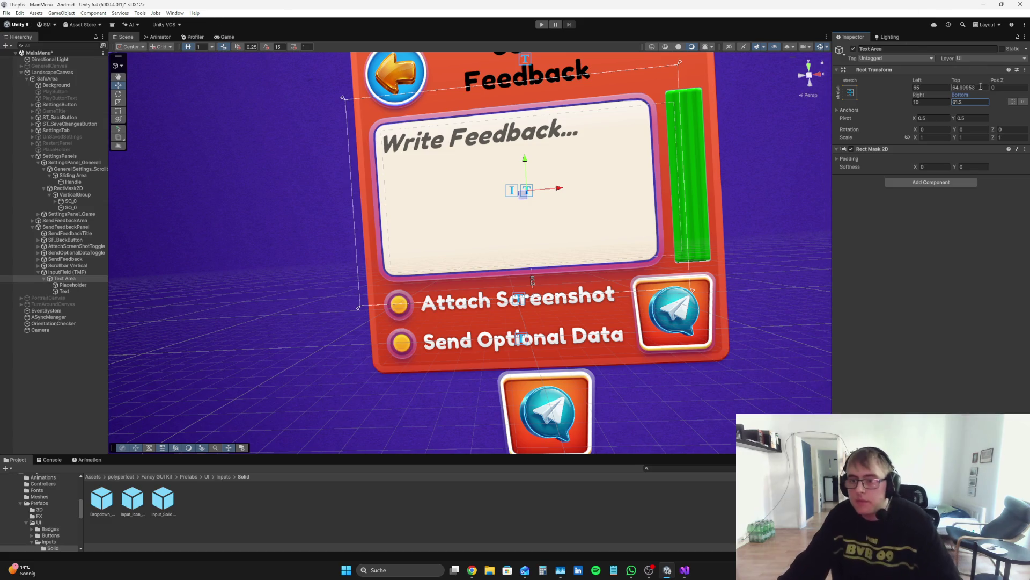
pyautogui.write('60')
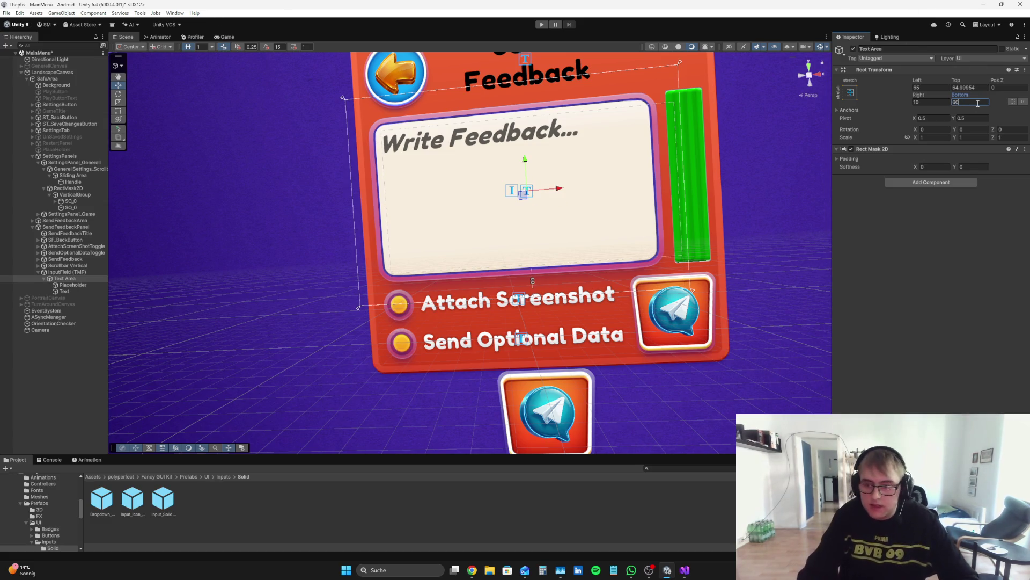
# - Set the Text Area's right, top and left insets to 60 as well
pyautogui.moveTo(918, 94)
pyautogui.mouseDown()
pyautogui.moveTo(142, 105)
pyautogui.moveTo(159, 109)
pyautogui.mouseUp()
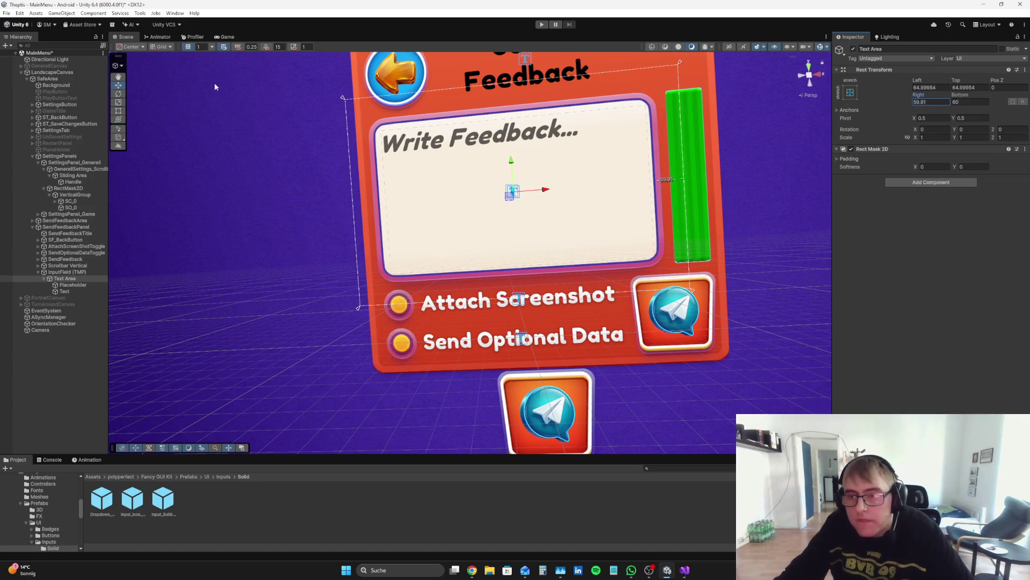
pyautogui.click(938, 103)
pyautogui.write('60')
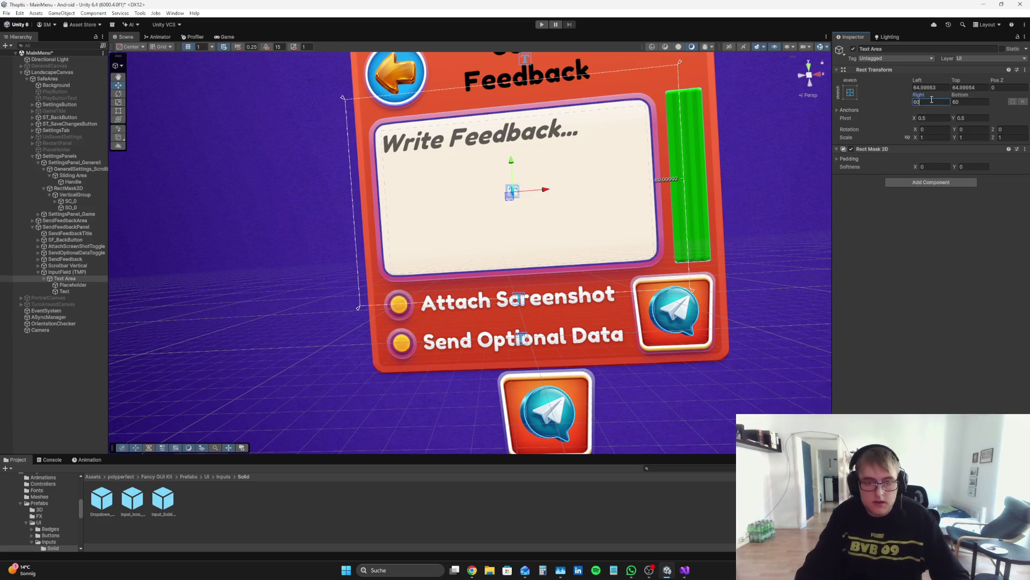
pyautogui.moveTo(961, 83)
pyautogui.mouseDown()
pyautogui.moveTo(968, 75)
pyautogui.moveTo(943, 66)
pyautogui.mouseUp()
pyautogui.click(981, 87)
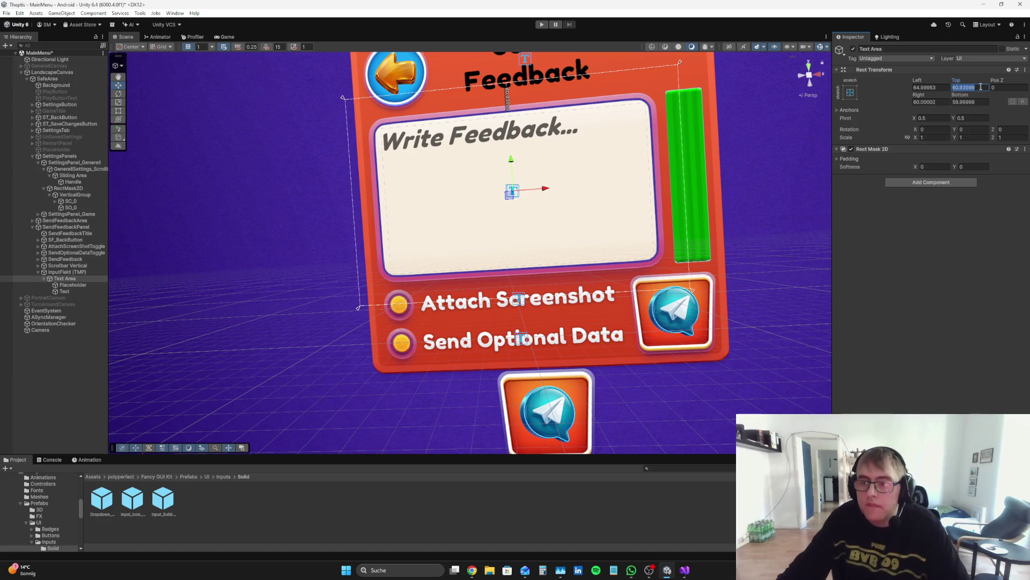
pyautogui.write('60')
pyautogui.click(943, 87)
pyautogui.write('60')
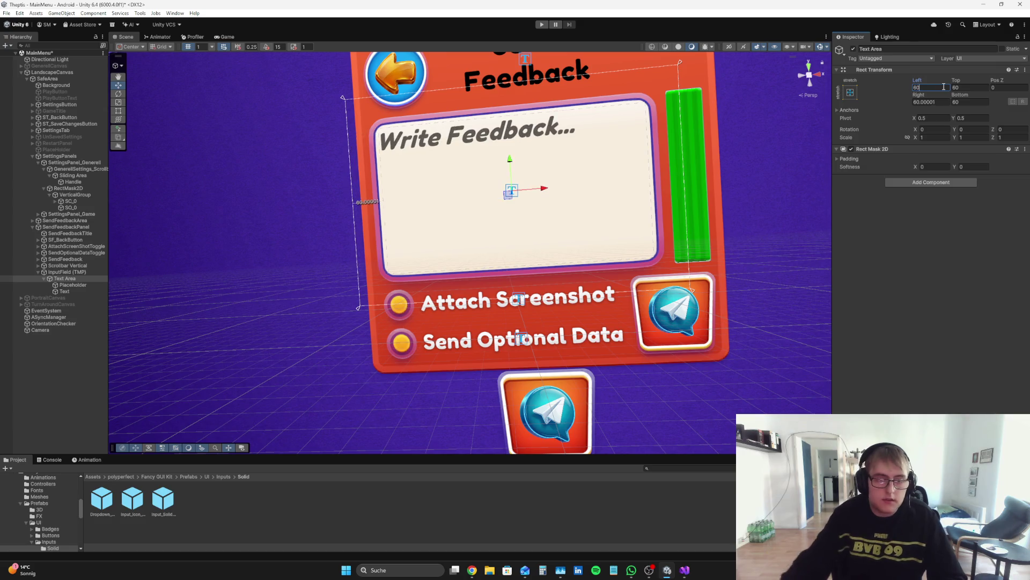
pyautogui.click(938, 100)
pyautogui.write('60')
pyautogui.press('Return')
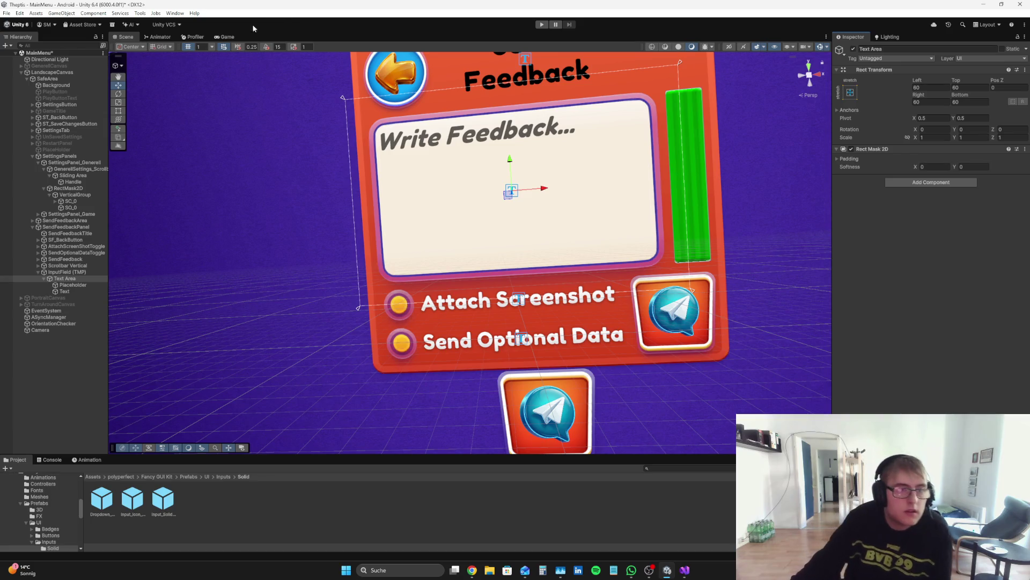
pyautogui.click(226, 37)
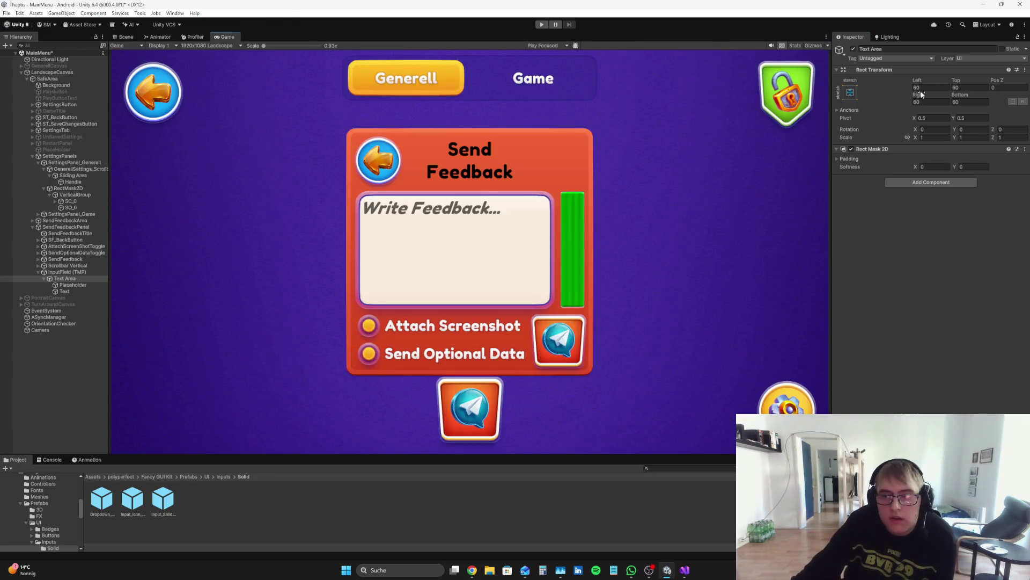
# - Nudge the input field right and raise the Text Area's left inset to 65 before play-testing
pyautogui.click(63, 272)
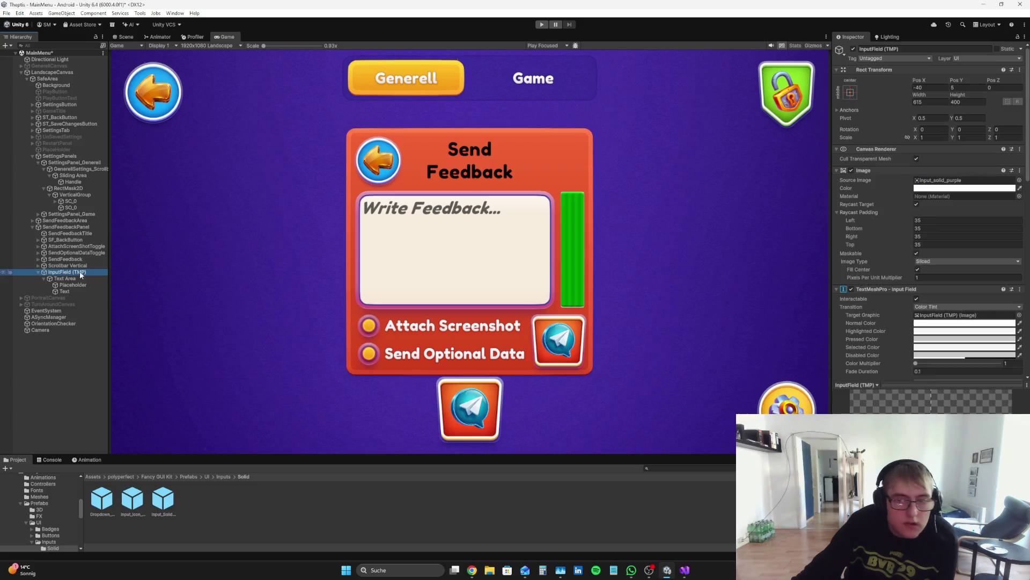
pyautogui.moveTo(919, 80)
pyautogui.mouseDown()
pyautogui.moveTo(974, 86)
pyautogui.moveTo(956, 85)
pyautogui.mouseUp()
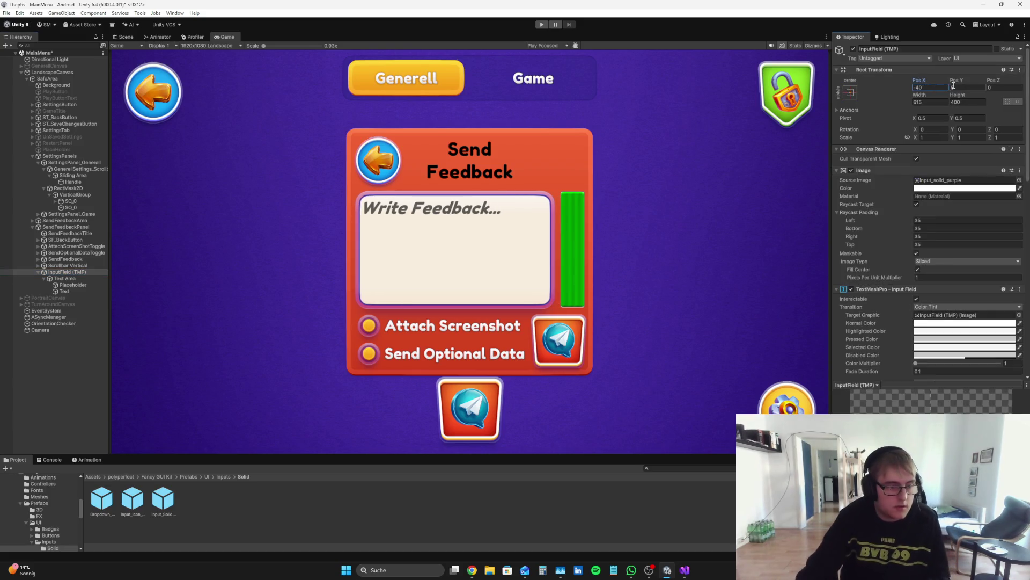
pyautogui.click(63, 279)
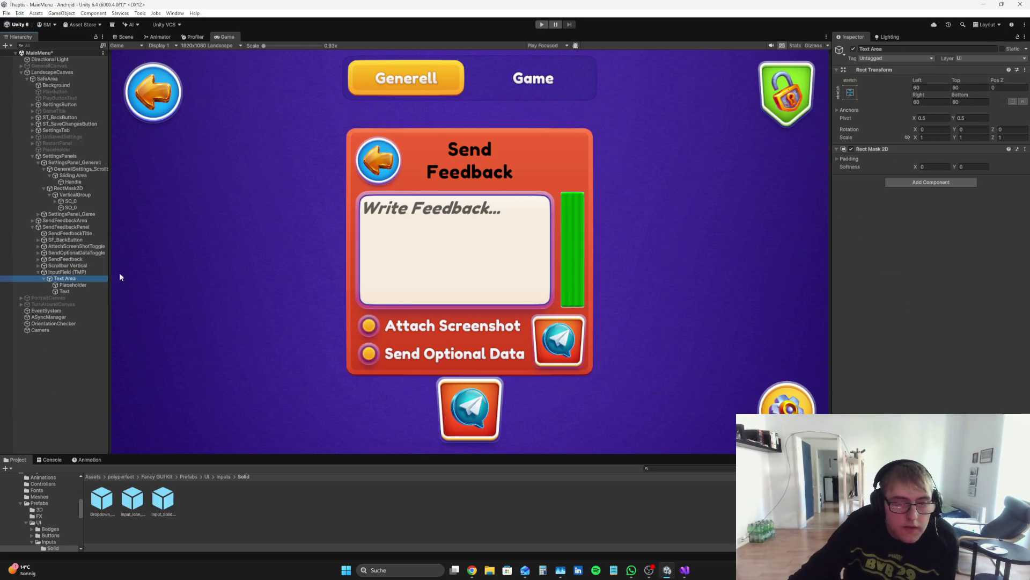
pyautogui.moveTo(923, 81); pyautogui.dragTo(932, 79)
pyautogui.click(936, 87)
pyautogui.write('65')
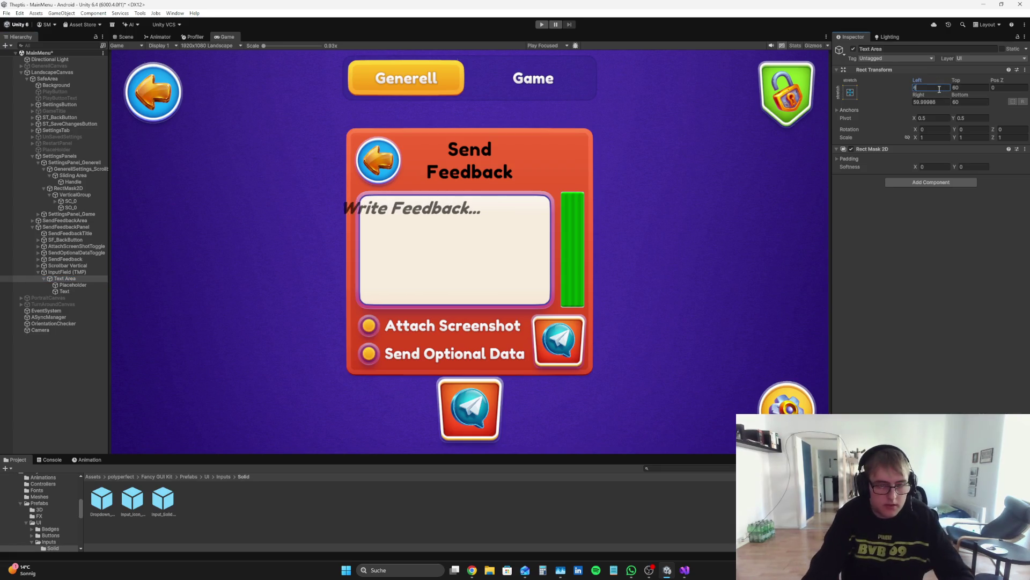
pyautogui.press('Return')
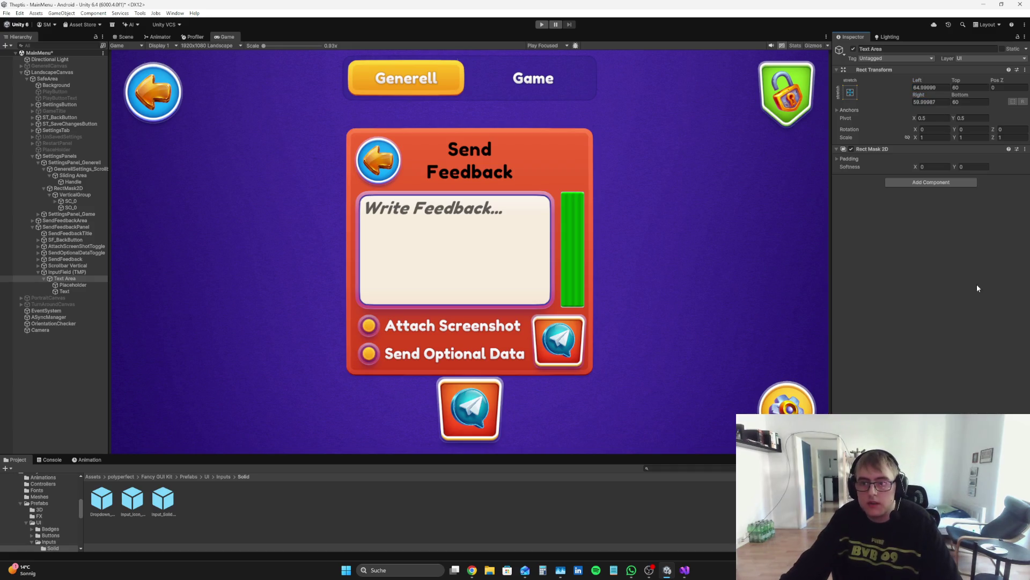
pyautogui.click(541, 24)
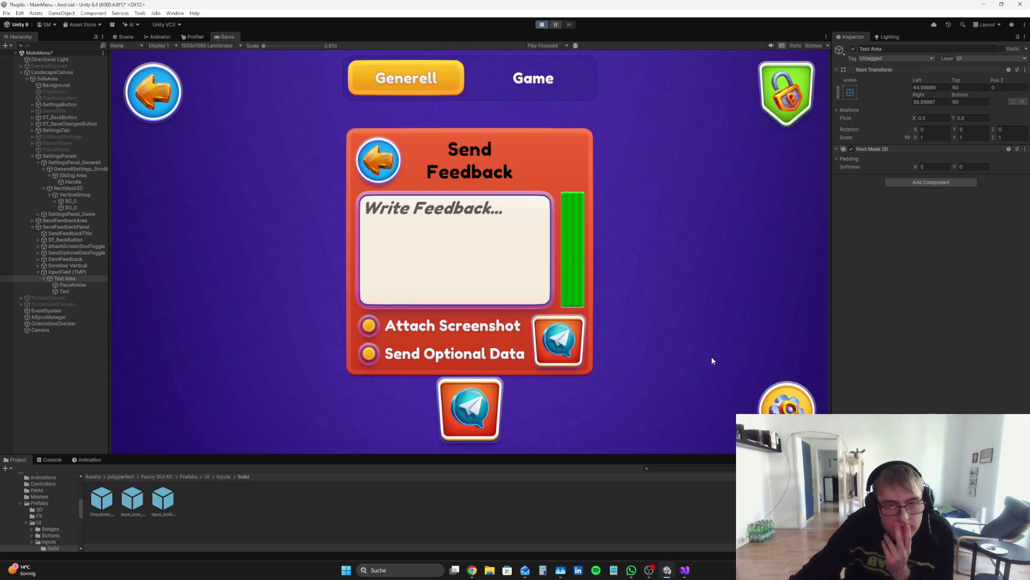
# - Type a long string of f's into the running feedback field and drag the scrollbar handle to test scrolling
pyautogui.click(384, 218)
pyautogui.write('fd')
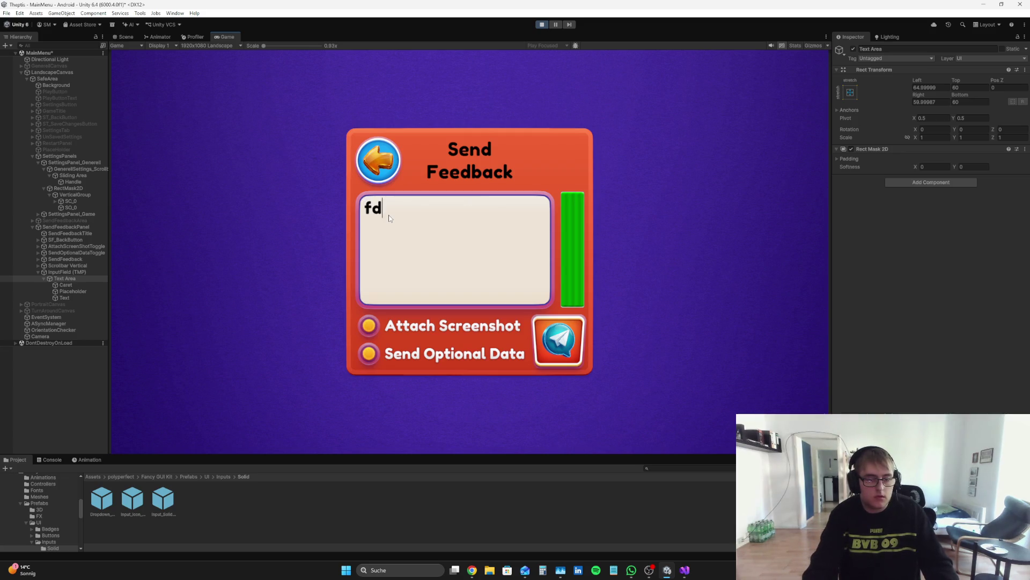
pyautogui.write('sffffffffffffffffffffffffffffffffff')
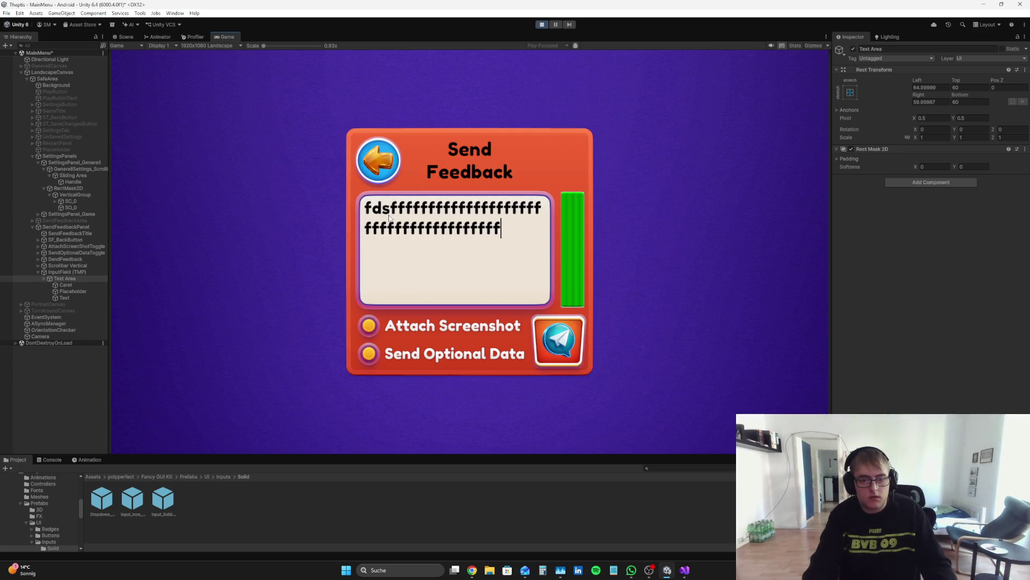
pyautogui.write('ffffffffffffffffffffffffffffffffffffffffffffffffffffffffffffffffffffffffffffffffffff')
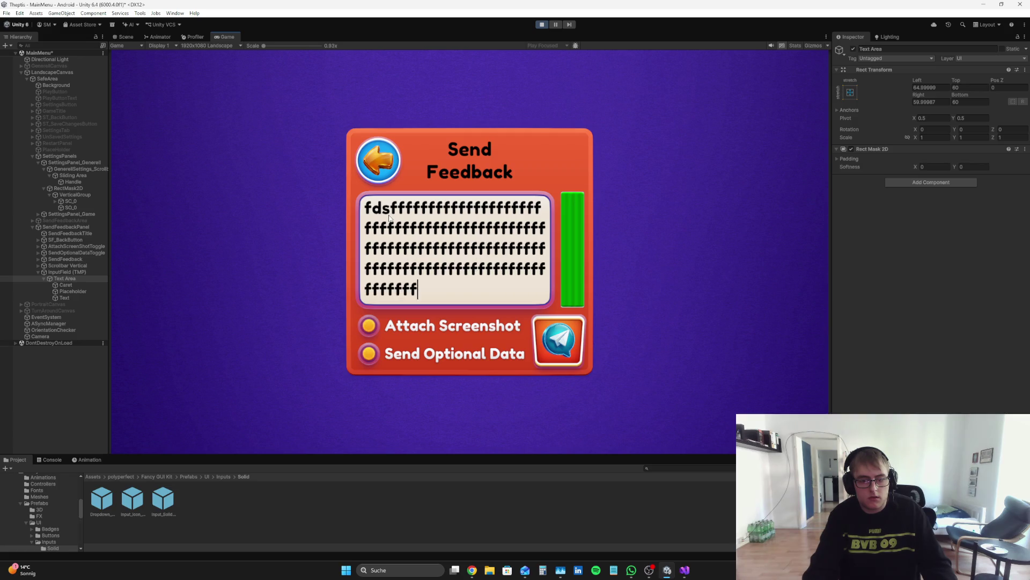
pyautogui.write('fff')
pyautogui.press('BackSpace')
pyautogui.press('BackSpace')
pyautogui.press('BackSpace')
pyautogui.write('ffffffffffffffff')
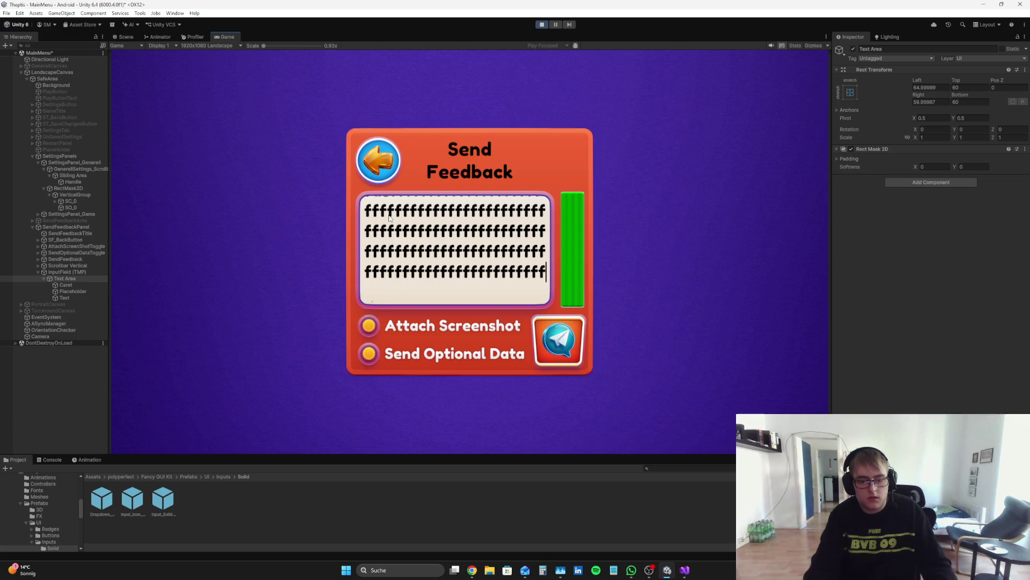
pyautogui.moveTo(574, 240)
pyautogui.mouseDown()
pyautogui.moveTo(573, 260)
pyautogui.moveTo(588, 88)
pyautogui.moveTo(568, 53)
pyautogui.mouseUp()
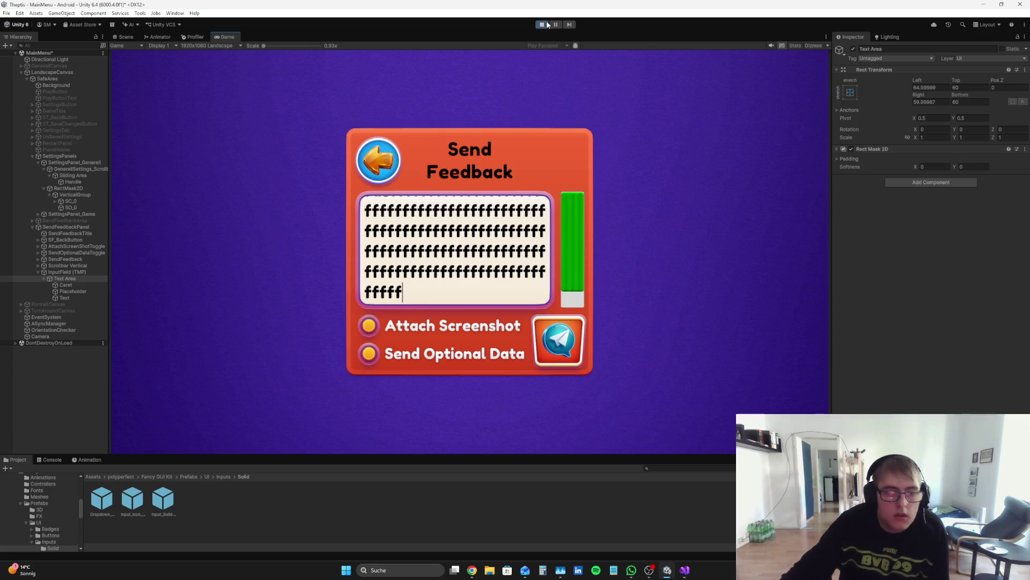
# - Stop play mode and set the Scrollbar Vertical's Direction to Top To Bottom
pyautogui.click(547, 24)
pyautogui.click(67, 266)
pyautogui.scroll(-3, 994, 273)
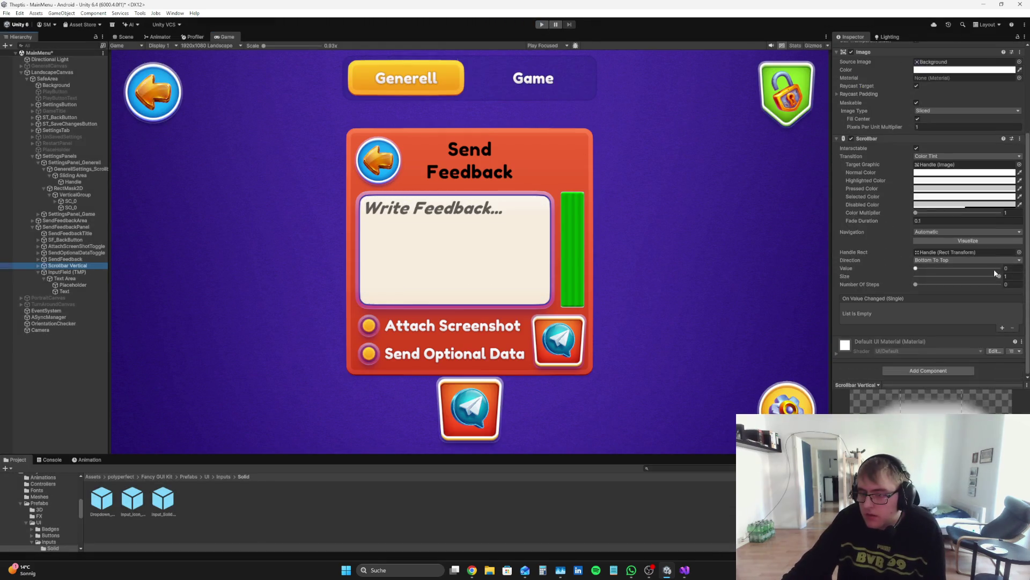
pyautogui.click(961, 260)
pyautogui.click(969, 296)
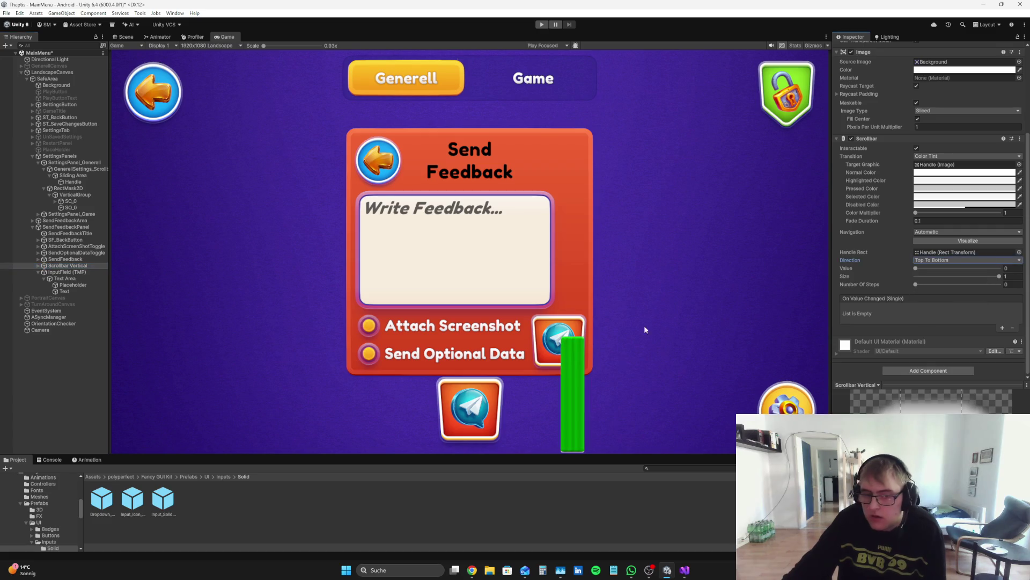
pyautogui.scroll(5, 876, 181)
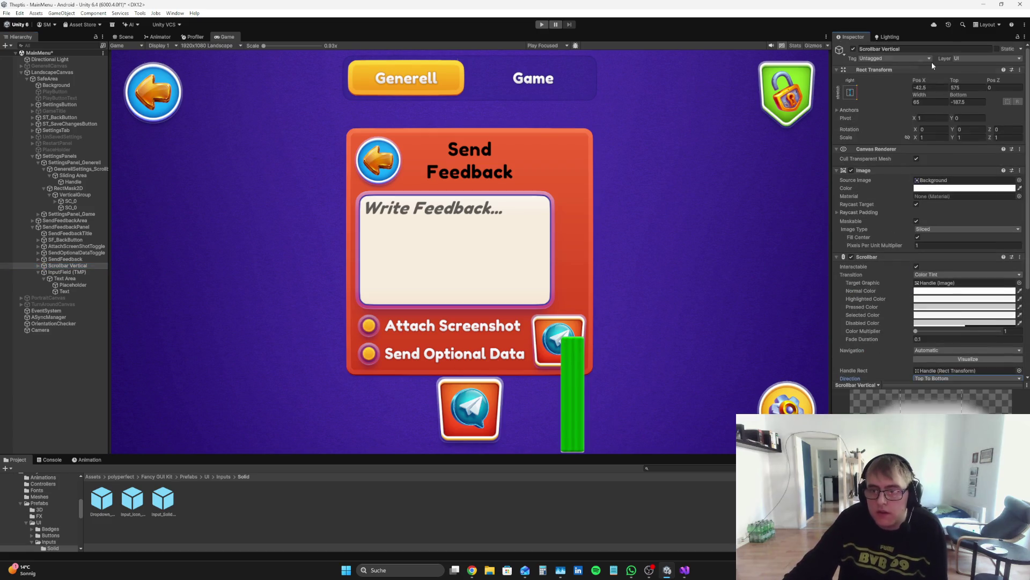
# - Set the scrollbar's Rect Transform Bottom to 191.51 and Top to 195, then start play mode
pyautogui.moveTo(954, 84)
pyautogui.mouseDown()
pyautogui.moveTo(935, 67)
pyautogui.moveTo(626, 135)
pyautogui.moveTo(826, 274)
pyautogui.moveTo(855, 265)
pyautogui.mouseUp()
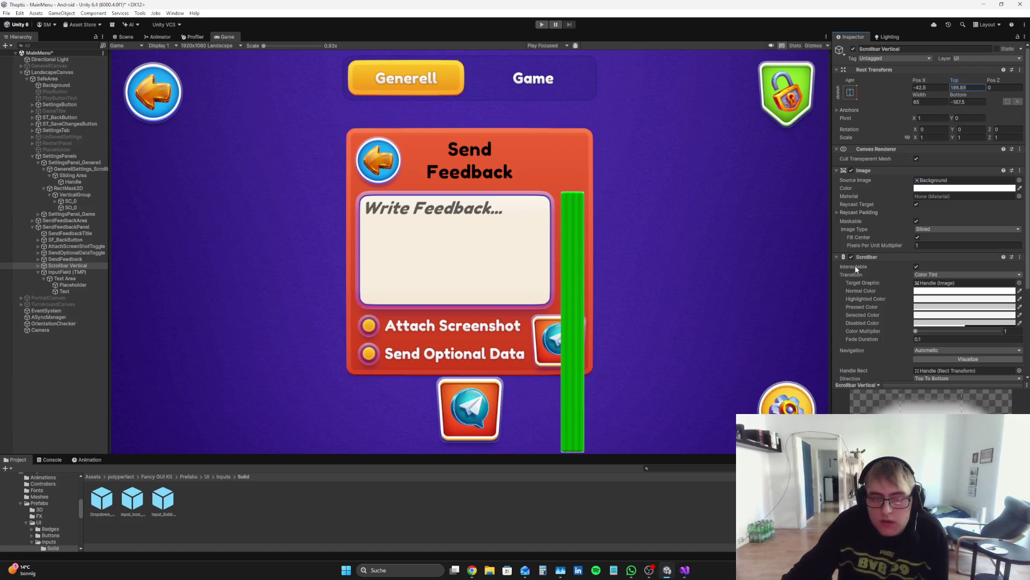
pyautogui.click(965, 101)
pyautogui.write('191.5')
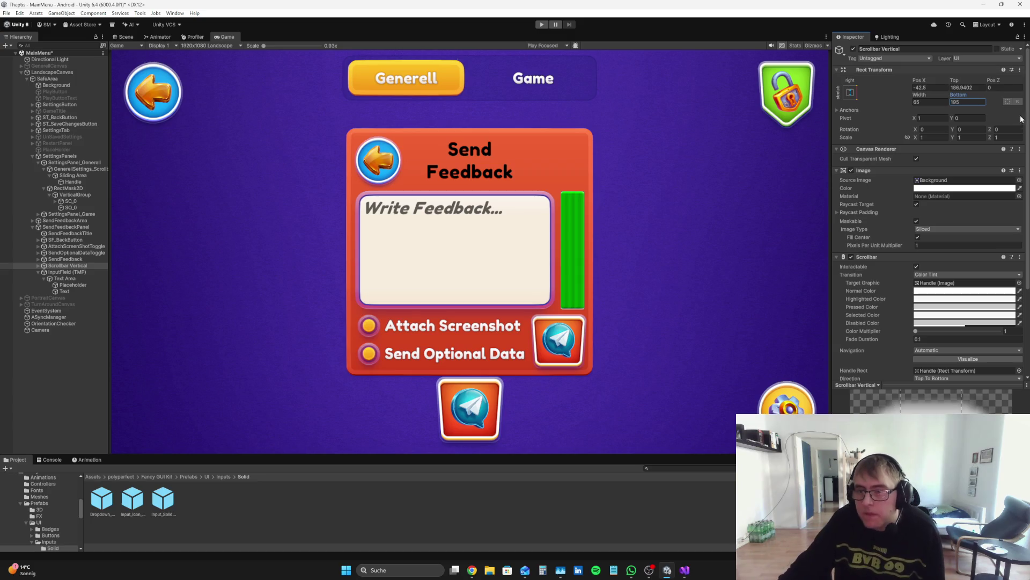
pyautogui.write('10')
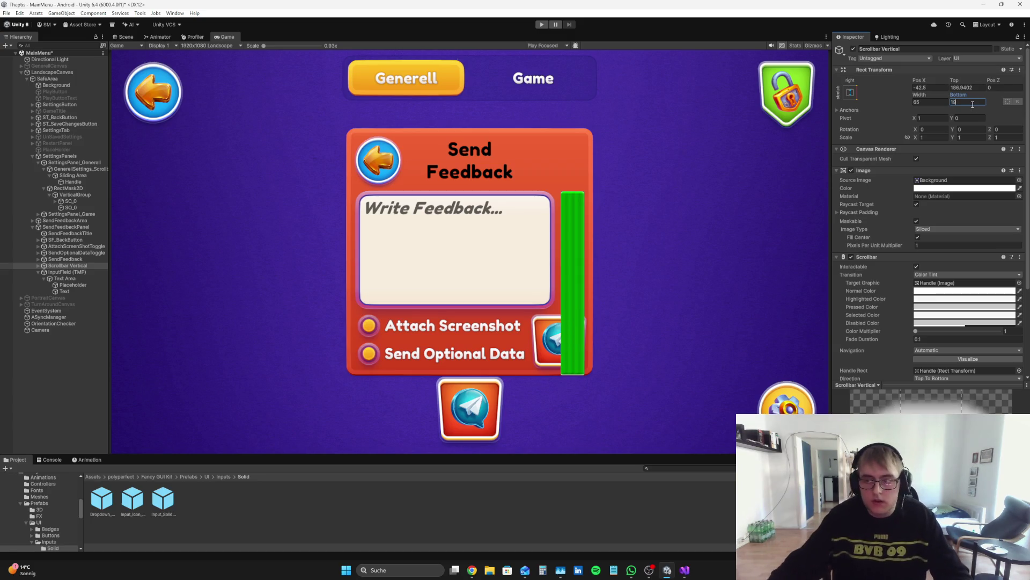
pyautogui.press('Escape')
pyautogui.click(966, 87)
pyautogui.write('195')
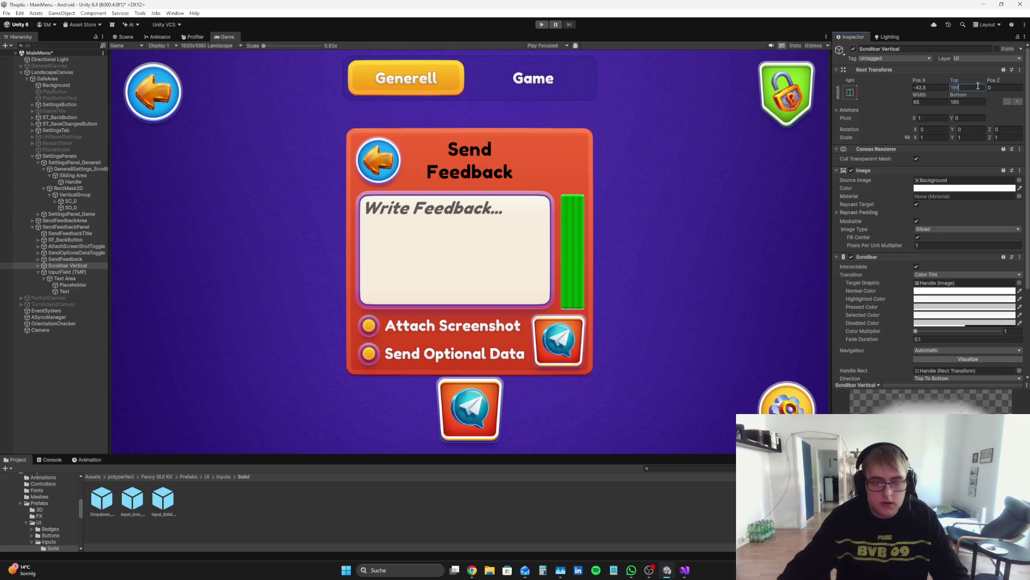
pyautogui.hotkey('ctrl', 'p')
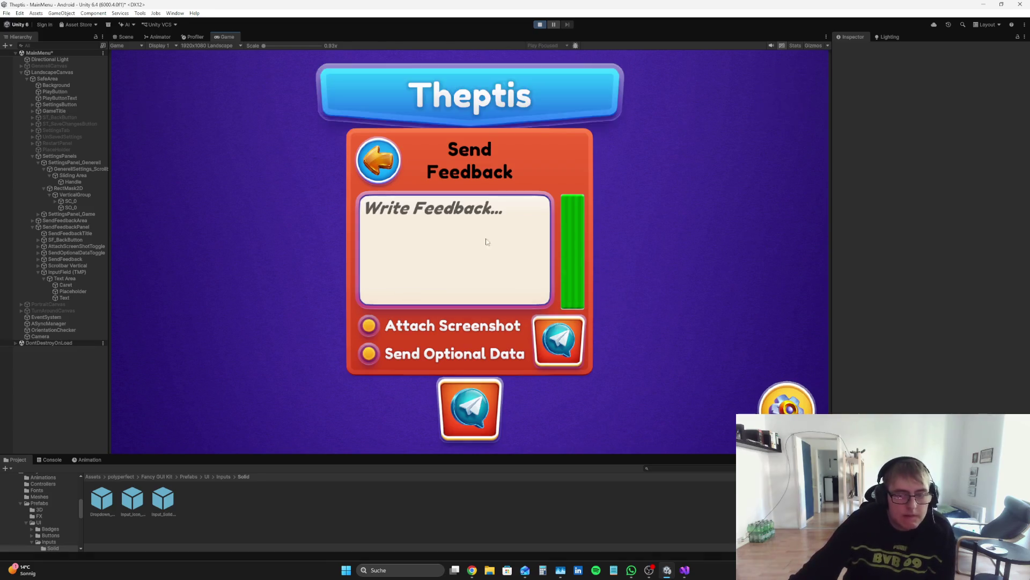
# - Type a long string of f's into the feedback field and drag the scrollbar to test wrapping
pyautogui.click(468, 228)
pyautogui.write('ffffffffffffffffff')
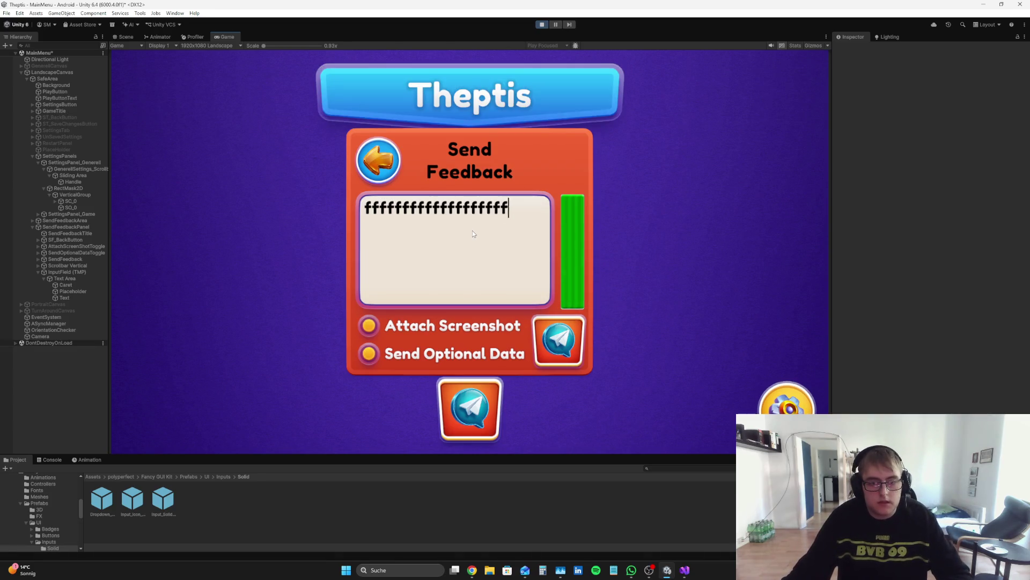
pyautogui.write('ffffffffffffffffffffffffffffffffffffffffffffffffffffffffffffffffffffffffffffffffffffffffffff')
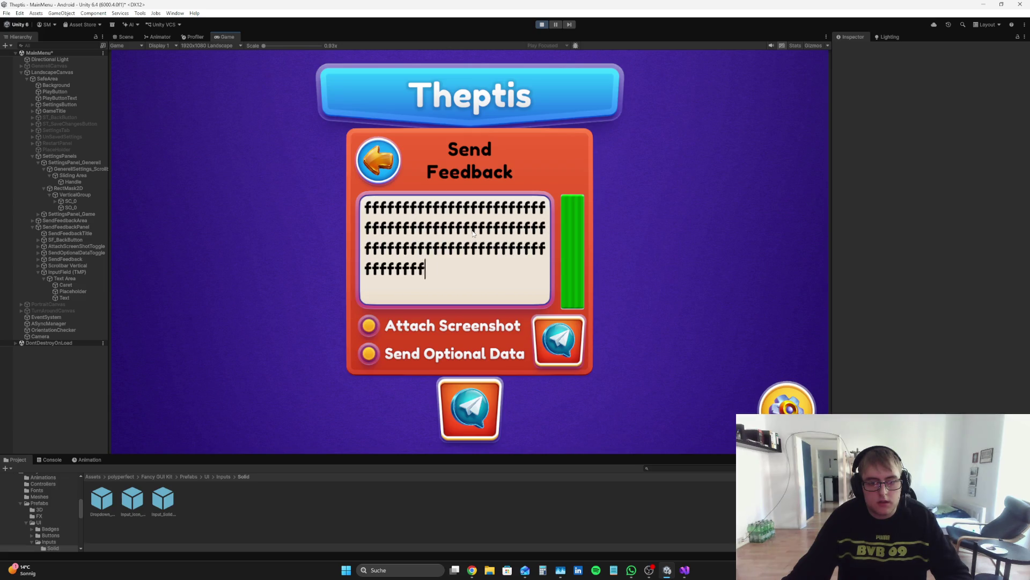
pyautogui.click(125, 37)
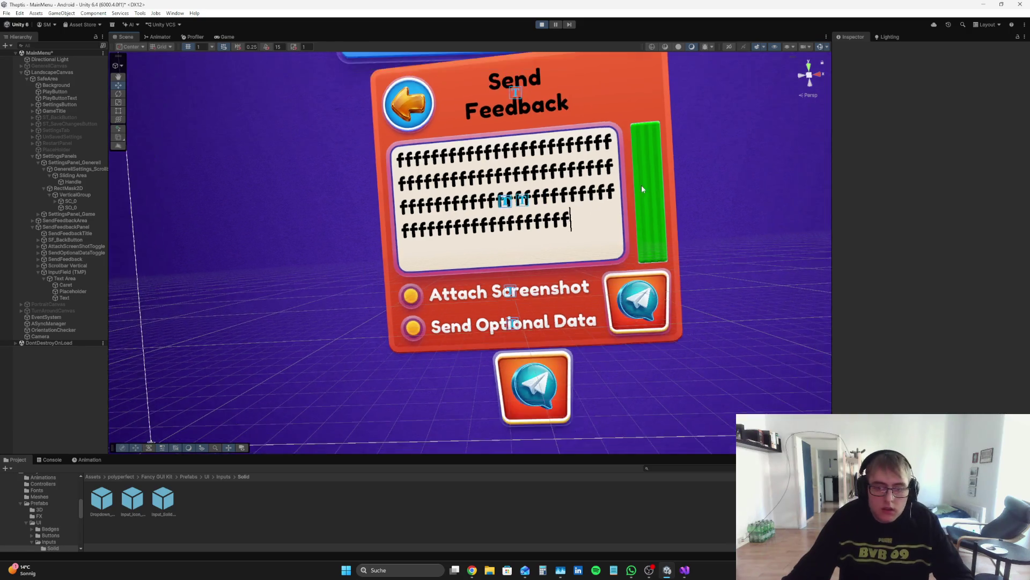
pyautogui.scroll(4, 641, 185)
pyautogui.click(228, 37)
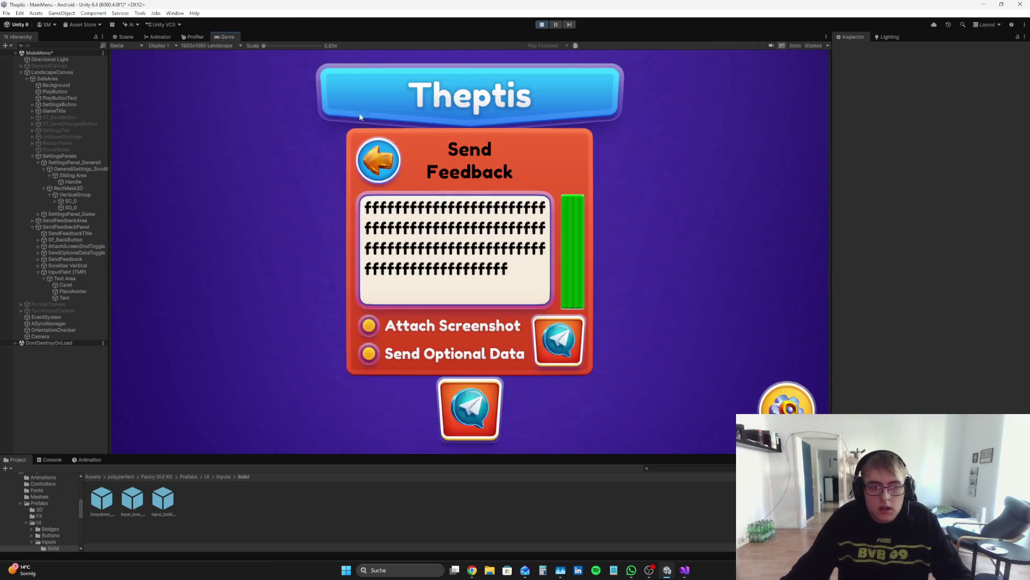
pyautogui.click(516, 271)
pyautogui.click(516, 271)
pyautogui.write('ffffff')
pyautogui.write('ff')
pyautogui.moveTo(571, 253)
pyautogui.mouseDown()
pyautogui.moveTo(572, 205)
pyautogui.moveTo(570, 257)
pyautogui.mouseUp()
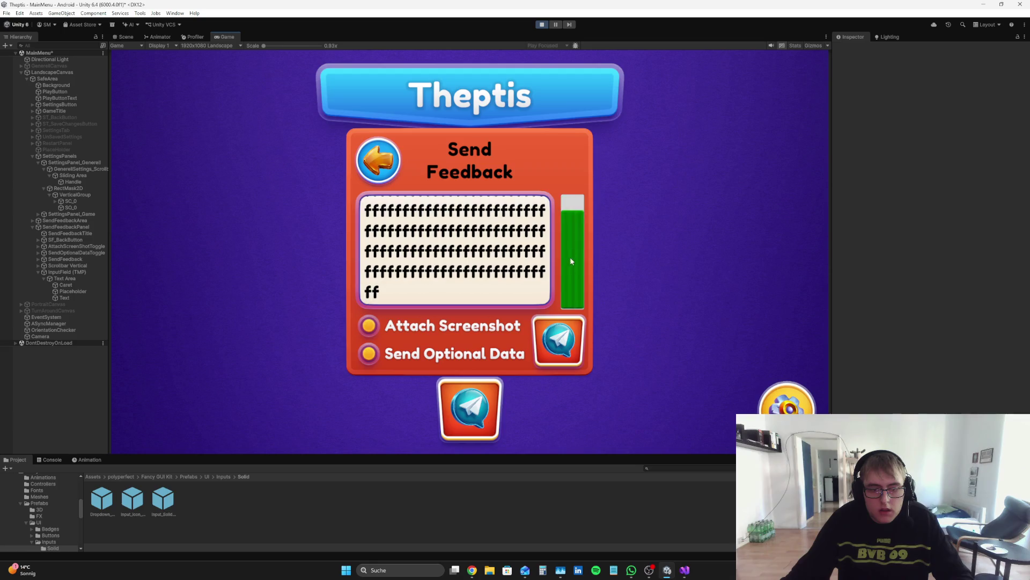
# - Add more test text, then scrub the Text Area's Right inset to about 52.7
pyautogui.click(449, 290)
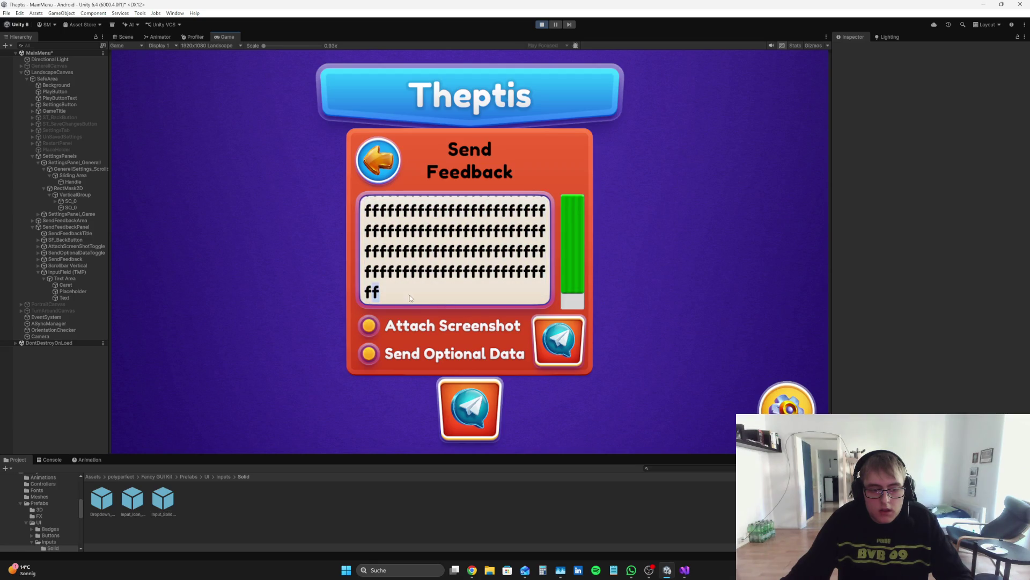
pyautogui.write('fffffffffffffffffffffffffffffffffffffffffffffff')
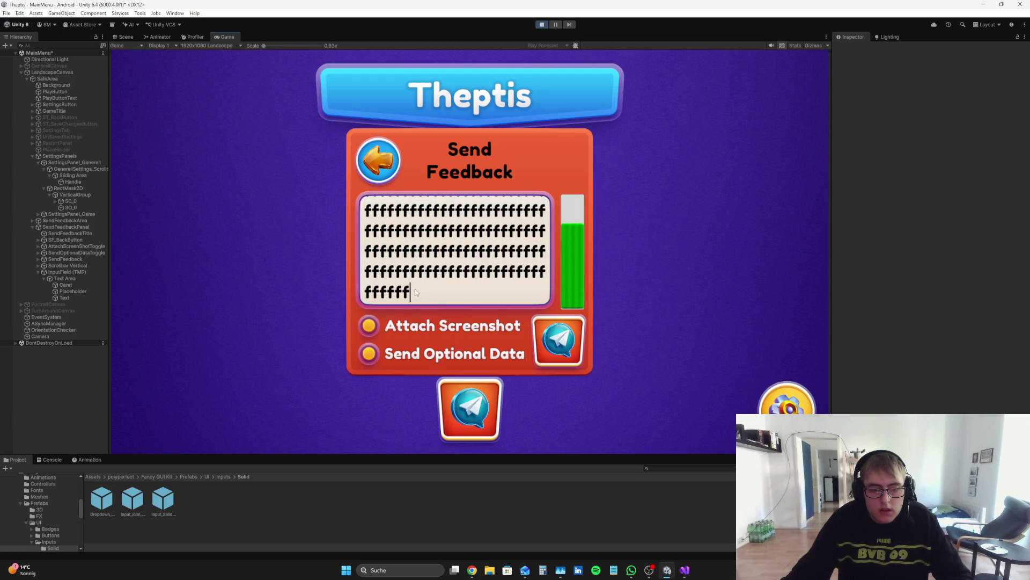
pyautogui.write('ffffffffffffffffffffffffffffffffffff')
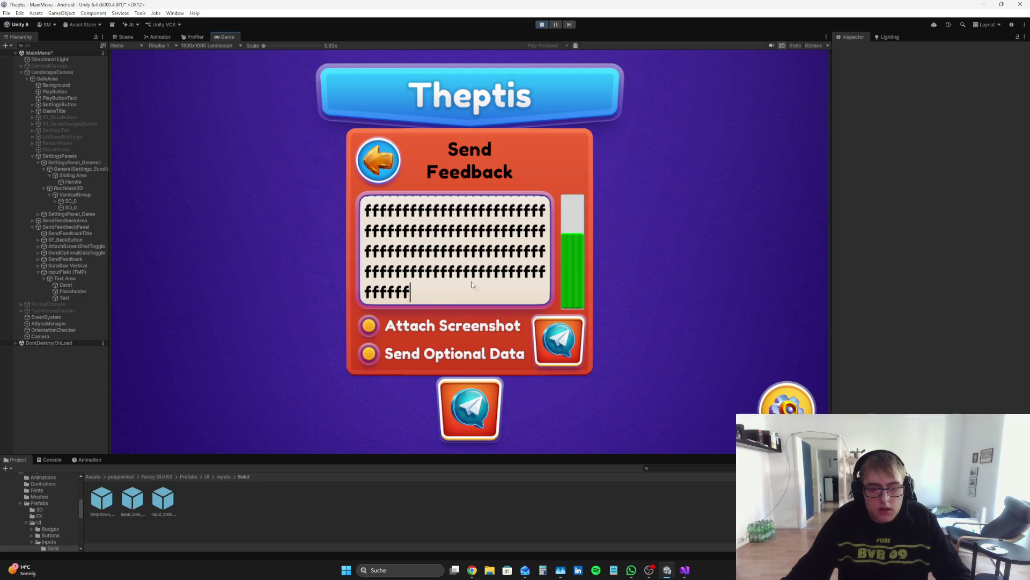
pyautogui.write('ffffffffffffffffff')
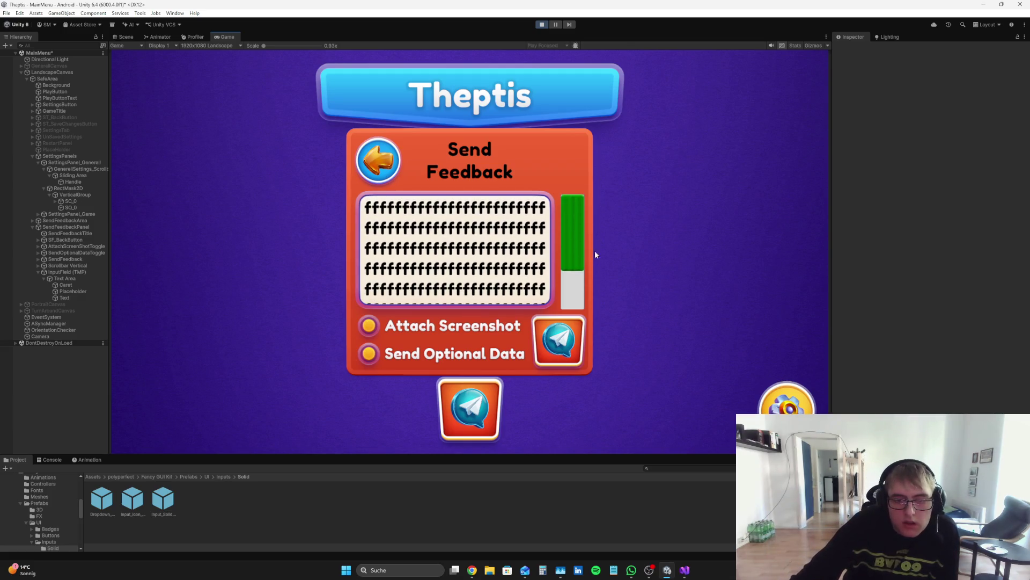
pyautogui.hotkey('ctrl', 'a')
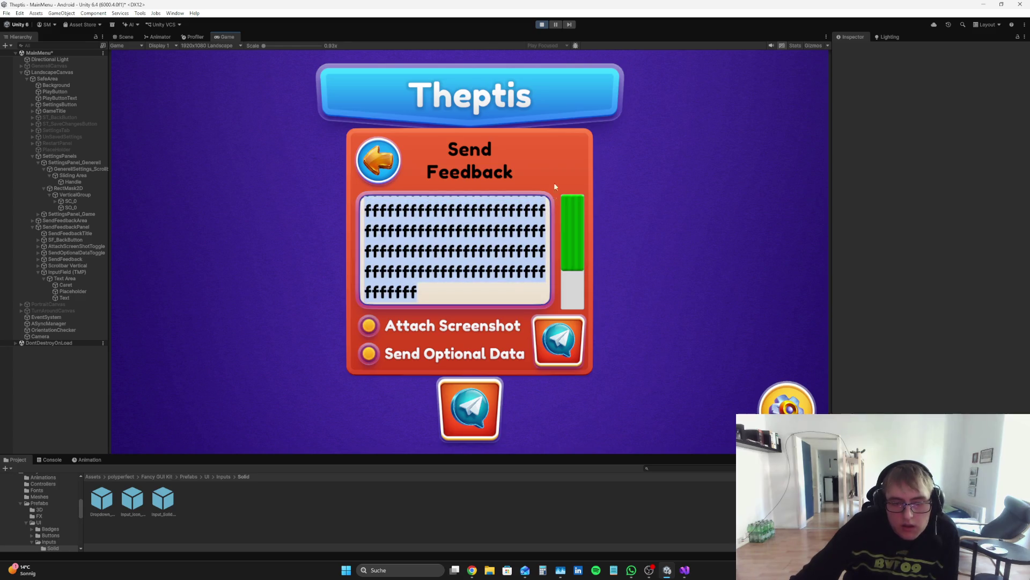
pyautogui.click(65, 278)
pyautogui.moveTo(913, 95); pyautogui.dragTo(758, 92)
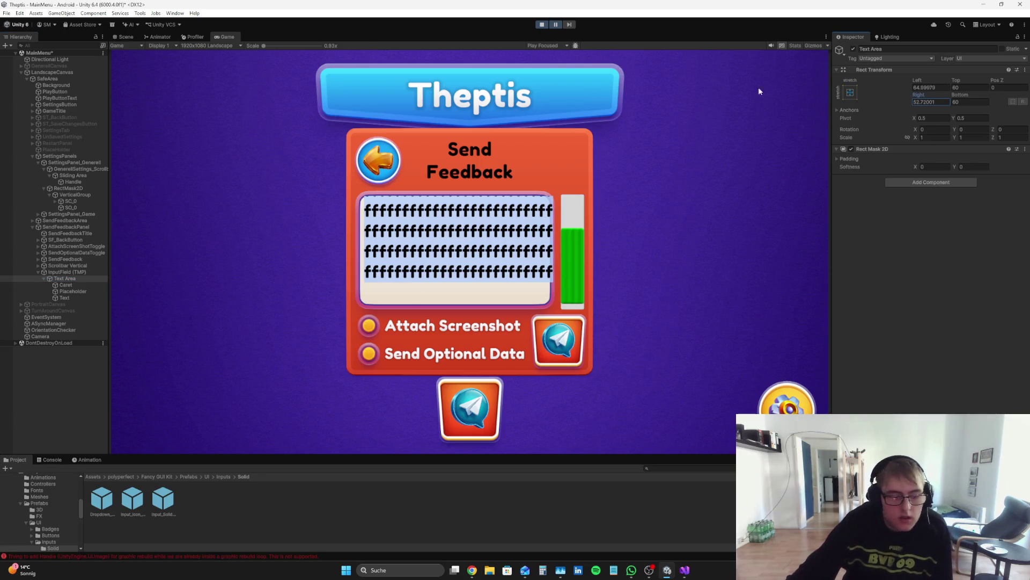
# - Stop play mode and set the Text Area's Right inset to 55
pyautogui.click(542, 24)
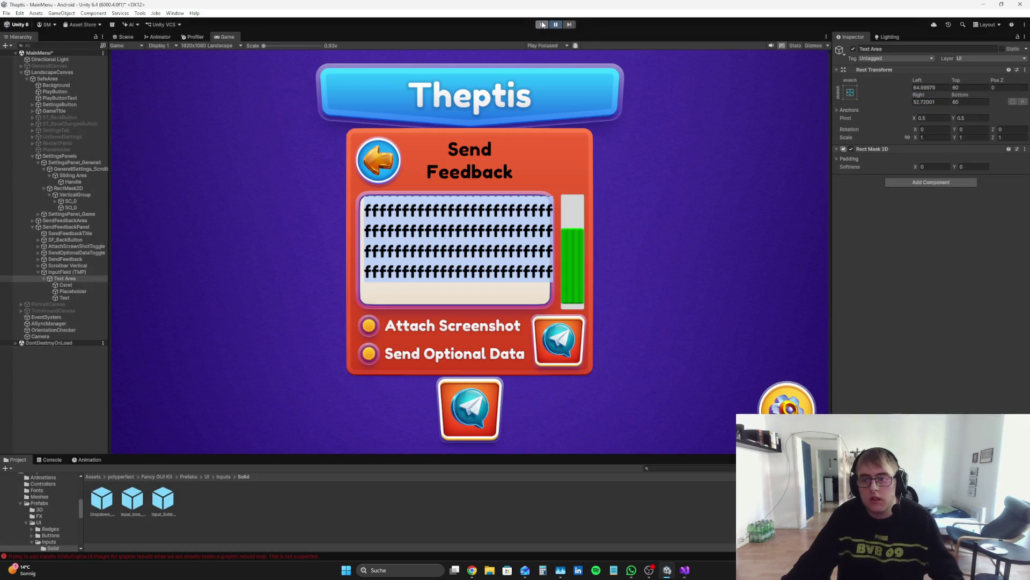
pyautogui.doubleClick(928, 101)
pyautogui.write('55')
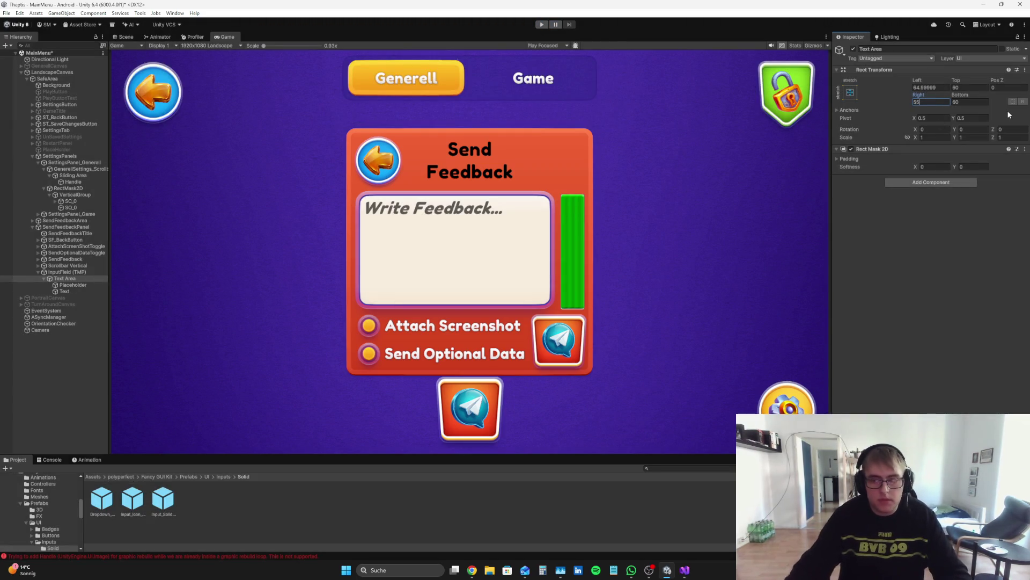
pyautogui.click(934, 87)
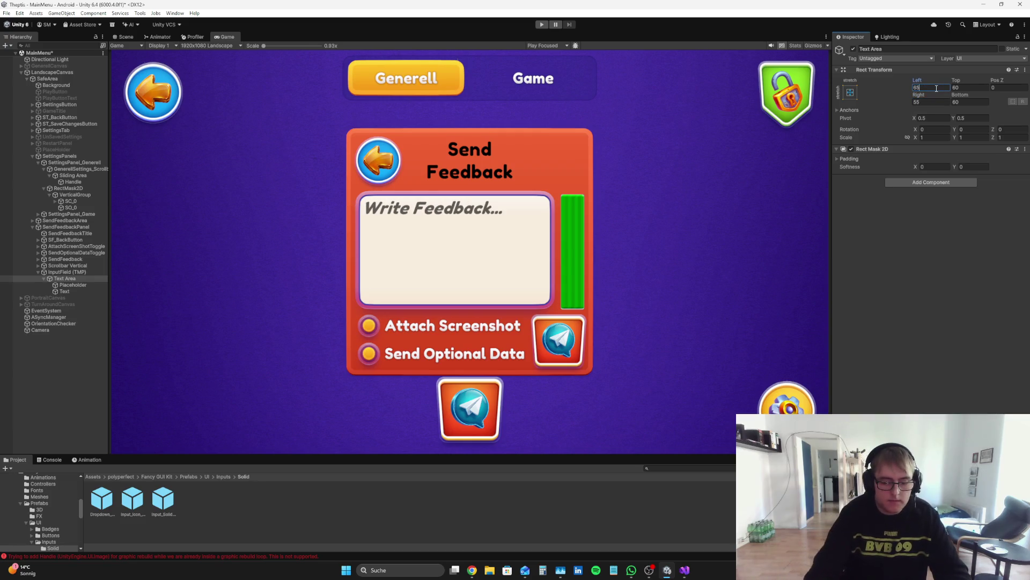
# - Clear the logged errors in the Console and restart Play mode to test the feedback field
pyautogui.click(61, 386)
pyautogui.click(52, 460)
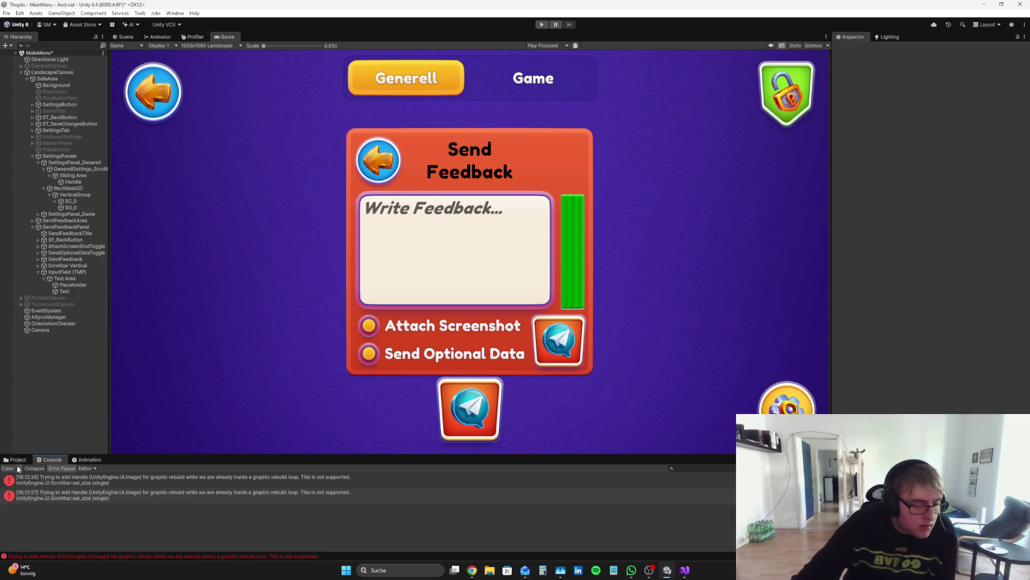
pyautogui.click(7, 468)
pyautogui.click(16, 460)
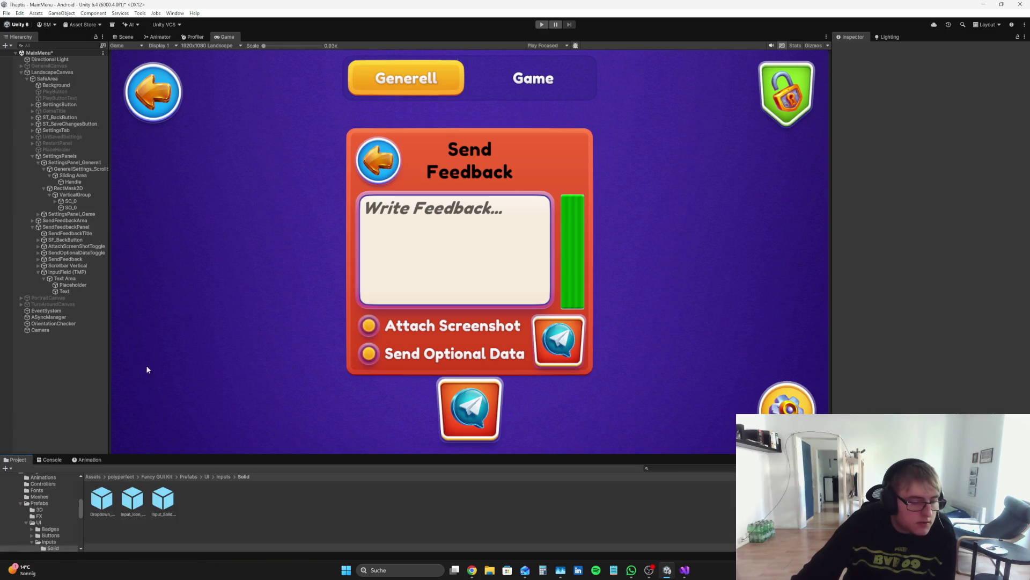
pyautogui.click(542, 24)
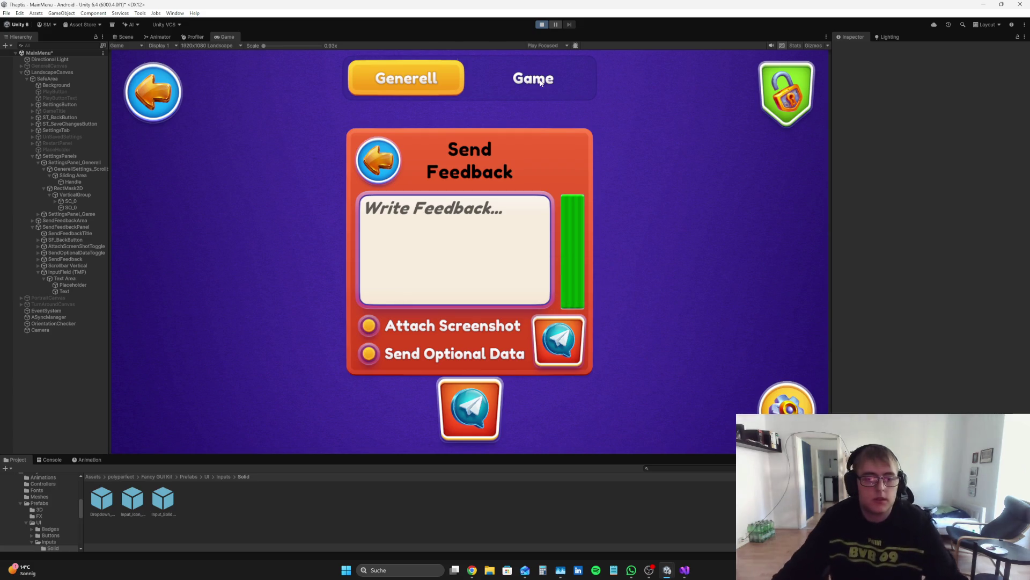
pyautogui.click(458, 223)
# - Type a long string of d's into the feedback field and drag the scrollbar to scroll it
pyautogui.write('fd')
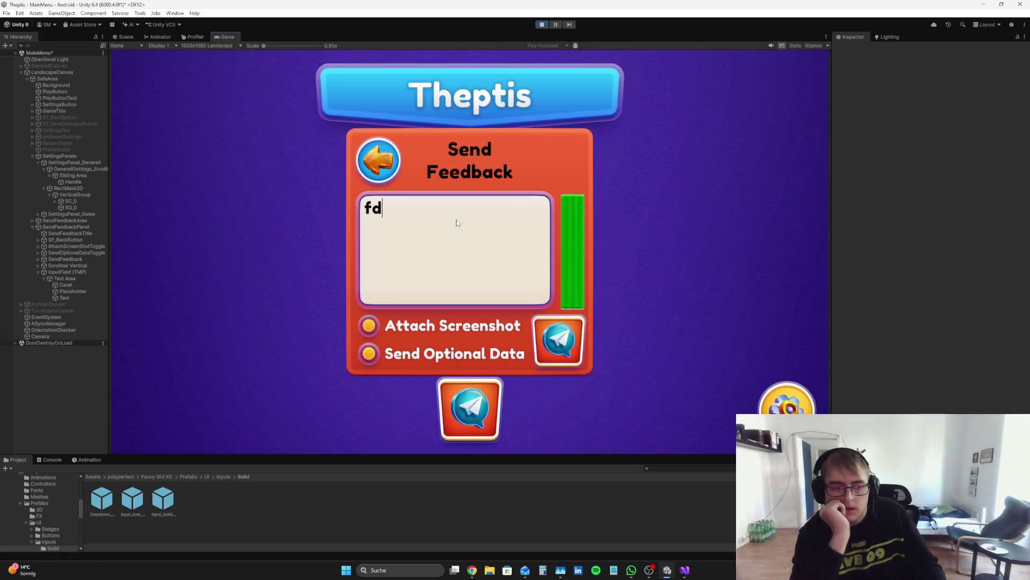
pyautogui.write('dddddddddddddddddddddddddddddddddddddddddddddddddddddddddddddddddddddddddddddddddddddd')
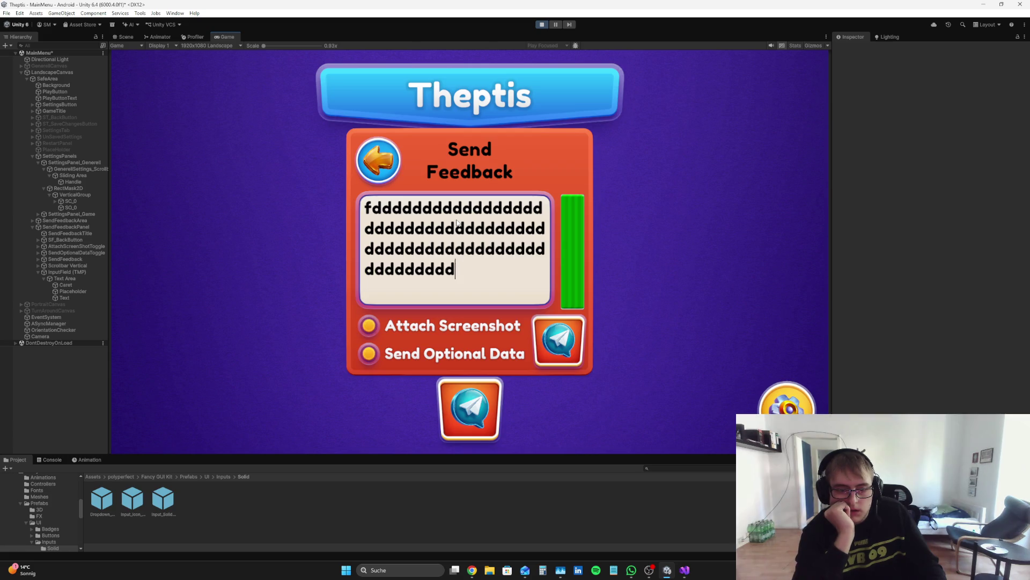
pyautogui.write('dddddddddd')
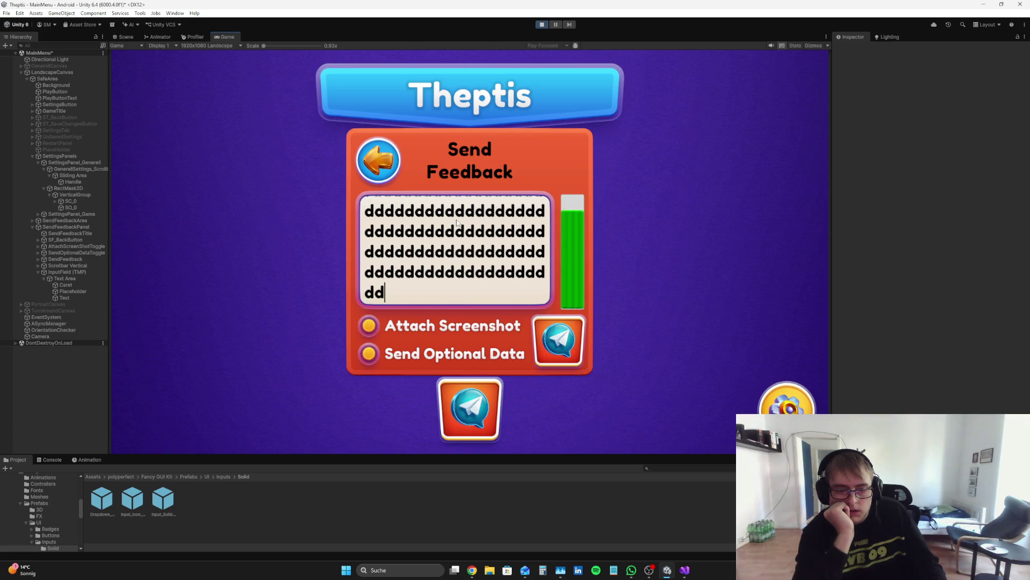
pyautogui.press('BackSpace')
pyautogui.press('BackSpace')
pyautogui.press('BackSpace')
pyautogui.press('BackSpace')
pyautogui.press('BackSpace')
pyautogui.press('BackSpace')
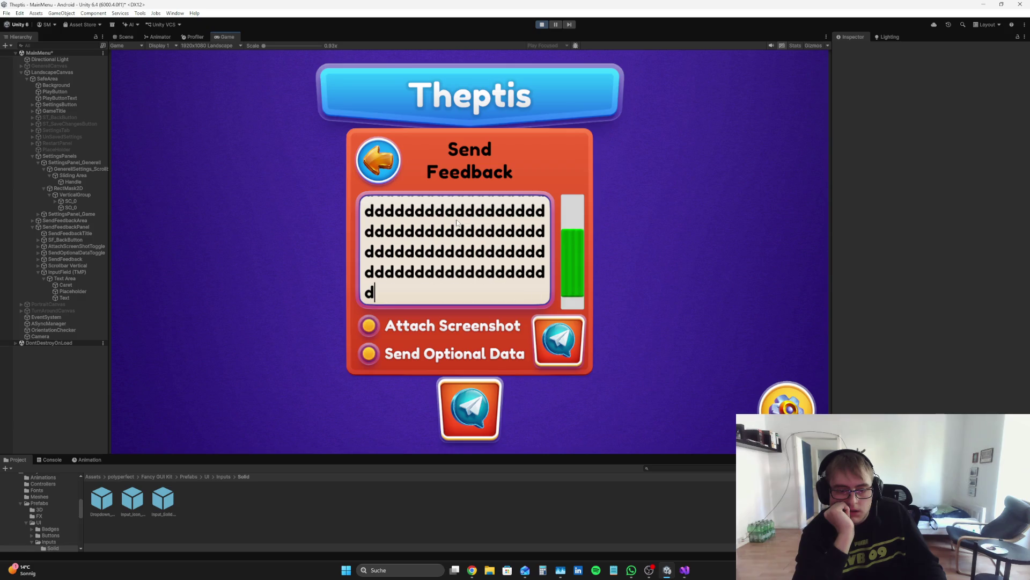
pyautogui.write('ddddddd')
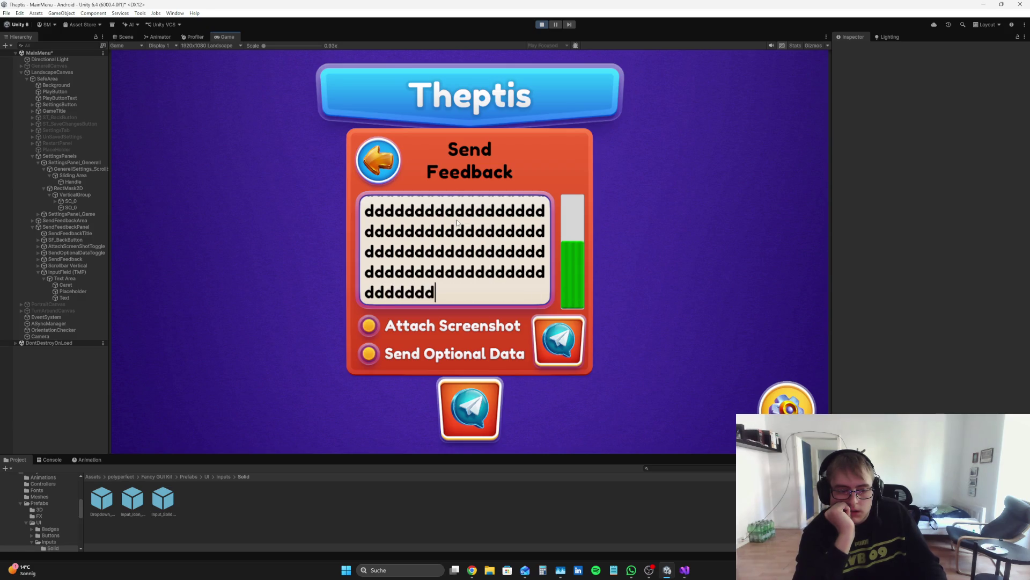
pyautogui.write('ddddddd')
pyautogui.press('BackSpace')
pyautogui.press('BackSpace')
pyautogui.press('BackSpace')
pyautogui.write('ddddddddd')
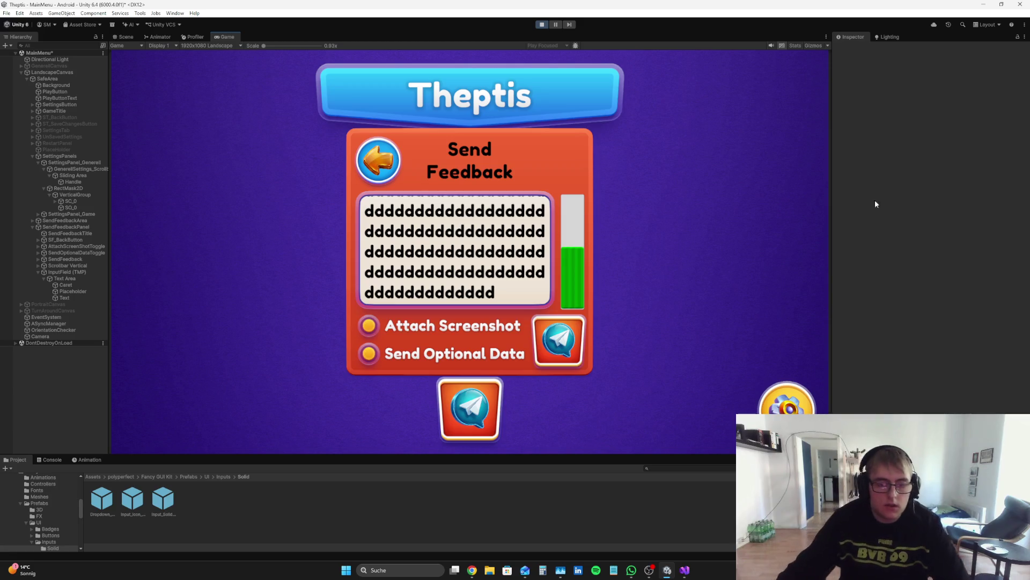
pyautogui.moveTo(570, 271)
pyautogui.mouseDown()
pyautogui.moveTo(572, 214)
pyautogui.moveTo(586, 246)
pyautogui.moveTo(582, 191)
pyautogui.mouseUp()
# - Test caret placement and text selection within the wrapped feedback text, then stop the game
pyautogui.click(531, 257)
pyautogui.click(546, 208)
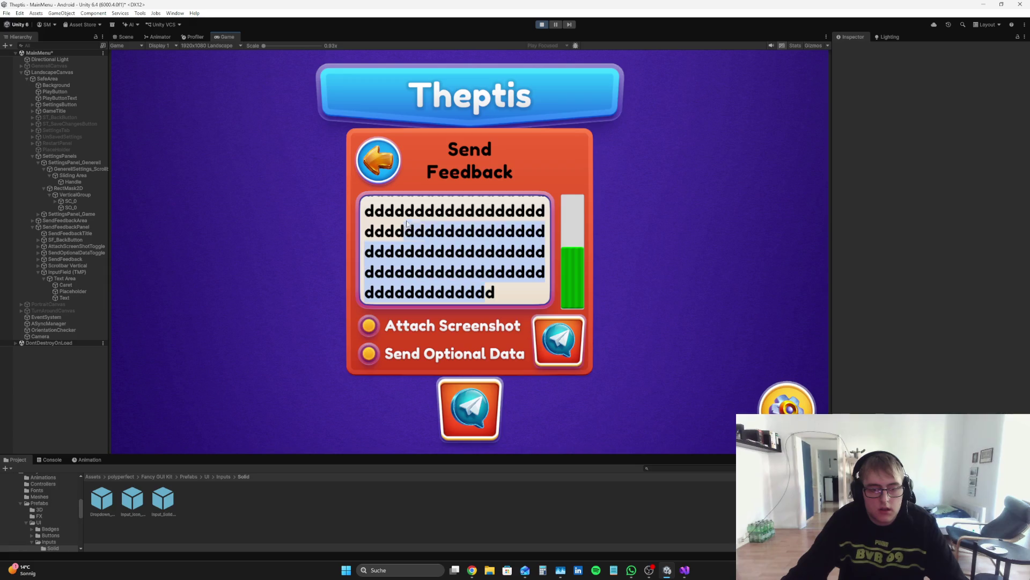
pyautogui.hotkey('ctrl', 'a')
pyautogui.write('ddddd')
pyautogui.press('Escape')
pyautogui.click(477, 278)
pyautogui.moveTo(479, 278)
pyautogui.mouseDown()
pyautogui.moveTo(466, 319)
pyautogui.moveTo(542, 189)
pyautogui.moveTo(572, 224)
pyautogui.moveTo(568, 204)
pyautogui.moveTo(516, 221)
pyautogui.moveTo(472, 306)
pyautogui.mouseUp()
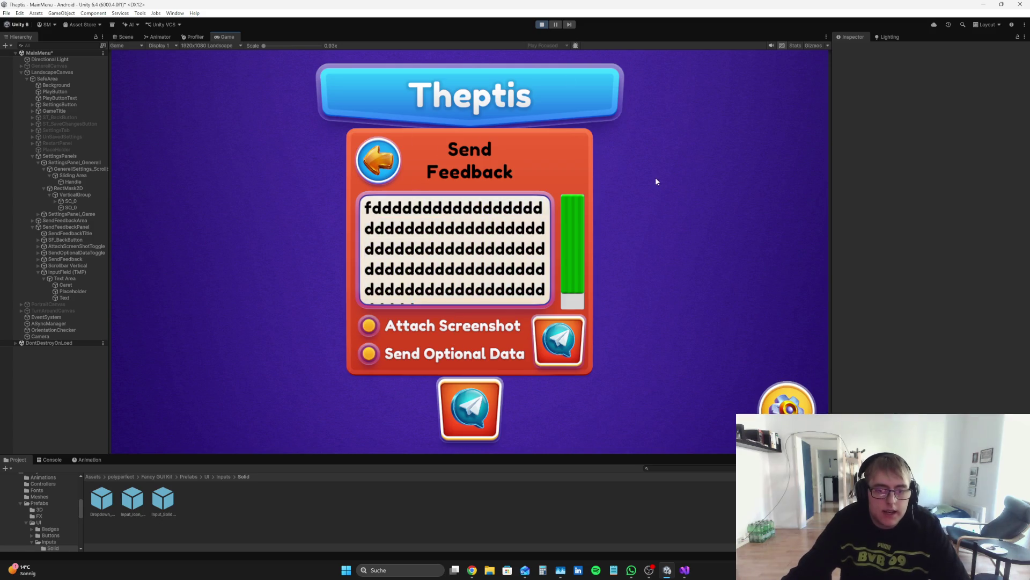
pyautogui.click(541, 24)
pyautogui.click(88, 267)
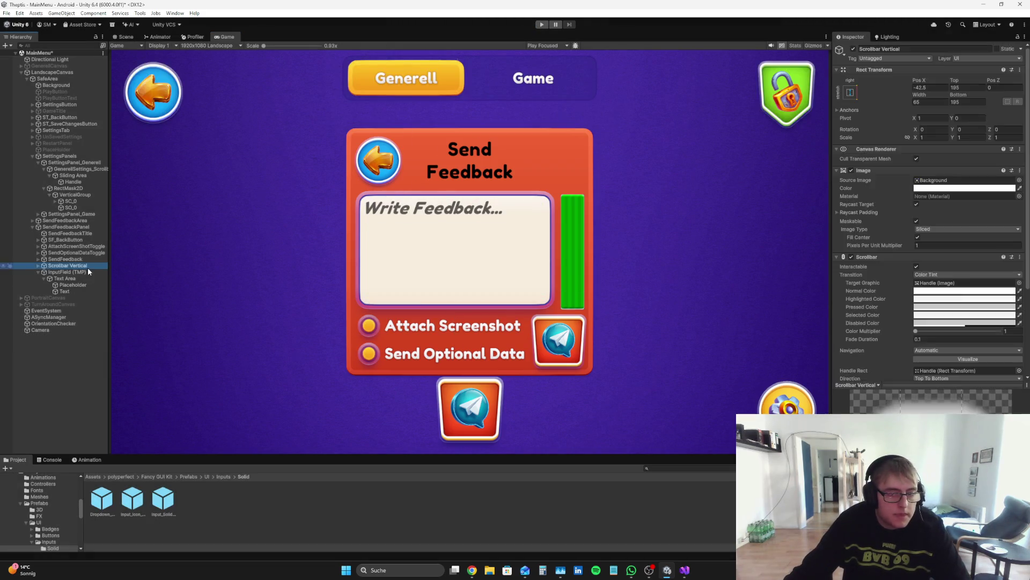
# - Frame Scrollbar Vertical in the Scene view and review the 615×400 InputField (TMP)'s Multi Line Newline settings
pyautogui.doubleClick(92, 265)
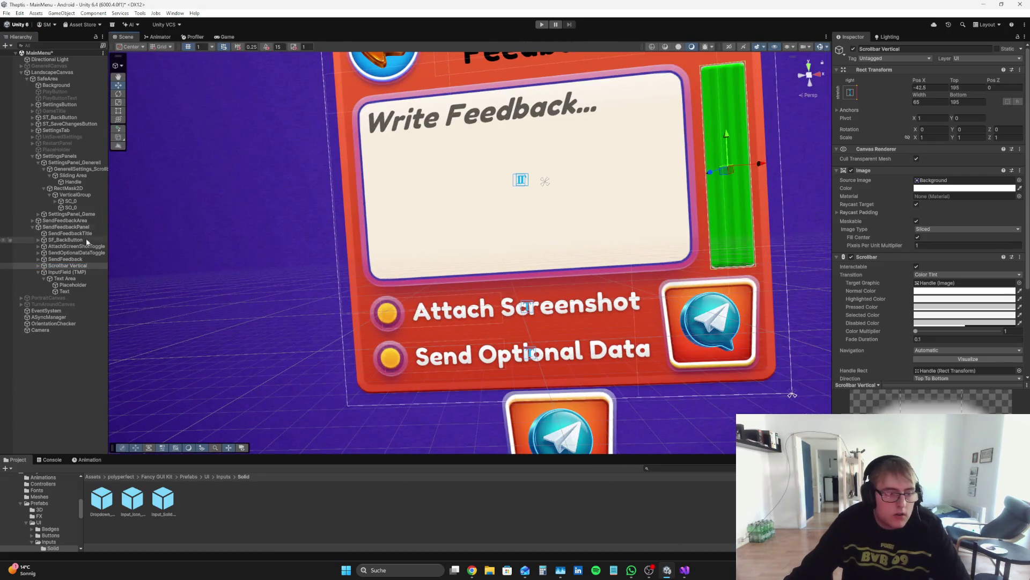
pyautogui.scroll(-5, 929, 226)
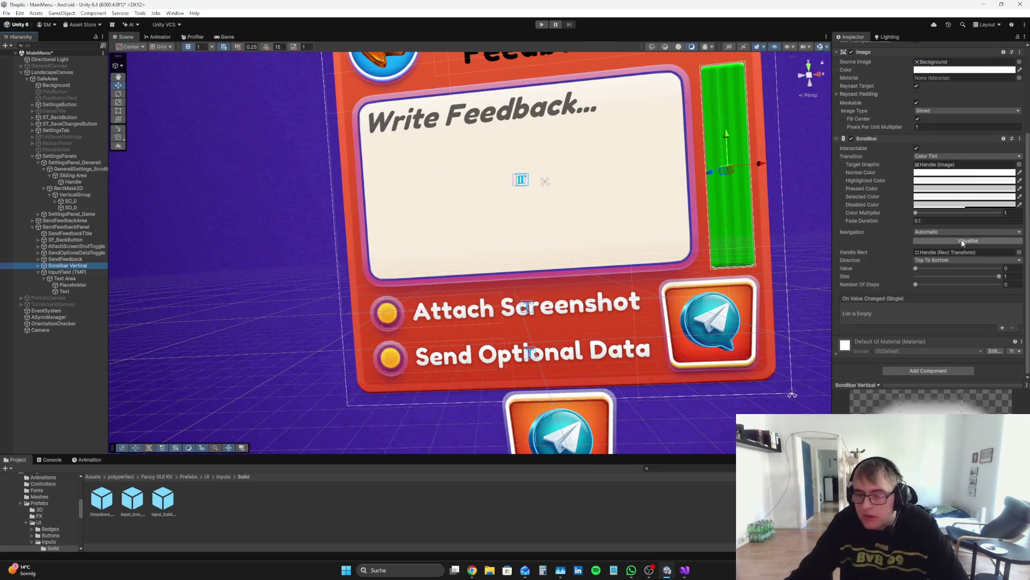
pyautogui.click(85, 274)
pyautogui.scroll(-3, 1018, 264)
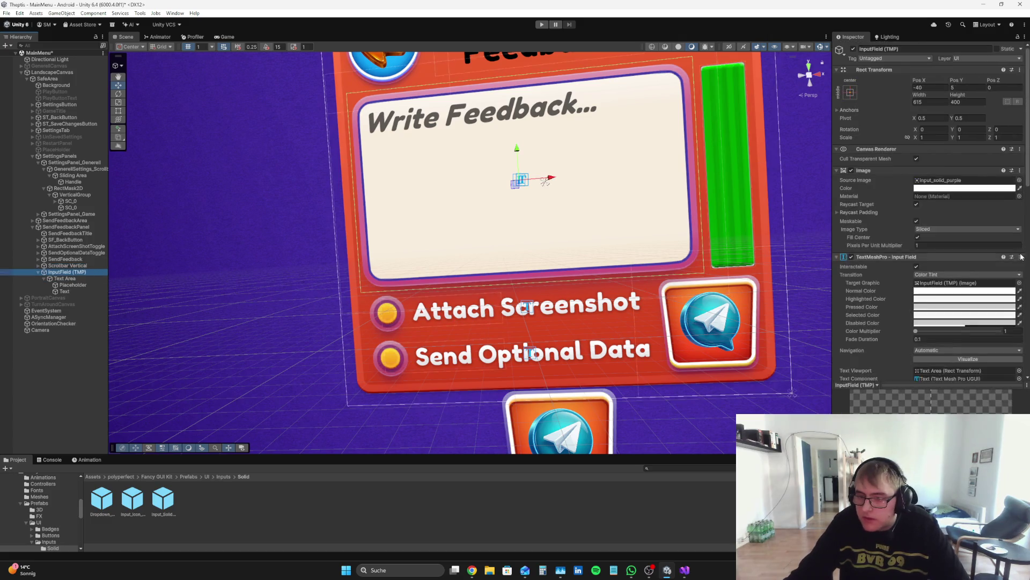
pyautogui.scroll(-3, 1018, 263)
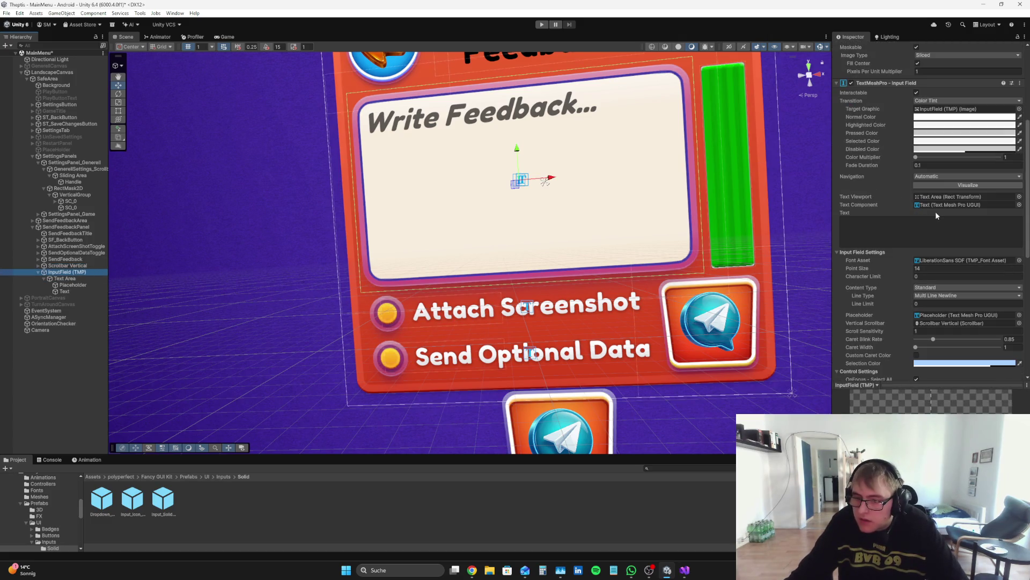
pyautogui.scroll(-3, 941, 219)
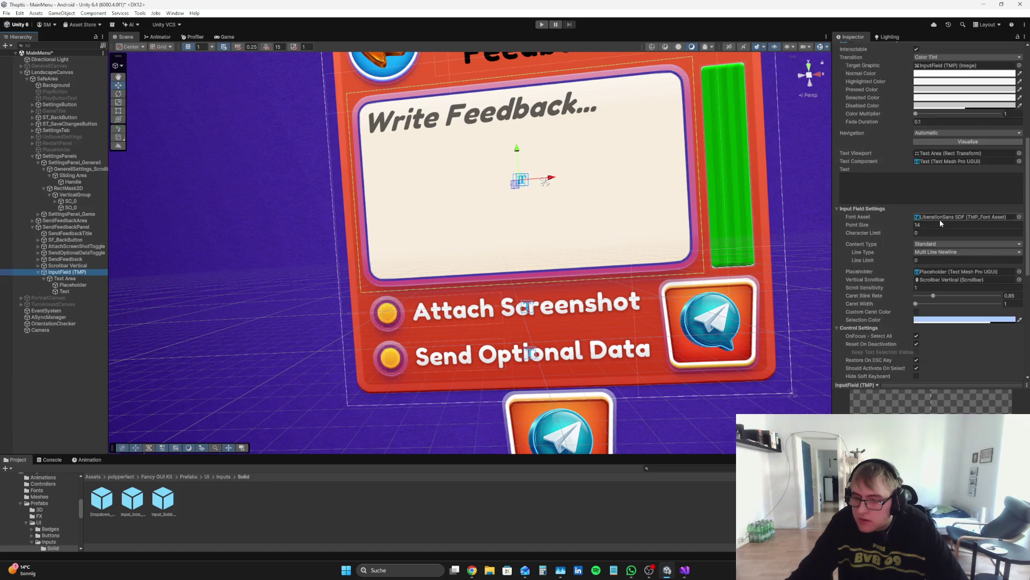
pyautogui.scroll(-3, 958, 283)
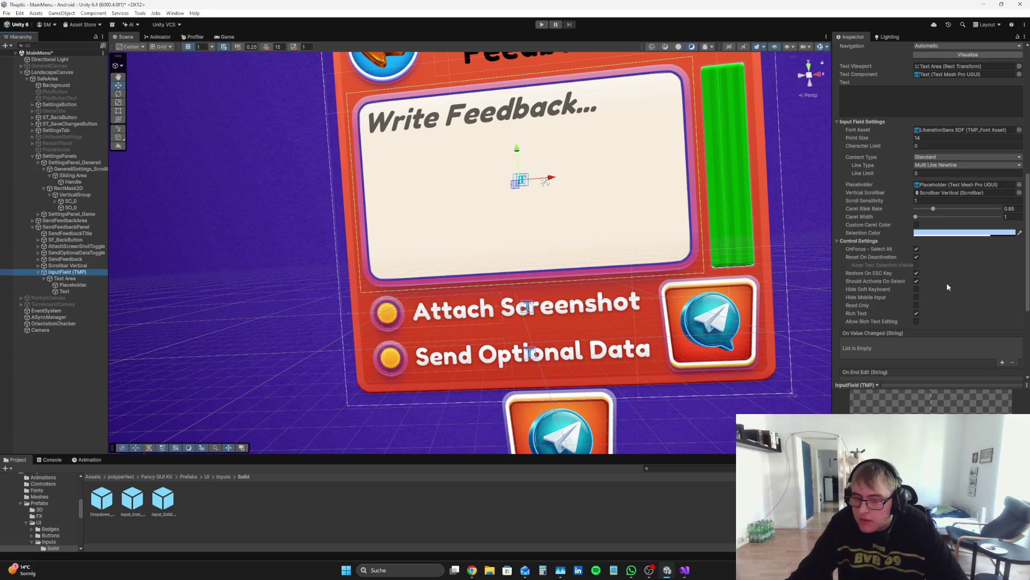
pyautogui.scroll(10, 946, 282)
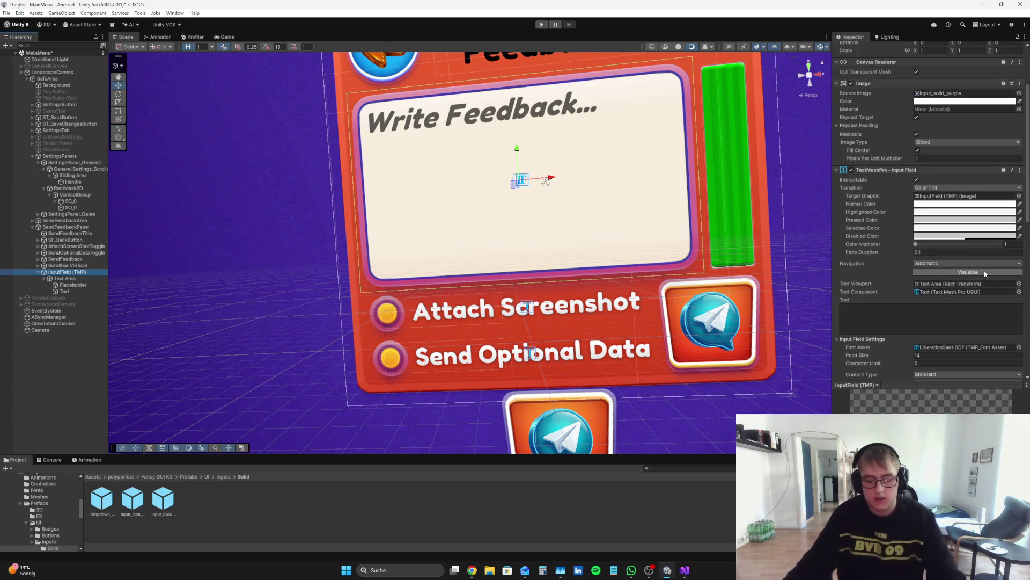